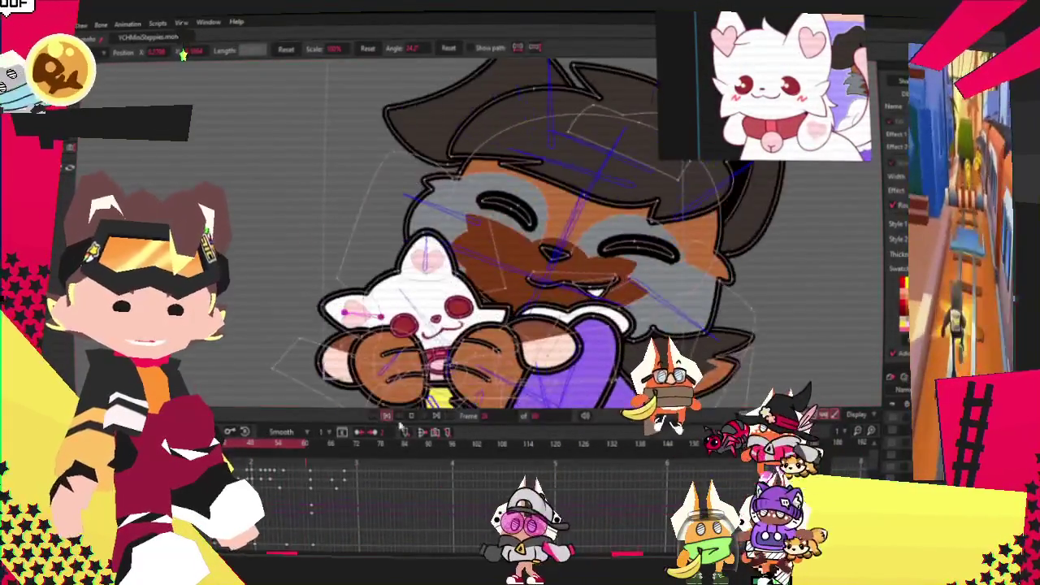
Pause the emote on the hugging pose and cycle the point tools, ending on Select Shape.
{"action": "left_click", "coordinate": [389, 422]}
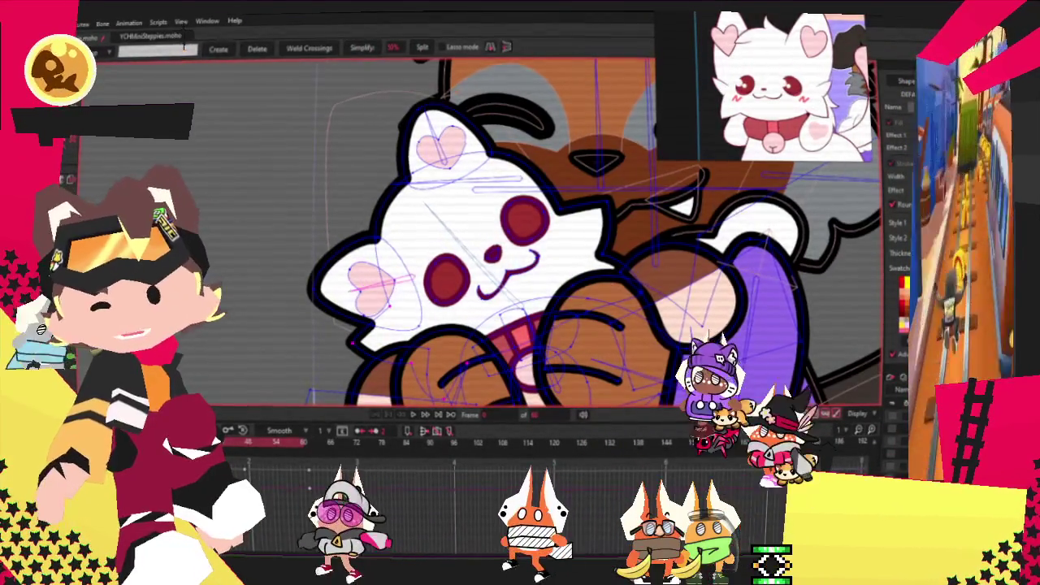
{"action": "key", "text": "t"}
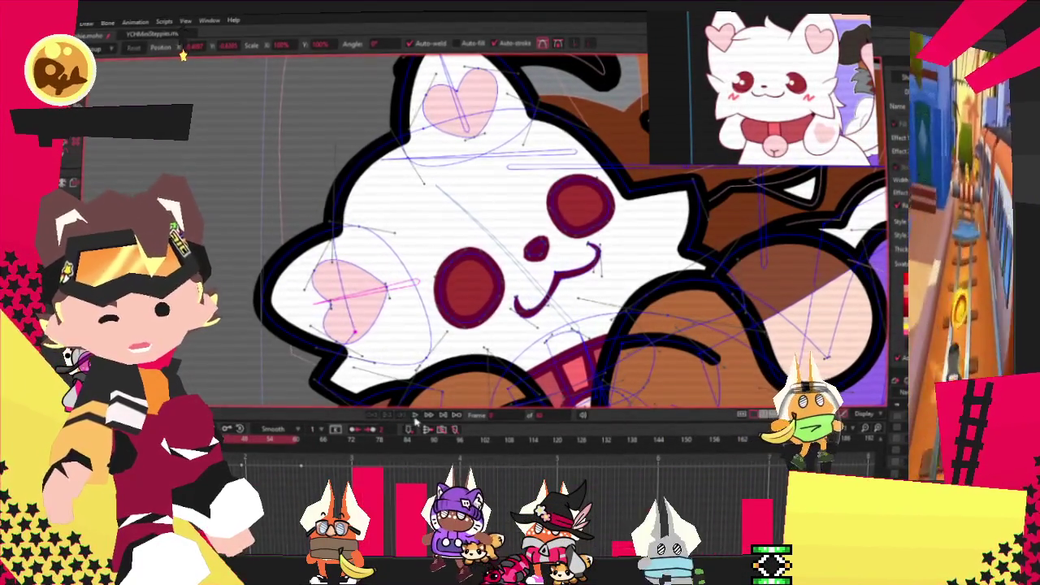
{"action": "key", "text": "space"}
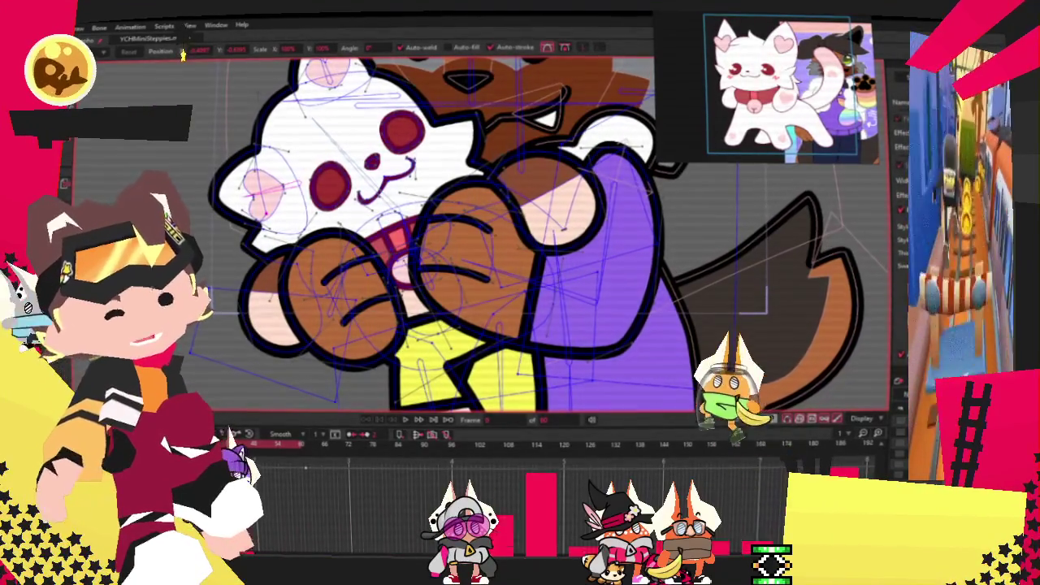
{"action": "key", "text": "g"}
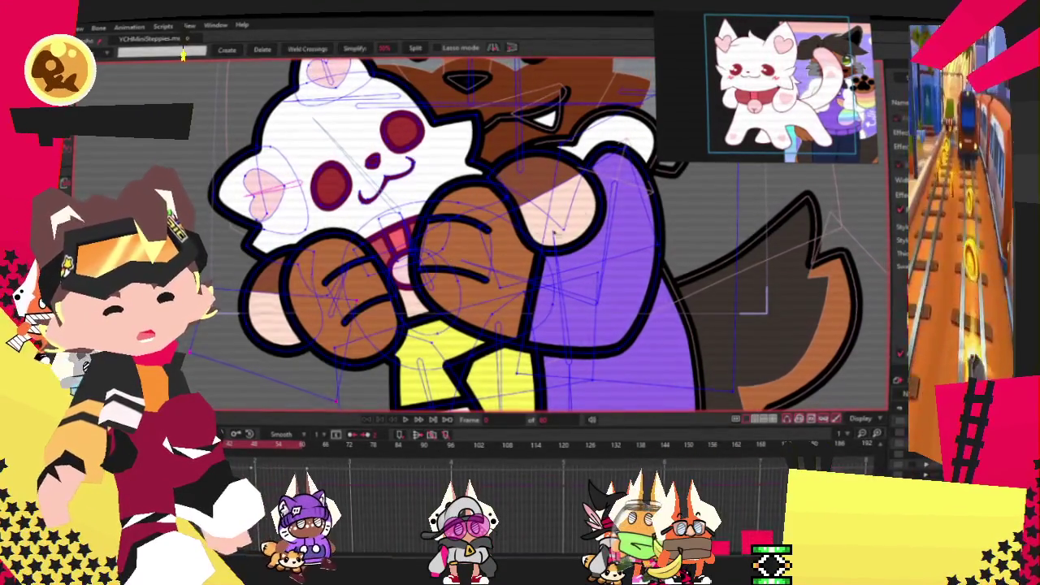
{"action": "key", "text": "f"}
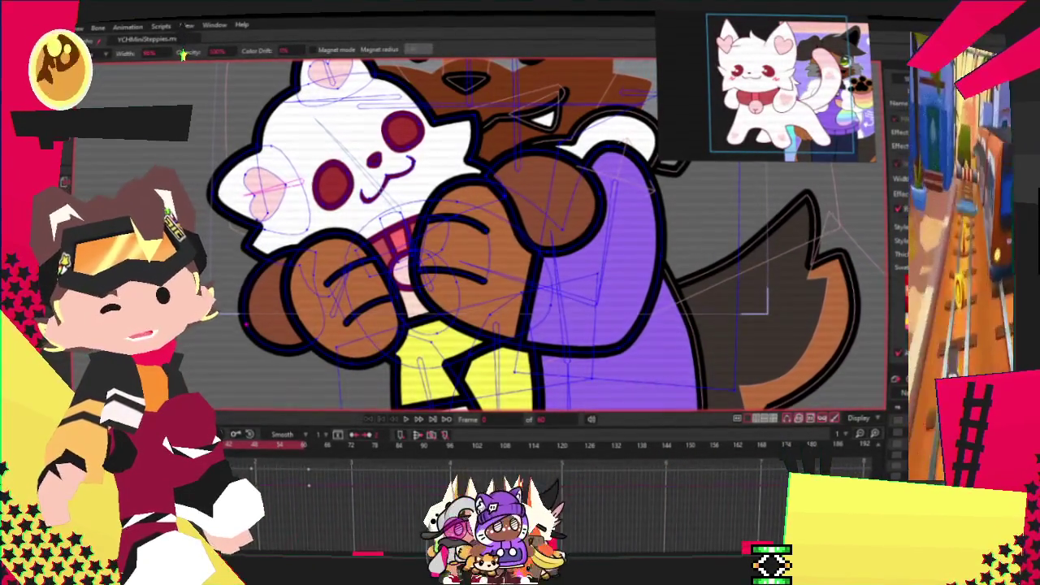
{"action": "key", "text": "b"}
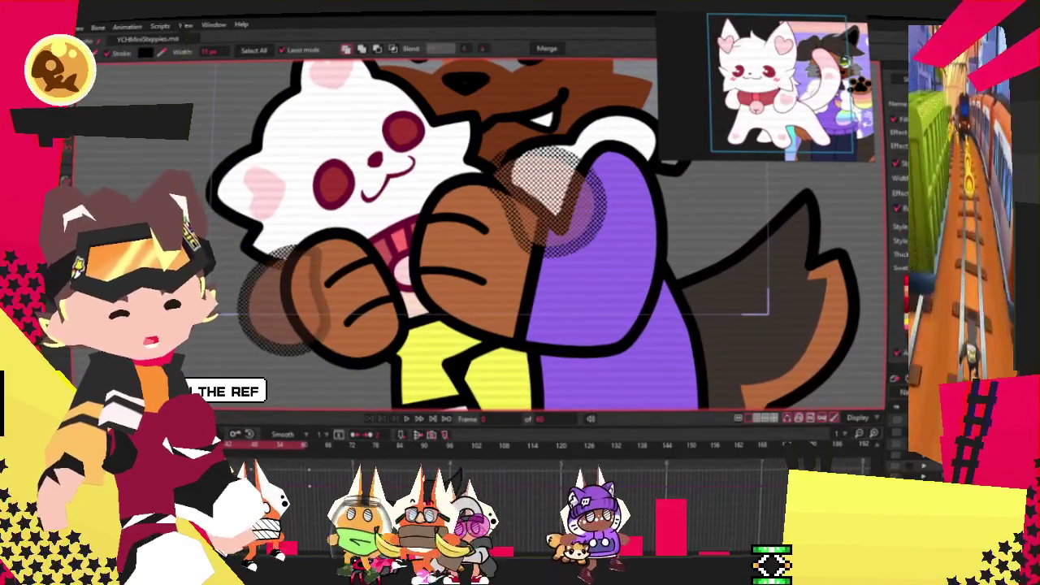
Select all shapes and dab a soft blended shading mark on the brown hand.
{"action": "key", "text": "ctrl+a"}
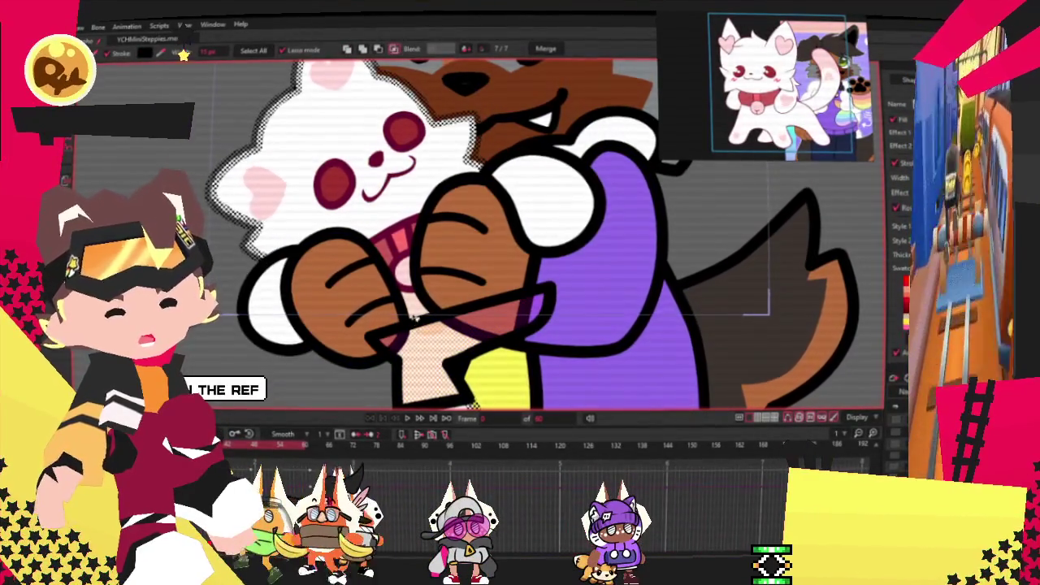
{"action": "left_click", "coordinate": [341, 296]}
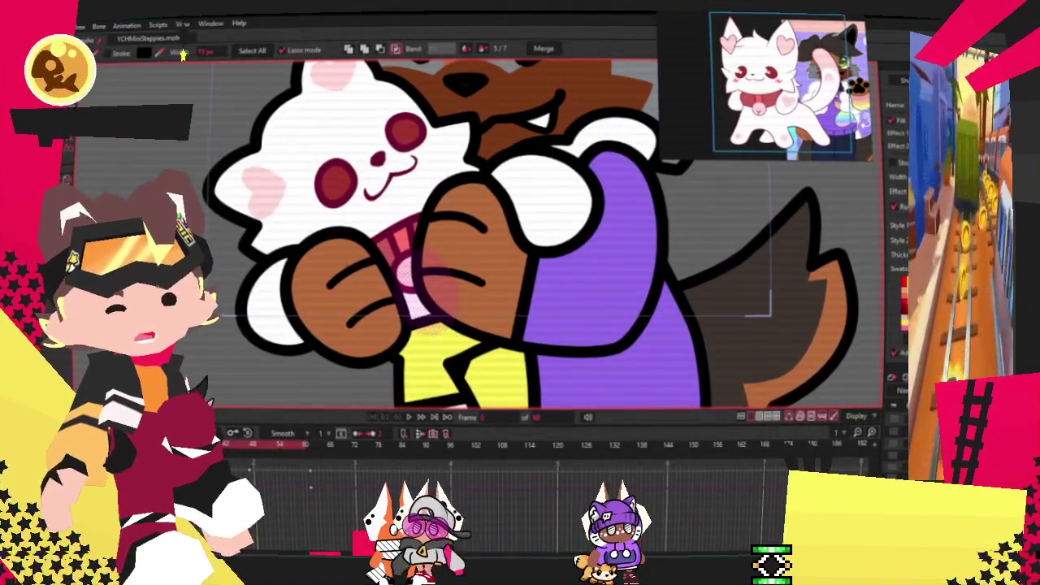
{"action": "key", "text": "r"}
{"action": "scroll", "coordinate": [375, 241], "scroll_direction": "up", "scroll_amount": 2}
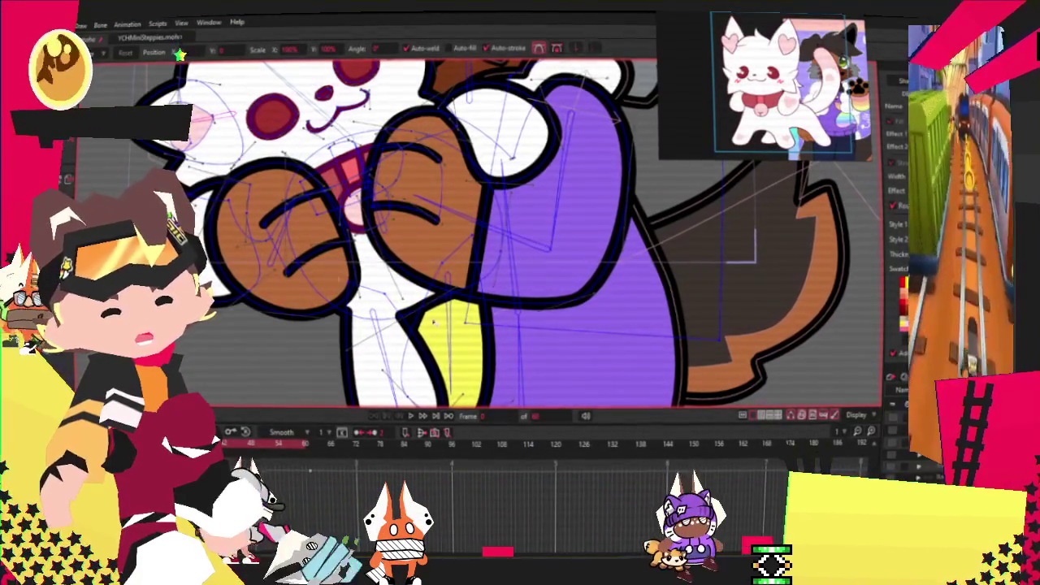
{"action": "key", "text": "g"}
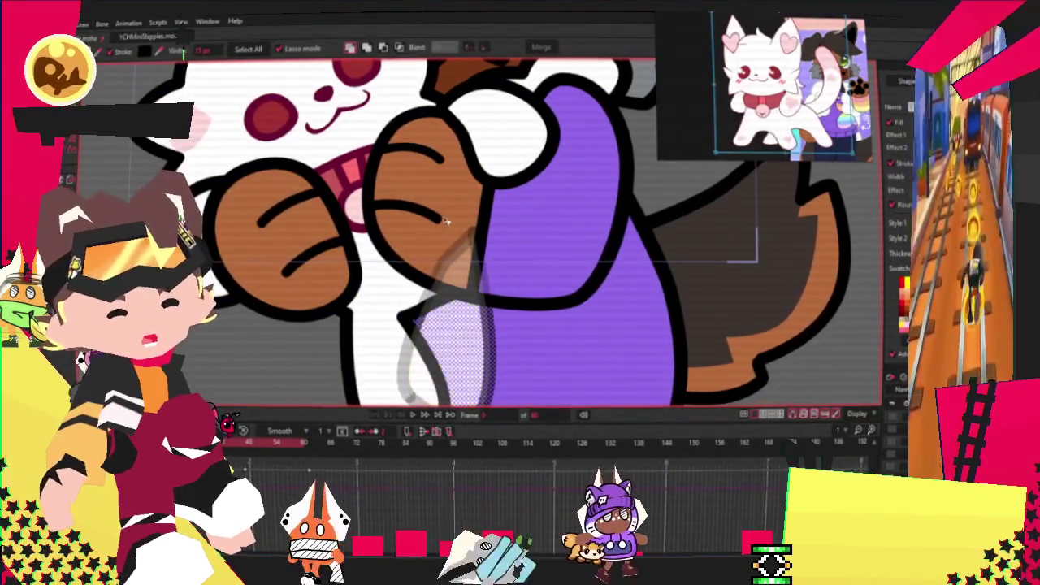
{"action": "scroll", "coordinate": [390, 195], "scroll_direction": "down", "scroll_amount": 3}
{"action": "scroll", "coordinate": [390, 195], "scroll_direction": "down", "scroll_amount": 2}
{"action": "scroll", "coordinate": [390, 195], "scroll_direction": "down", "scroll_amount": 2}
{"action": "scroll", "coordinate": [386, 289], "scroll_direction": "up", "scroll_amount": 4}
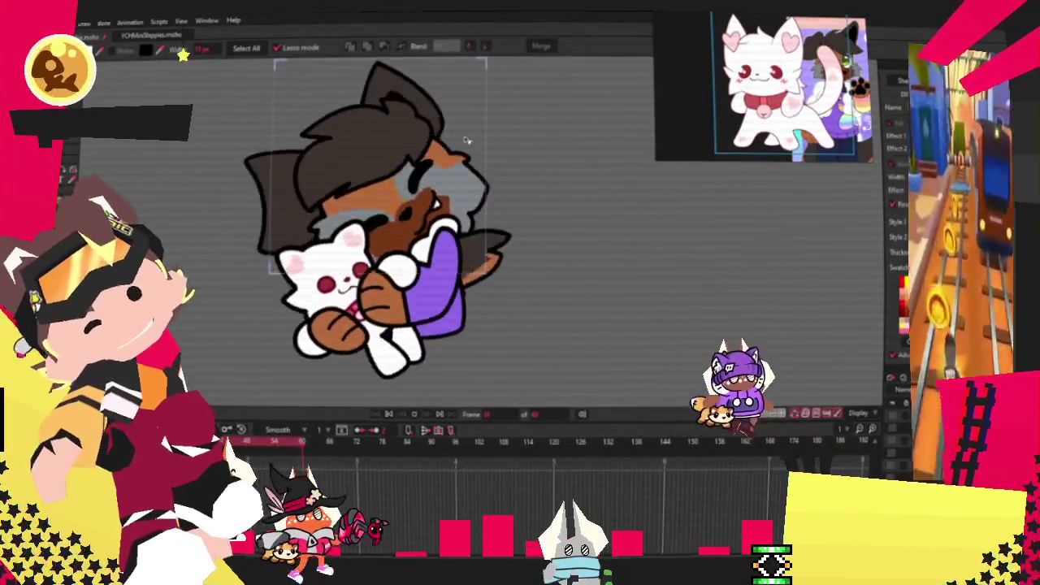
{"action": "scroll", "coordinate": [387, 289], "scroll_direction": "up", "scroll_amount": 2}
{"action": "scroll", "coordinate": [386, 290], "scroll_direction": "down", "scroll_amount": 2}
{"action": "scroll", "coordinate": [479, 260], "scroll_direction": "up", "scroll_amount": 3}
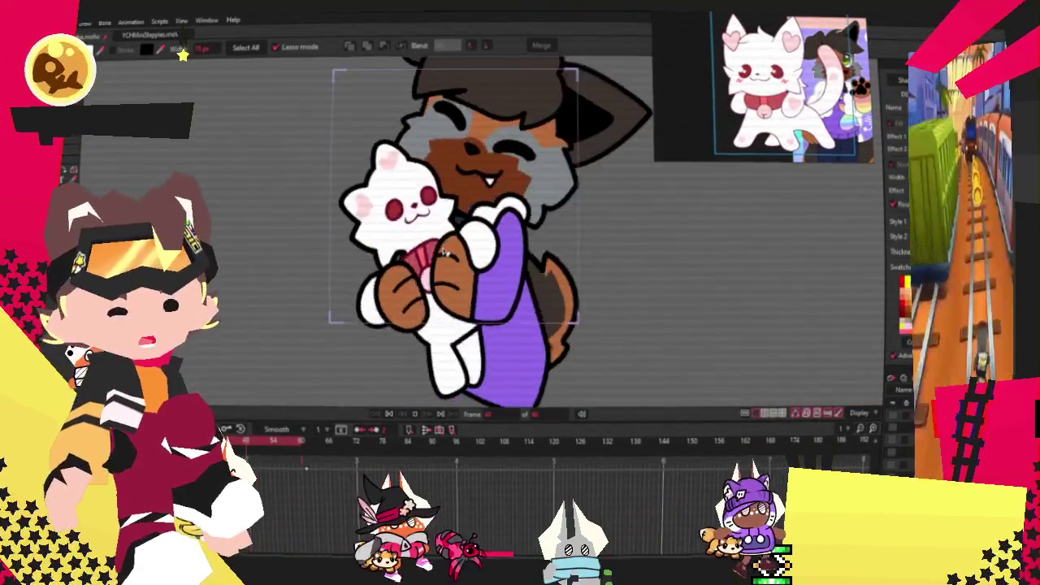
{"action": "scroll", "coordinate": [475, 252], "scroll_direction": "down", "scroll_amount": 1}
{"action": "scroll", "coordinate": [467, 240], "scroll_direction": "up", "scroll_amount": 1}
{"action": "scroll", "coordinate": [460, 229], "scroll_direction": "down", "scroll_amount": 1}
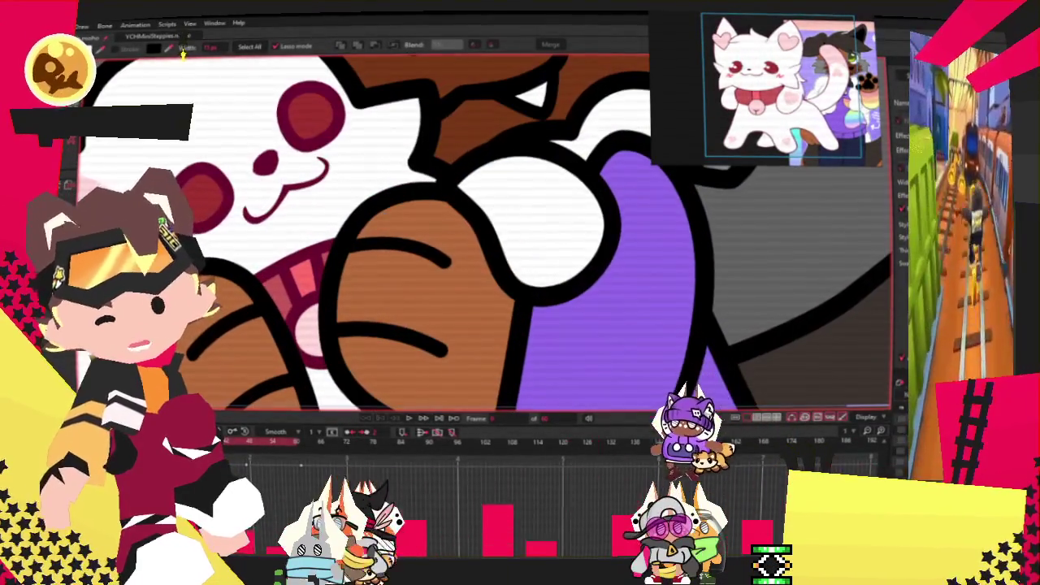
Select the cheek blush circles, then select and adjust the left eye shape for its highlight.
{"action": "left_click", "coordinate": [213, 199]}
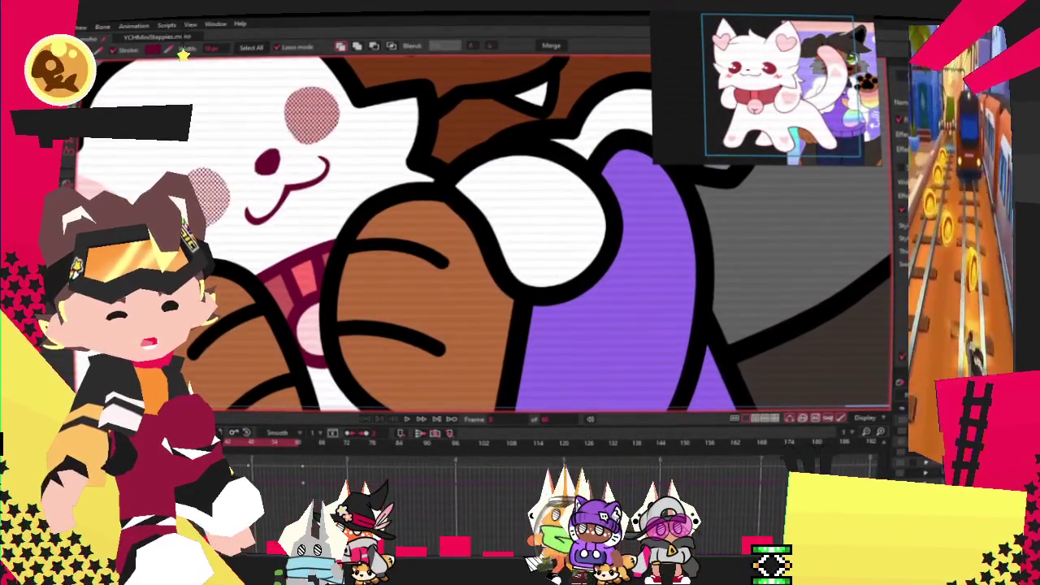
{"action": "scroll", "coordinate": [601, 303], "scroll_direction": "down", "scroll_amount": 3}
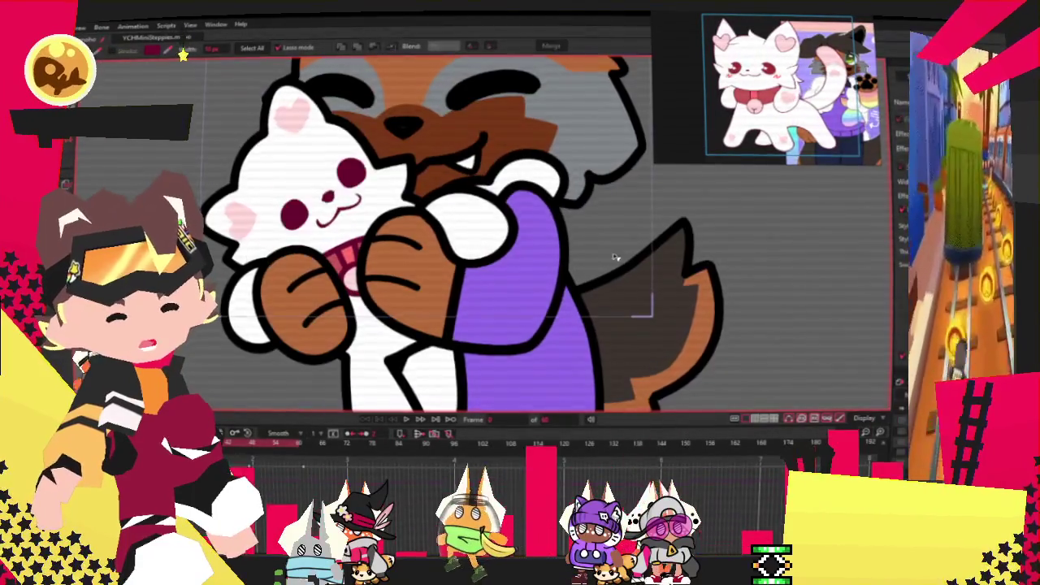
{"action": "scroll", "coordinate": [278, 174], "scroll_direction": "up", "scroll_amount": 3}
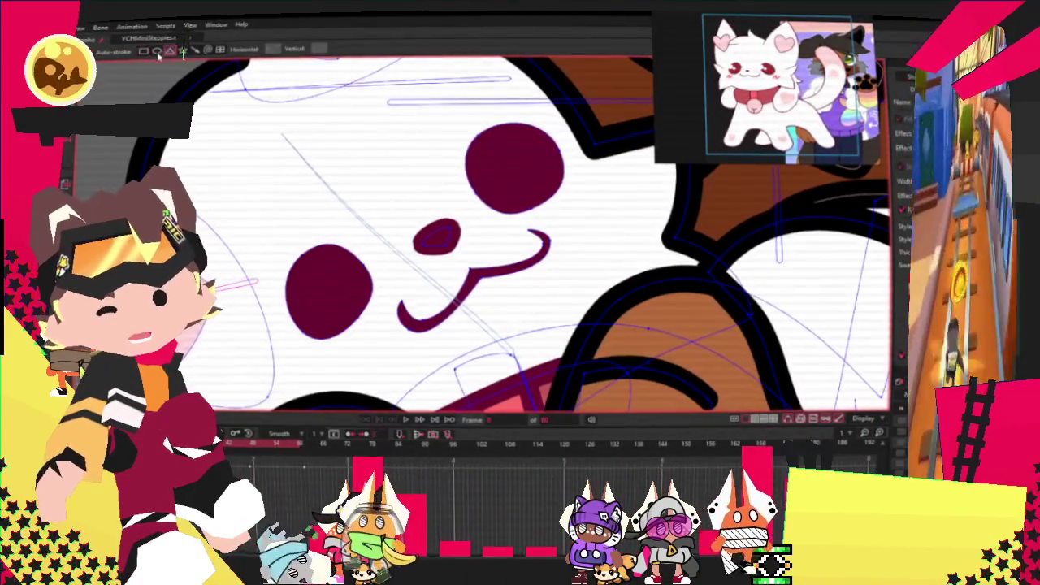
{"action": "scroll", "coordinate": [328, 293], "scroll_direction": "up", "scroll_amount": 2}
{"action": "scroll", "coordinate": [328, 293], "scroll_direction": "up", "scroll_amount": 1}
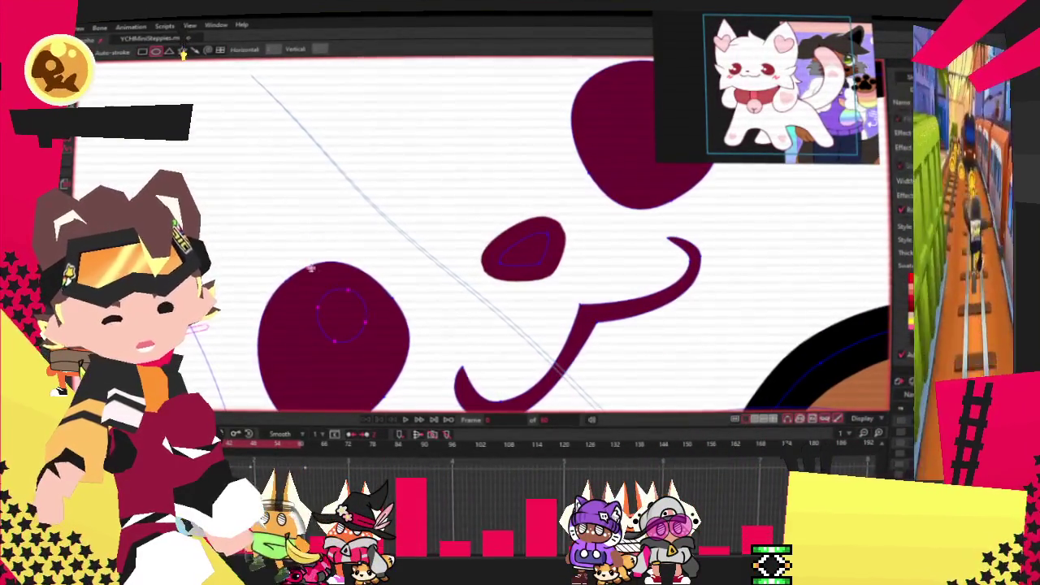
{"action": "key", "text": "t"}
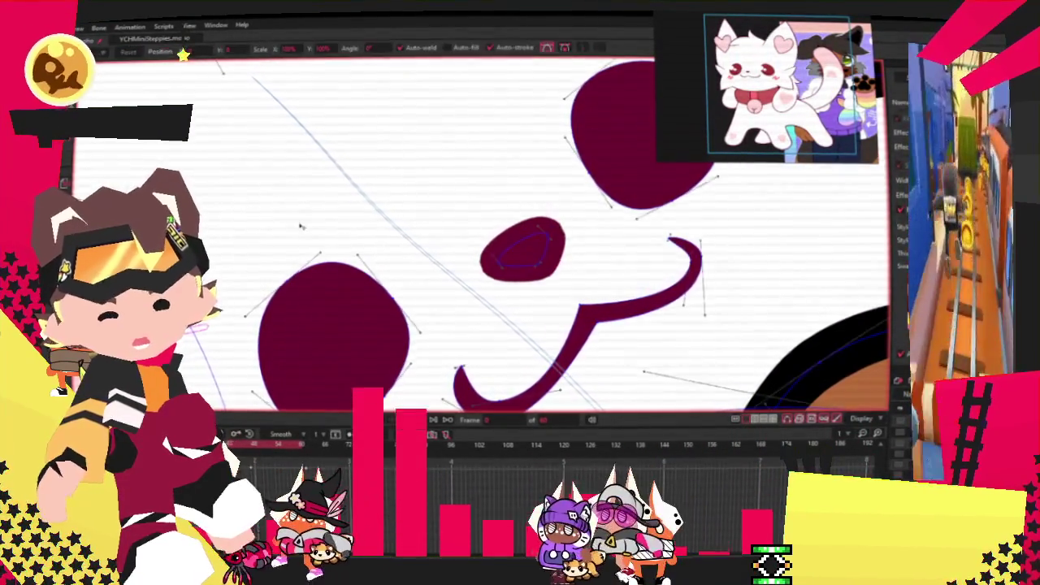
{"action": "scroll", "coordinate": [365, 293], "scroll_direction": "down", "scroll_amount": 2}
{"action": "left_click", "coordinate": [365, 293]}
{"action": "scroll", "coordinate": [357, 294], "scroll_direction": "up", "scroll_amount": 1}
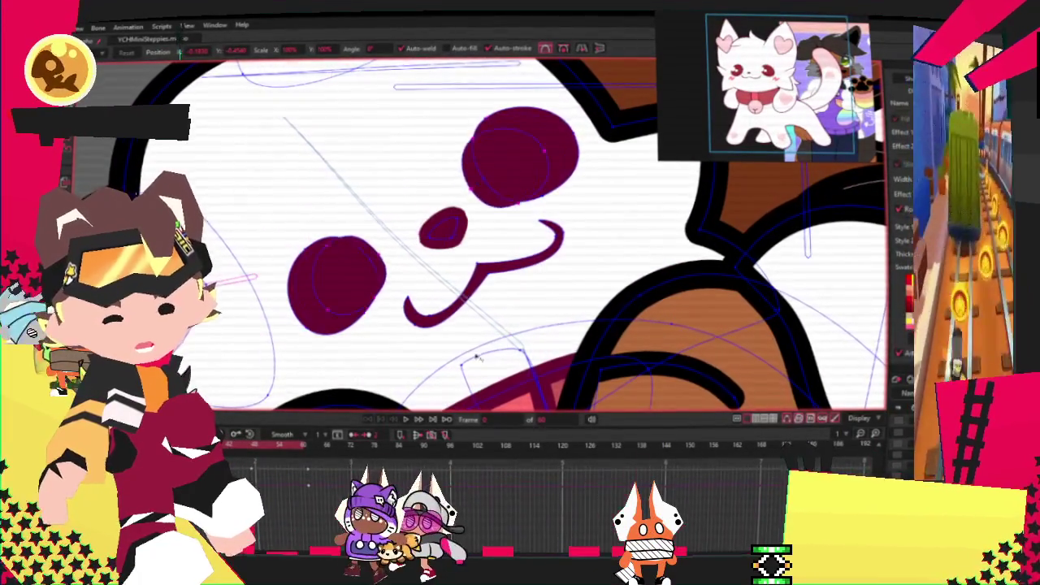
{"action": "scroll", "coordinate": [298, 243], "scroll_direction": "up", "scroll_amount": 2}
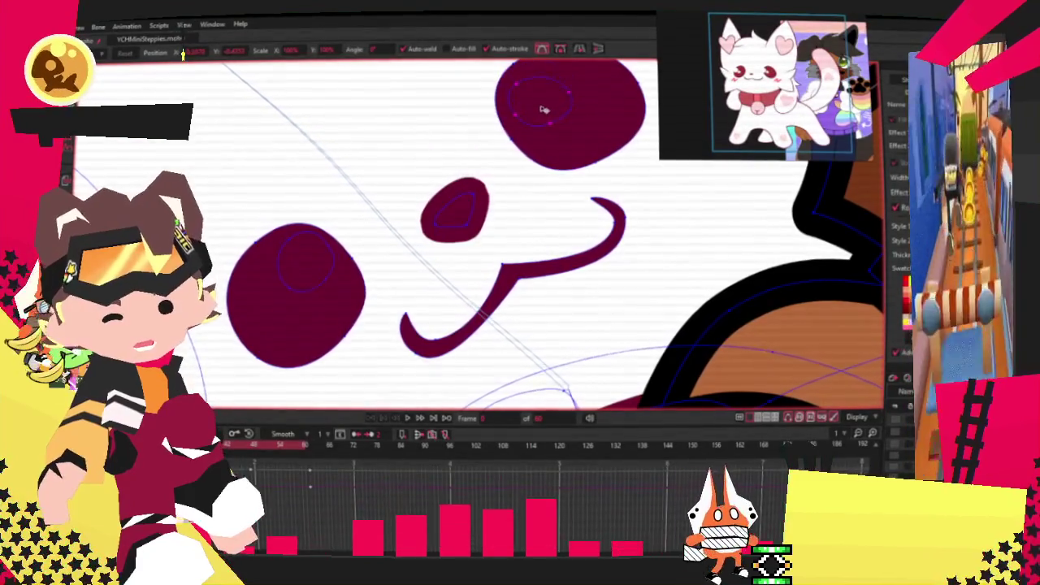
{"action": "key", "text": "q"}
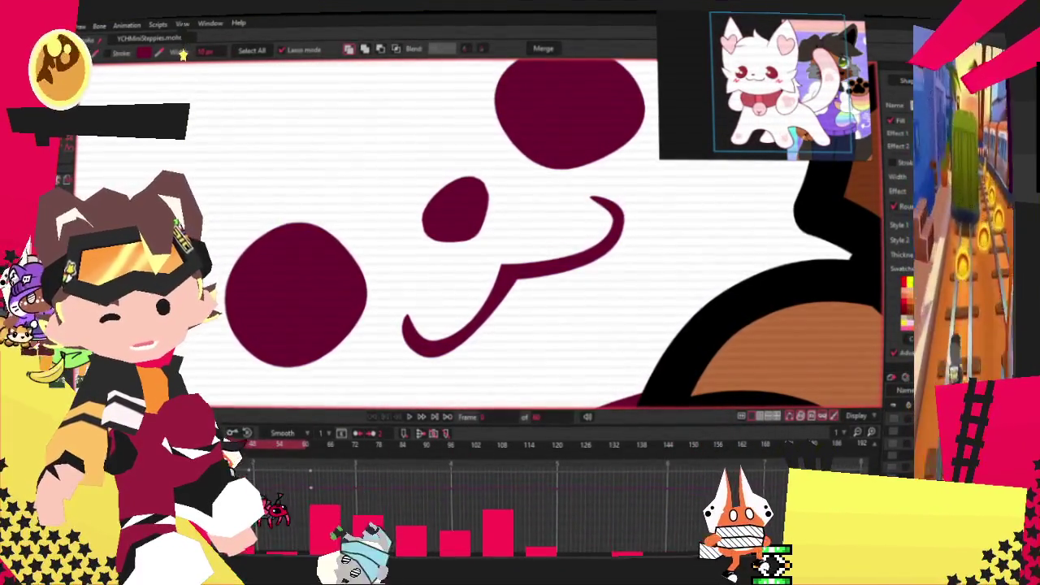
Deselect all shapes, preview the animation, then stop it and zoom in on the face.
{"action": "scroll", "coordinate": [396, 162], "scroll_direction": "down", "scroll_amount": 3}
{"action": "key", "text": "ctrl+d"}
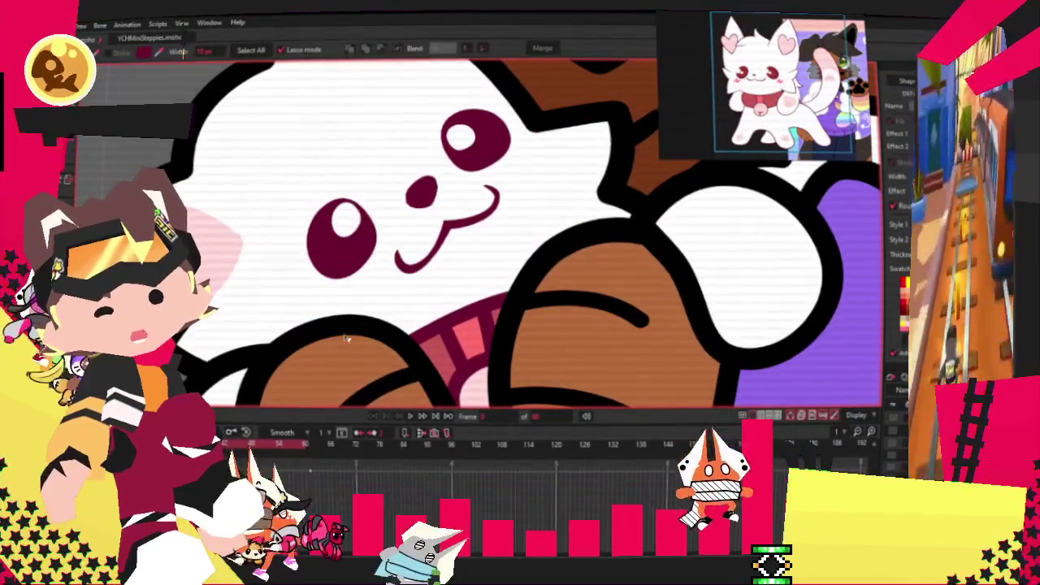
{"action": "left_click", "coordinate": [410, 416]}
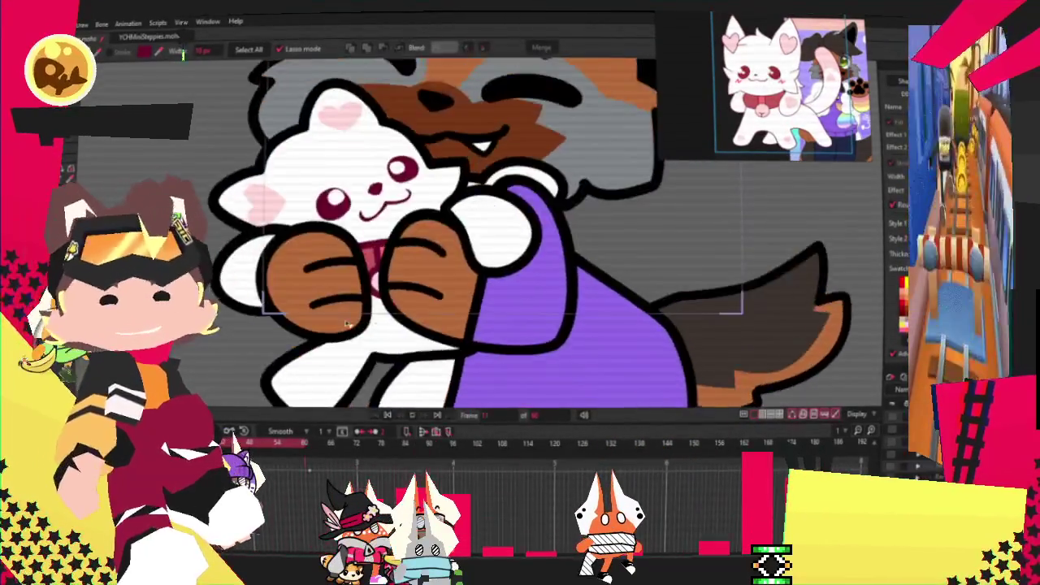
{"action": "key", "text": "space"}
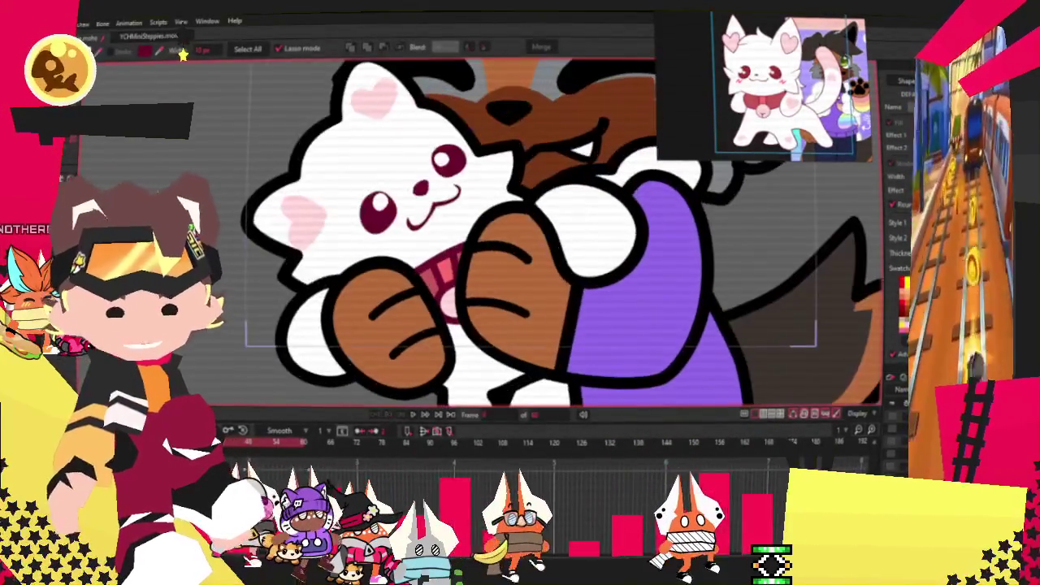
{"action": "scroll", "coordinate": [347, 156], "scroll_direction": "up", "scroll_amount": 5}
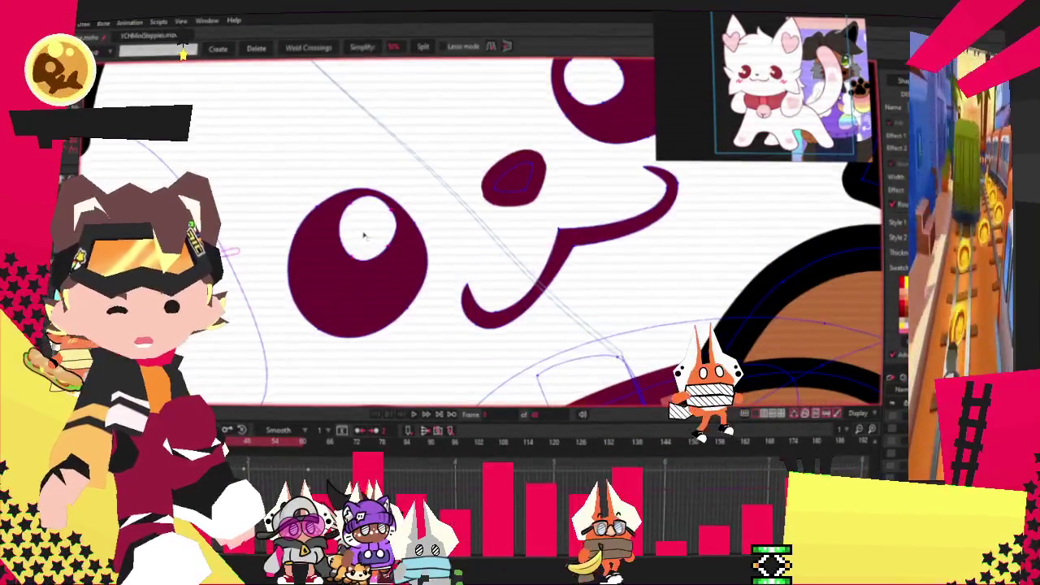
{"action": "scroll", "coordinate": [466, 121], "scroll_direction": "up", "scroll_amount": 2}
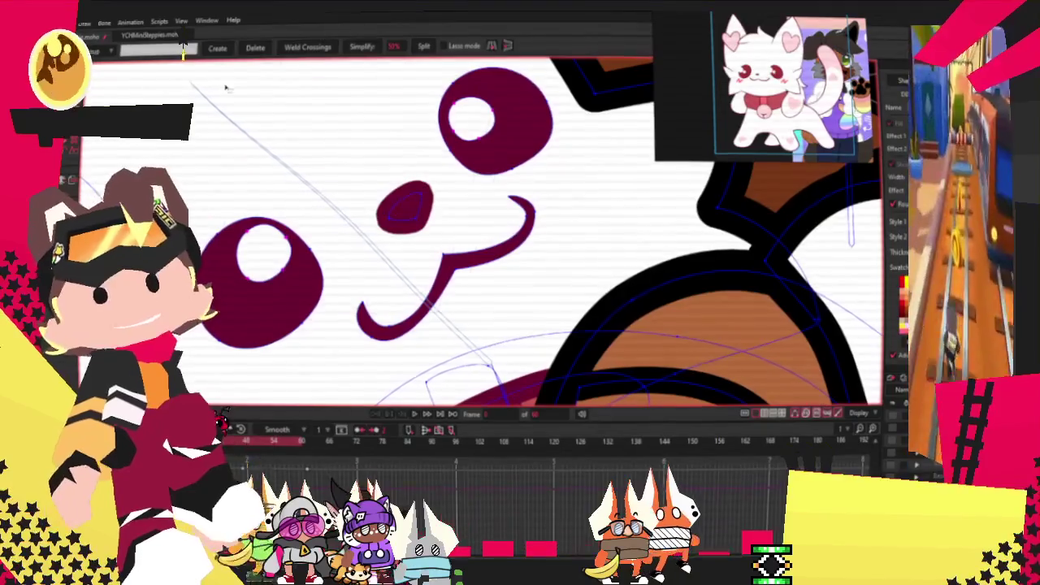
{"action": "scroll", "coordinate": [374, 121], "scroll_direction": "up", "scroll_amount": 1}
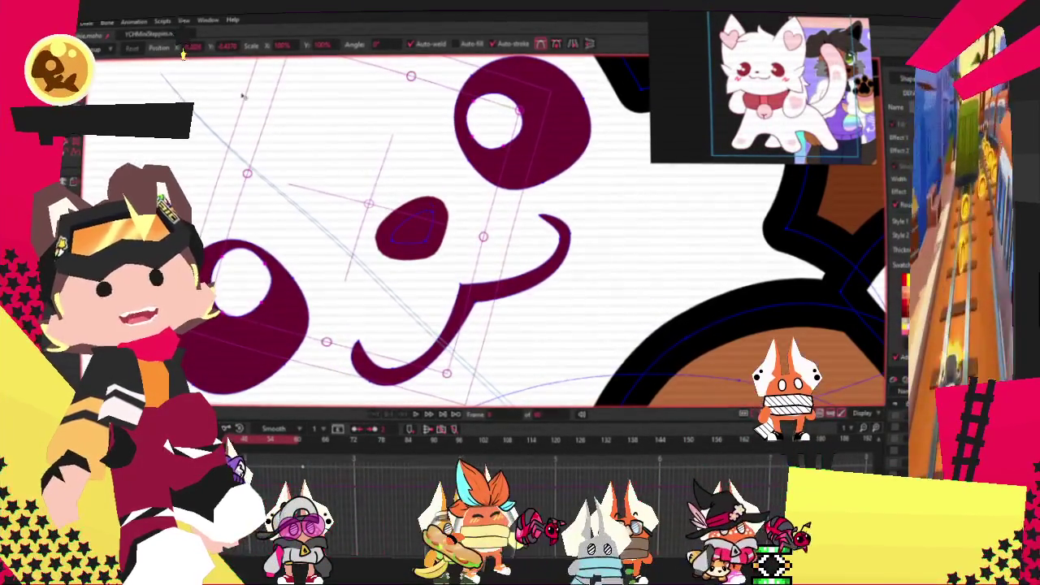
Resize and reposition the eye highlight's points into a smaller second dot.
{"action": "left_click", "coordinate": [264, 332]}
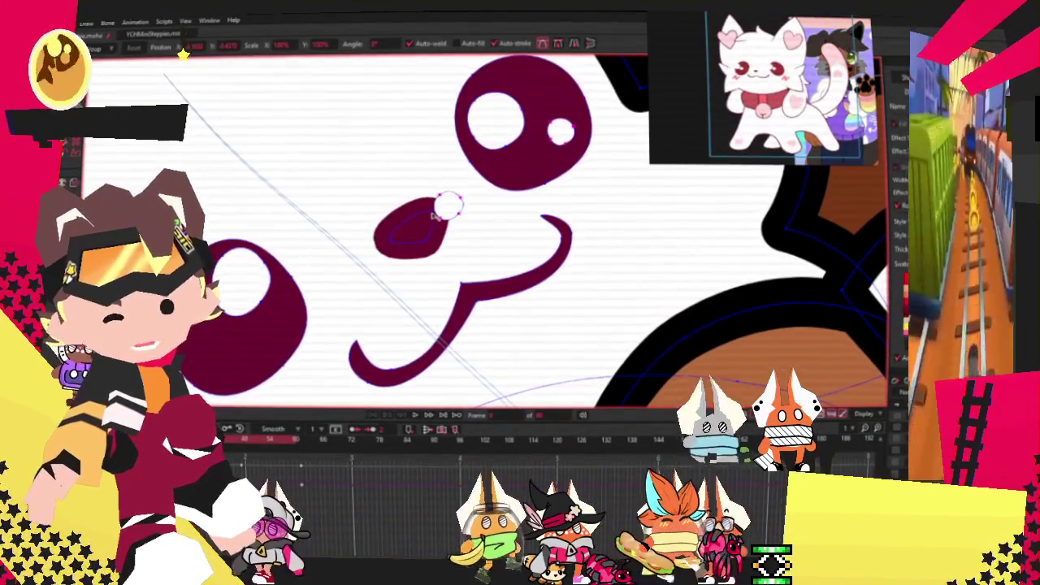
{"action": "left_click_drag", "start_coordinate": [520, 213], "coordinate": [548, 171]}
{"action": "key", "text": "space"}
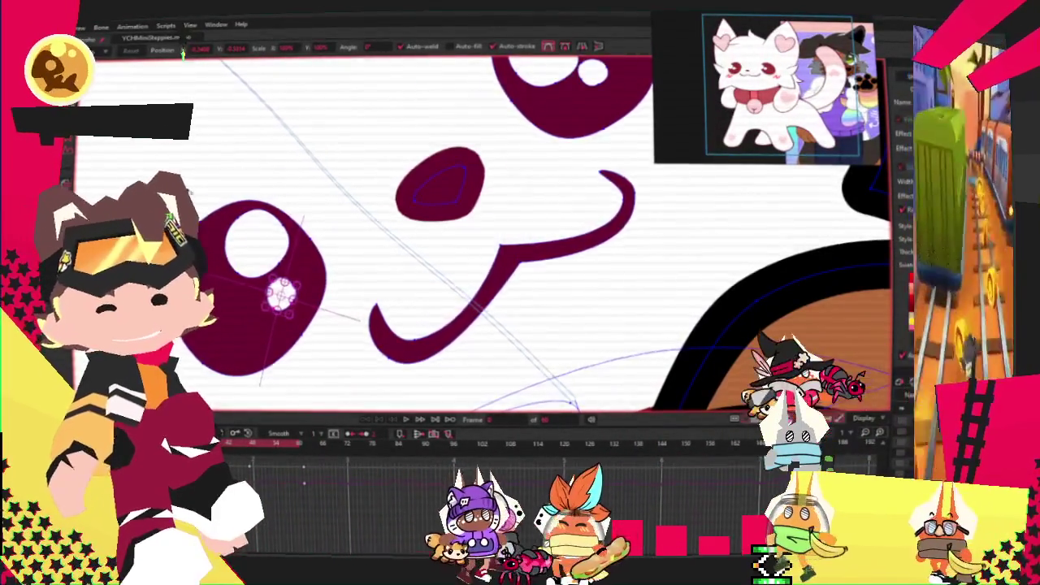
Check the large white eye highlight, deselect it, and play the animation to preview.
{"action": "scroll", "coordinate": [211, 207], "scroll_direction": "down", "scroll_amount": 3}
{"action": "scroll", "coordinate": [377, 139], "scroll_direction": "up", "scroll_amount": 3}
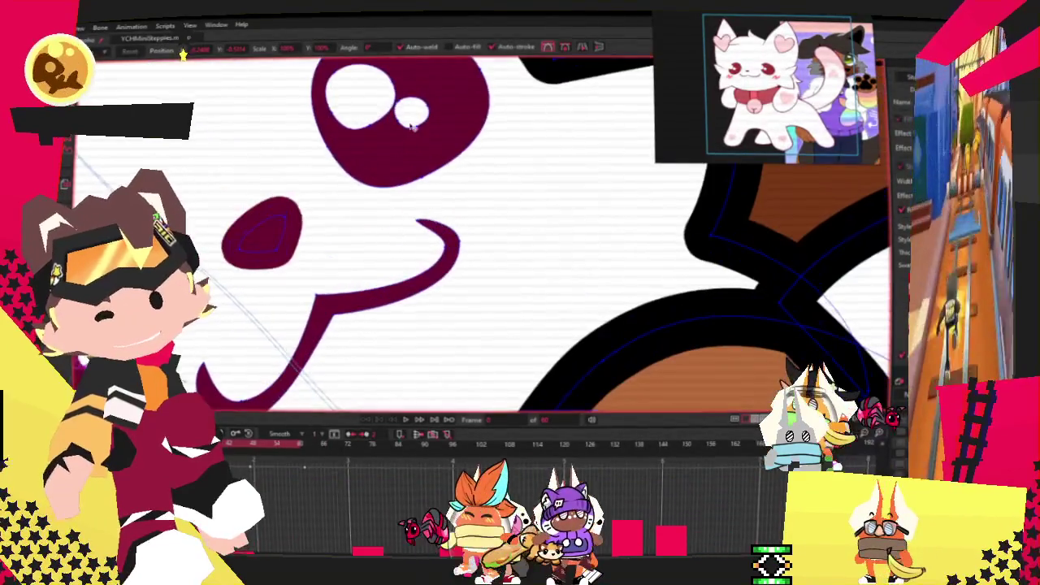
{"action": "left_click", "coordinate": [357, 95]}
{"action": "key", "text": "ctrl+d"}
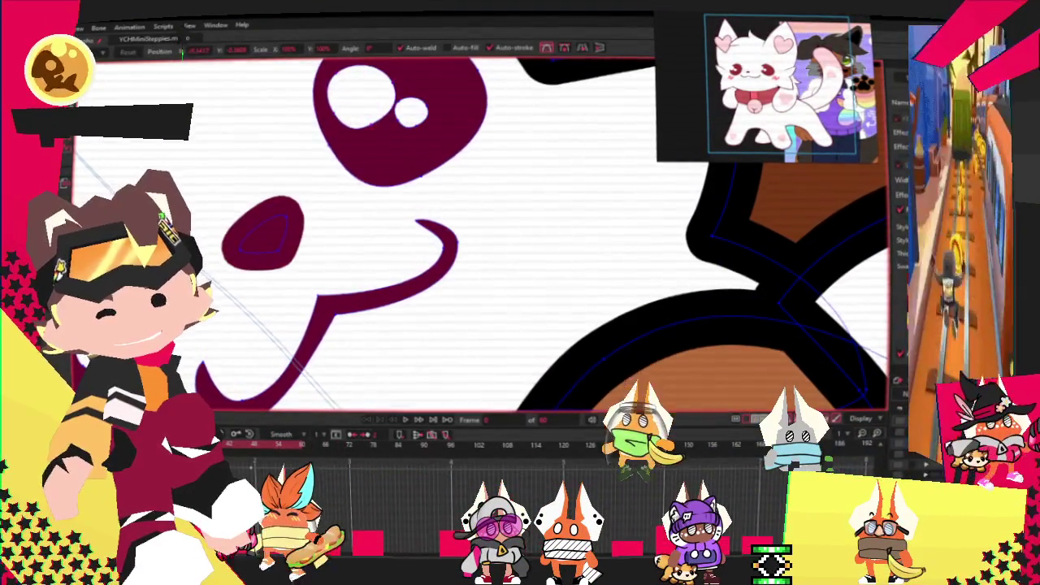
{"action": "left_click", "coordinate": [407, 421]}
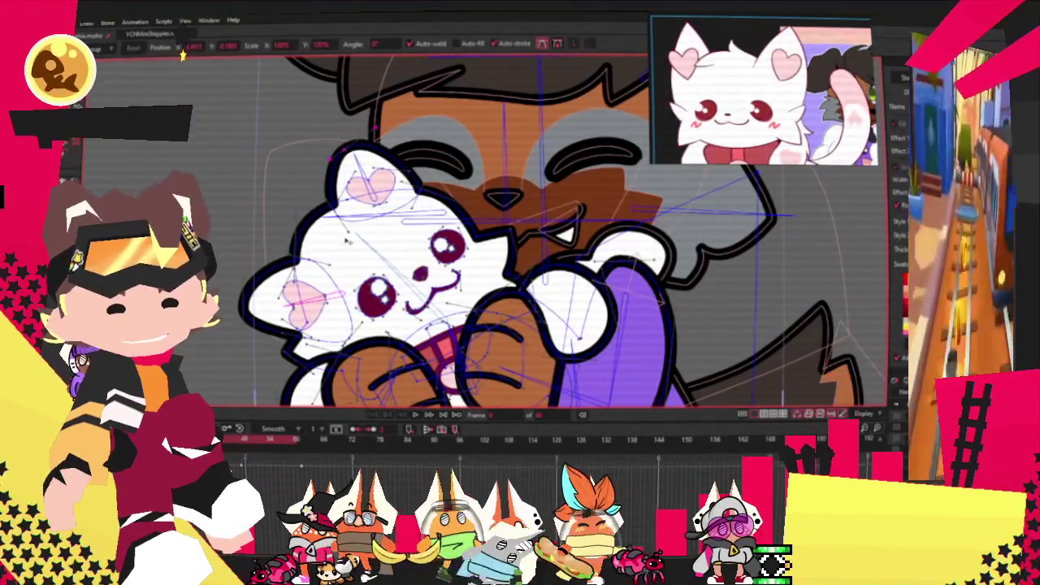
Zoom in on the area below the cat's eye for the pink rectangular blush.
{"action": "scroll", "coordinate": [343, 350], "scroll_direction": "up", "scroll_amount": 2}
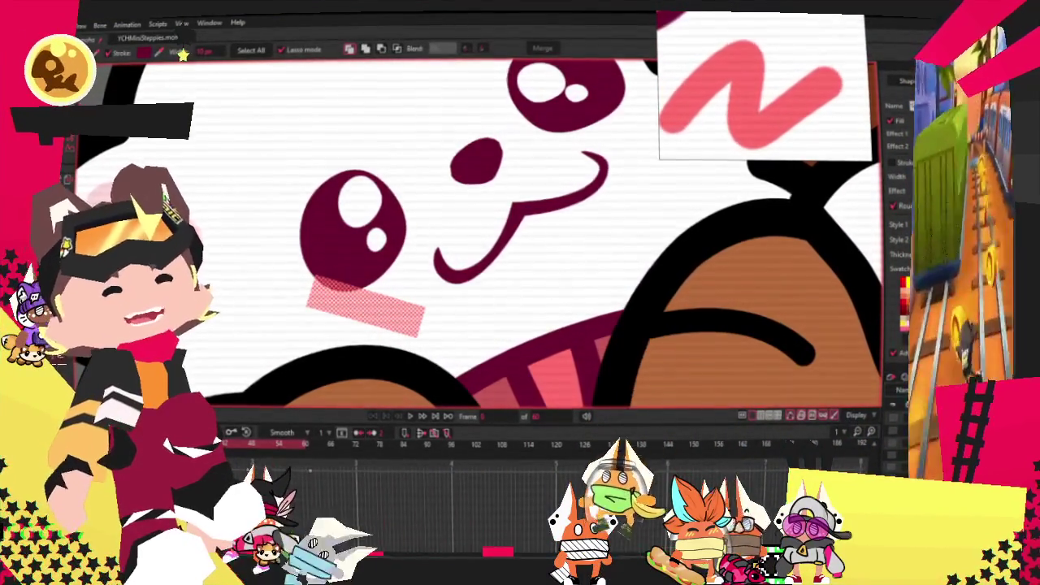
Bend the pink bar into a zigzag with Add Point and thicken its thin ends.
{"action": "key", "text": "a"}
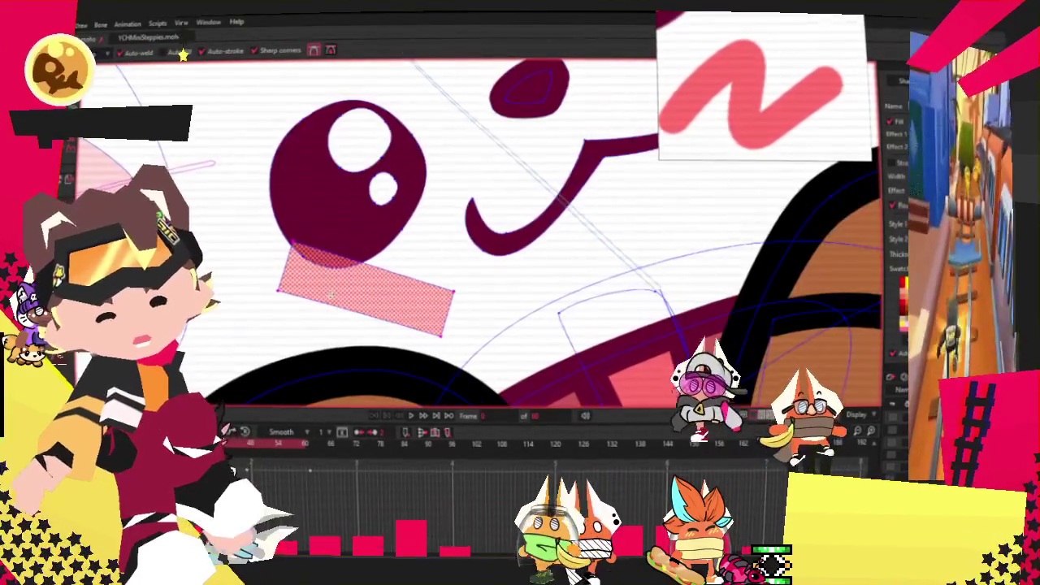
{"action": "left_click_drag", "start_coordinate": [337, 263], "coordinate": [389, 309]}
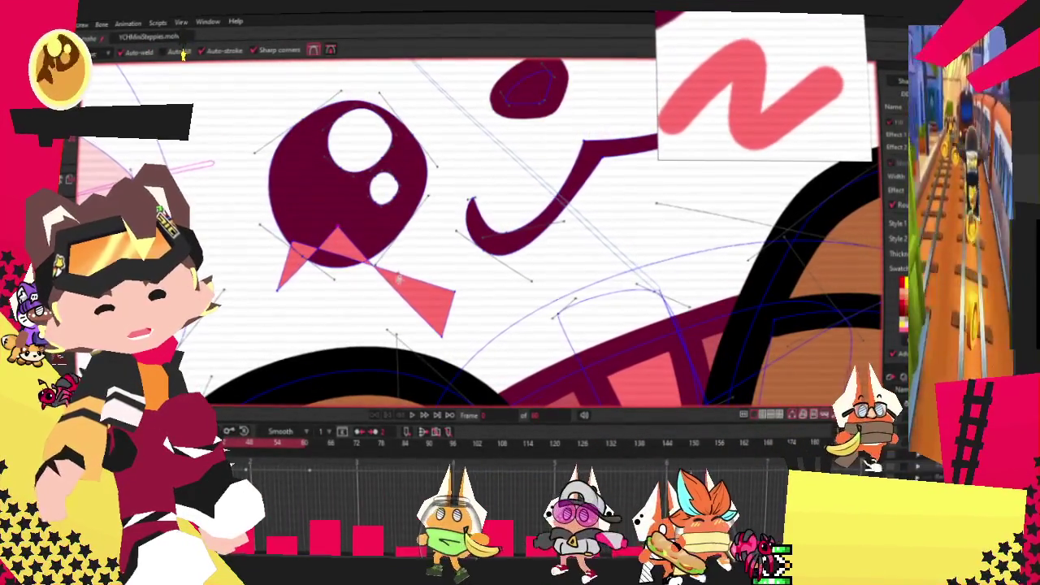
{"action": "key", "text": "t"}
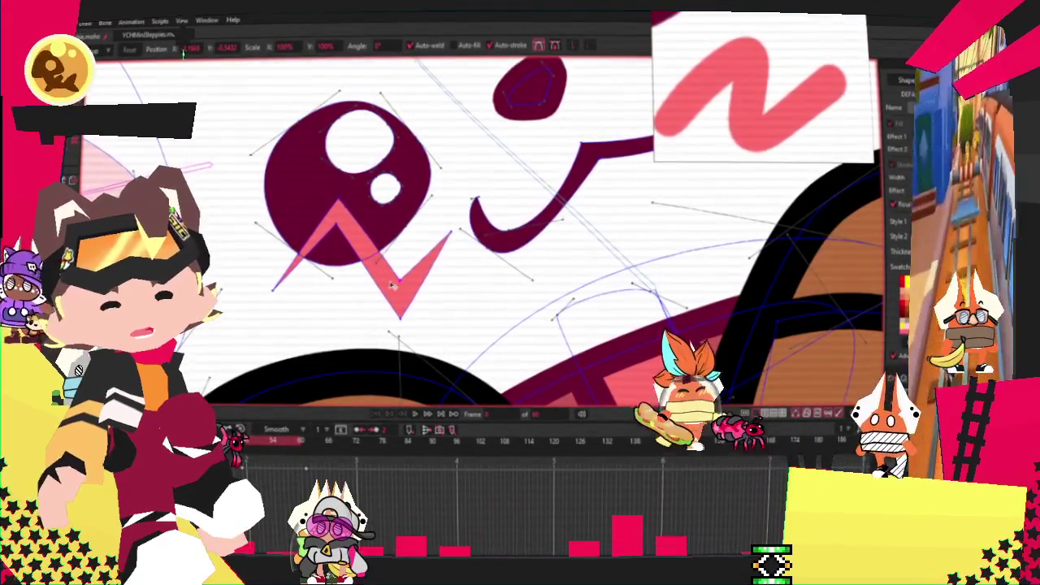
{"action": "key", "text": "c"}
{"action": "scroll", "coordinate": [404, 212], "scroll_direction": "up", "scroll_amount": 2}
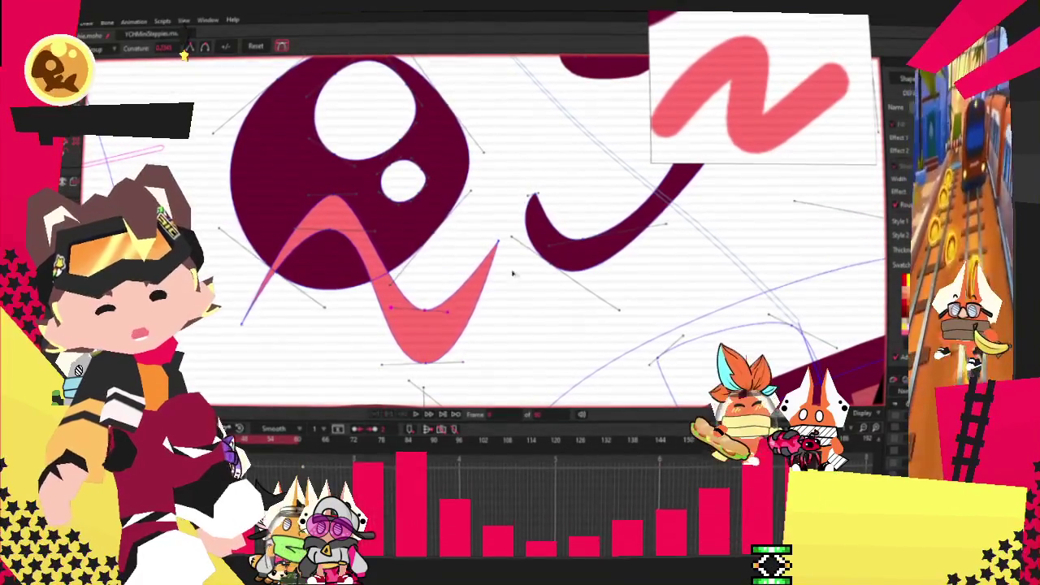
{"action": "left_click_drag", "start_coordinate": [511, 278], "coordinate": [401, 329]}
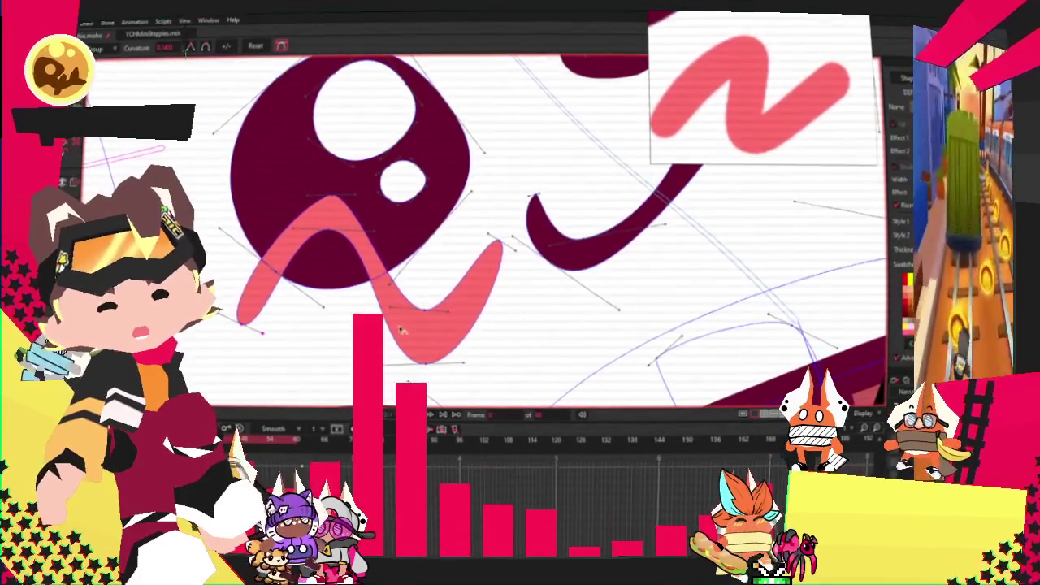
{"action": "scroll", "coordinate": [400, 330], "scroll_direction": "down", "scroll_amount": 2}
{"action": "scroll", "coordinate": [401, 331], "scroll_direction": "down", "scroll_amount": 2}
Move the pink zigzag to the left side of the cat's eye.
{"action": "key", "text": "t"}
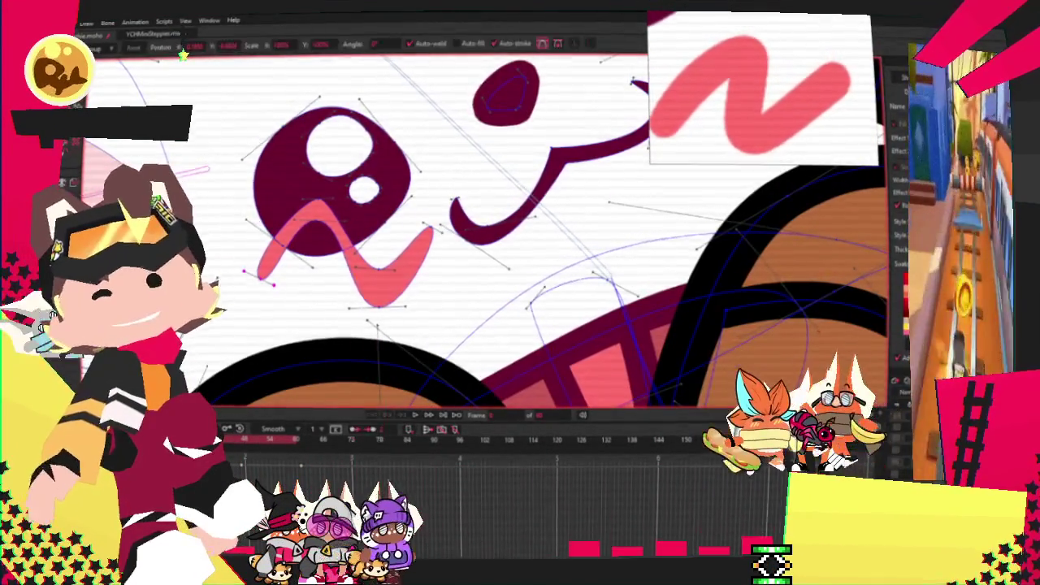
{"action": "left_click_drag", "start_coordinate": [325, 248], "coordinate": [431, 302]}
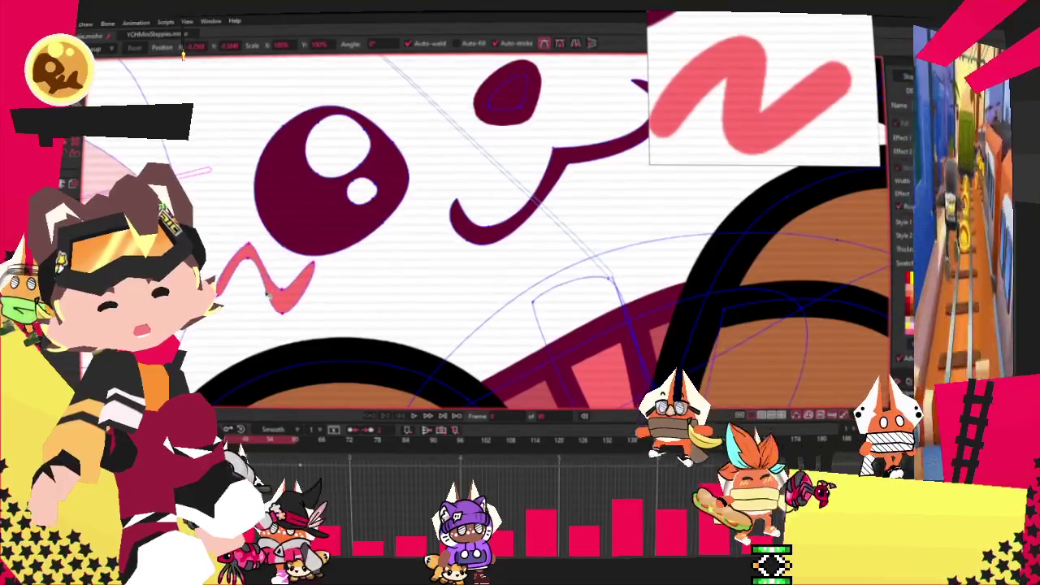
{"action": "scroll", "coordinate": [309, 281], "scroll_direction": "up", "scroll_amount": 1}
{"action": "scroll", "coordinate": [308, 280], "scroll_direction": "up", "scroll_amount": 1}
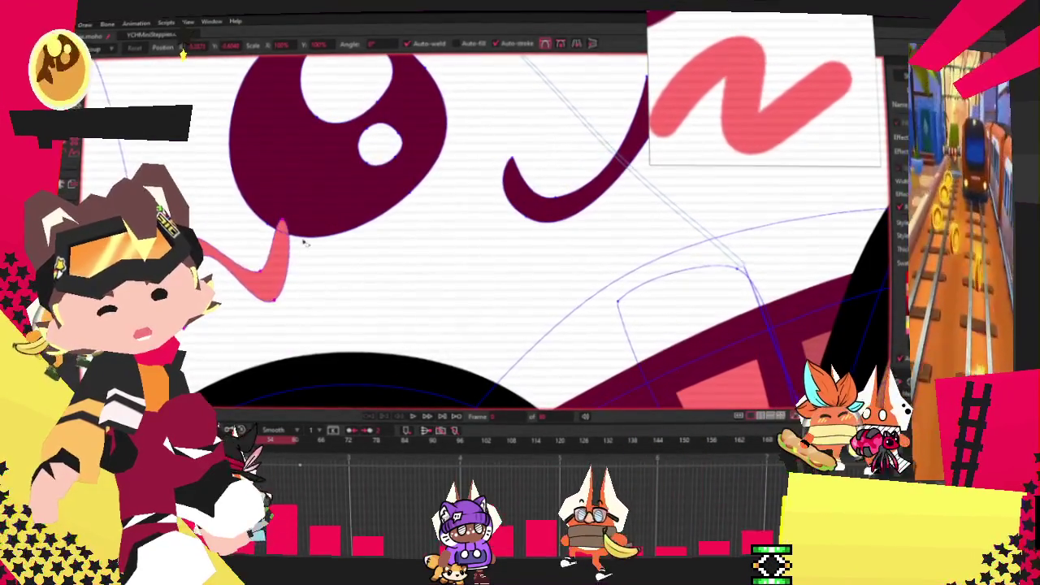
{"action": "scroll", "coordinate": [256, 241], "scroll_direction": "down", "scroll_amount": 3}
{"action": "scroll", "coordinate": [394, 164], "scroll_direction": "down", "scroll_amount": 2}
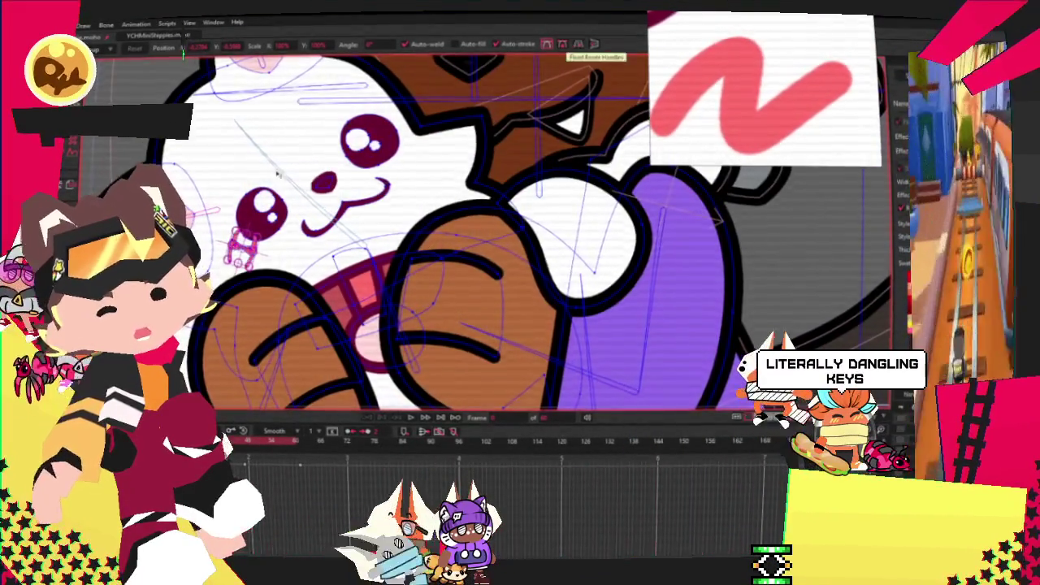
Select the zigzag beside the other eye and raise its upper end to angle it.
{"action": "scroll", "coordinate": [237, 189], "scroll_direction": "up", "scroll_amount": 2}
{"action": "left_click", "coordinate": [530, 117]}
{"action": "scroll", "coordinate": [536, 126], "scroll_direction": "up", "scroll_amount": 2}
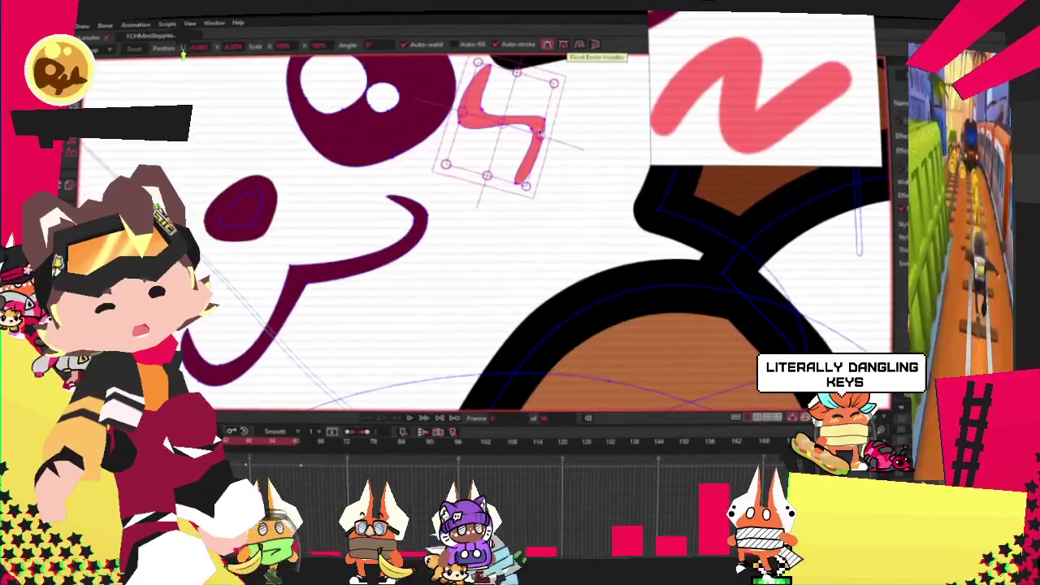
{"action": "left_click", "coordinate": [532, 118]}
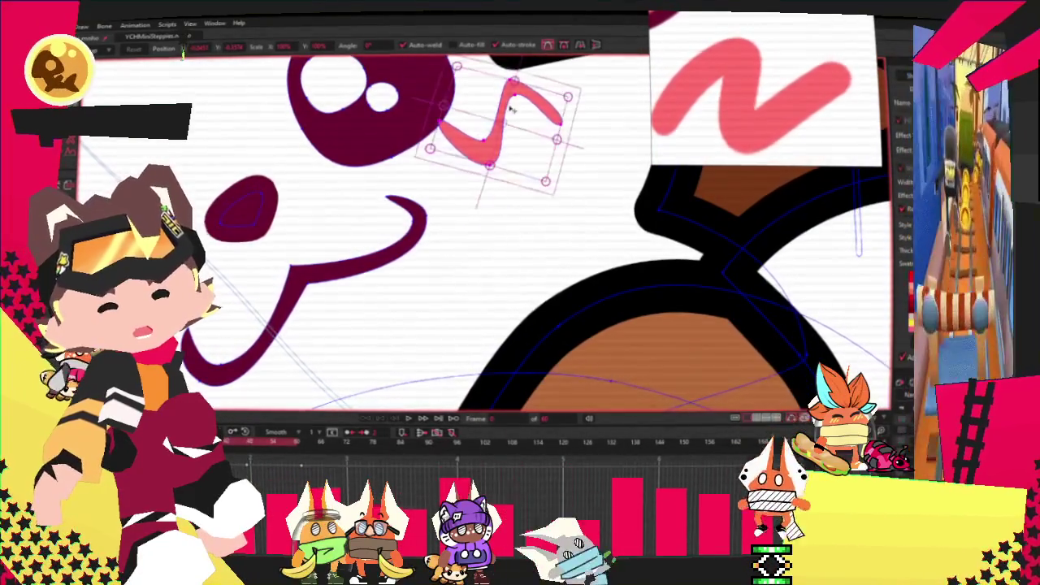
{"action": "scroll", "coordinate": [396, 188], "scroll_direction": "down", "scroll_amount": 2}
{"action": "scroll", "coordinate": [479, 158], "scroll_direction": "up", "scroll_amount": 2}
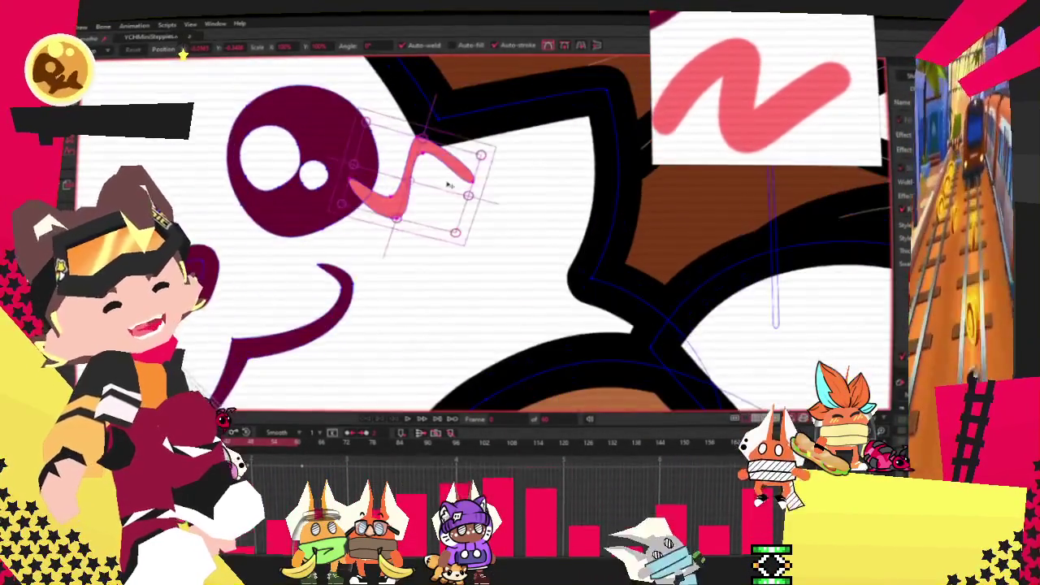
{"action": "scroll", "coordinate": [480, 159], "scroll_direction": "up", "scroll_amount": 2}
{"action": "scroll", "coordinate": [482, 159], "scroll_direction": "up", "scroll_amount": 2}
{"action": "left_click_drag", "start_coordinate": [484, 158], "coordinate": [477, 138]}
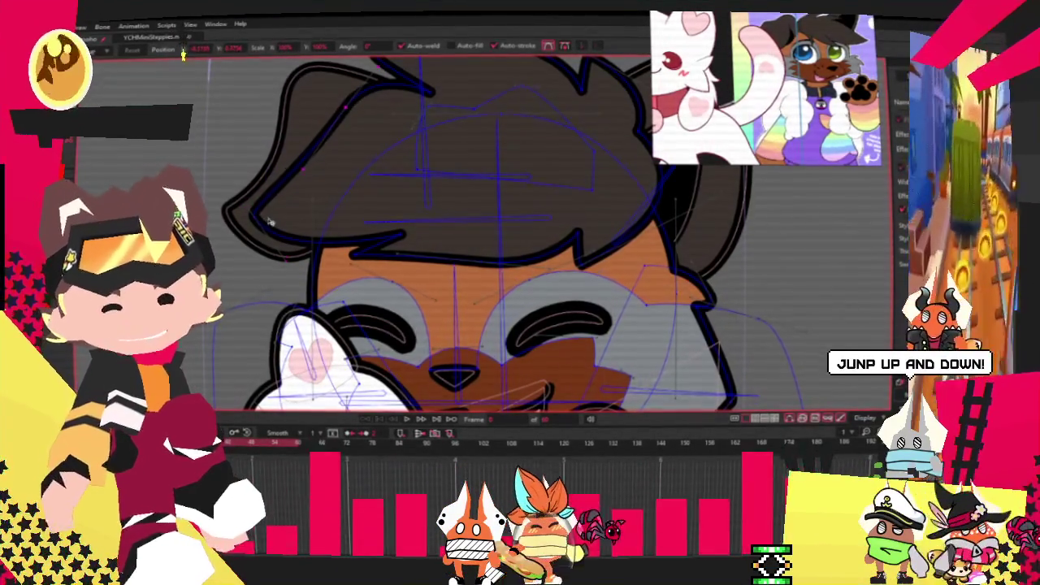
{"action": "left_click", "coordinate": [273, 192]}
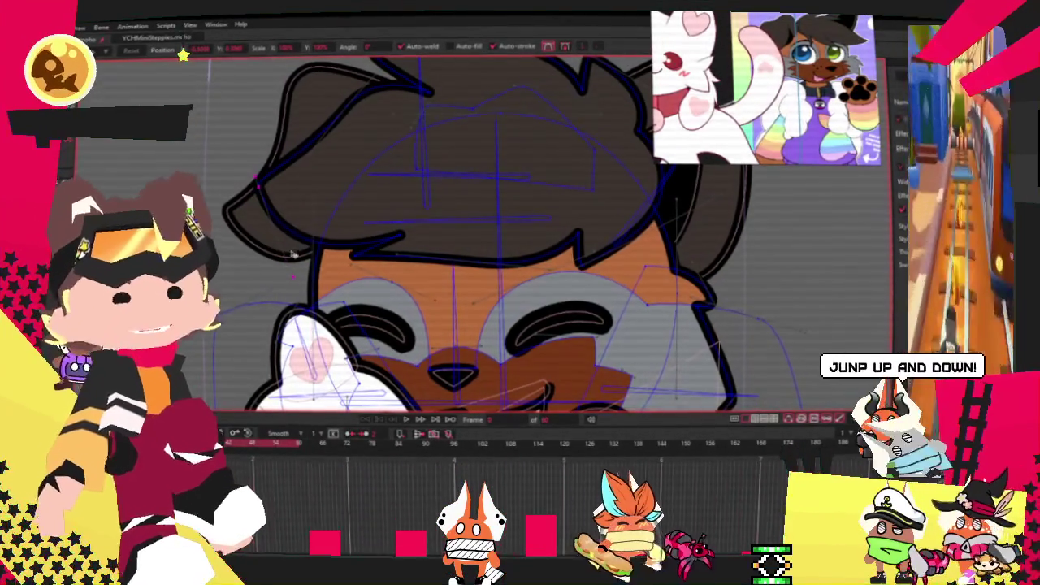
{"action": "left_click", "coordinate": [404, 419]}
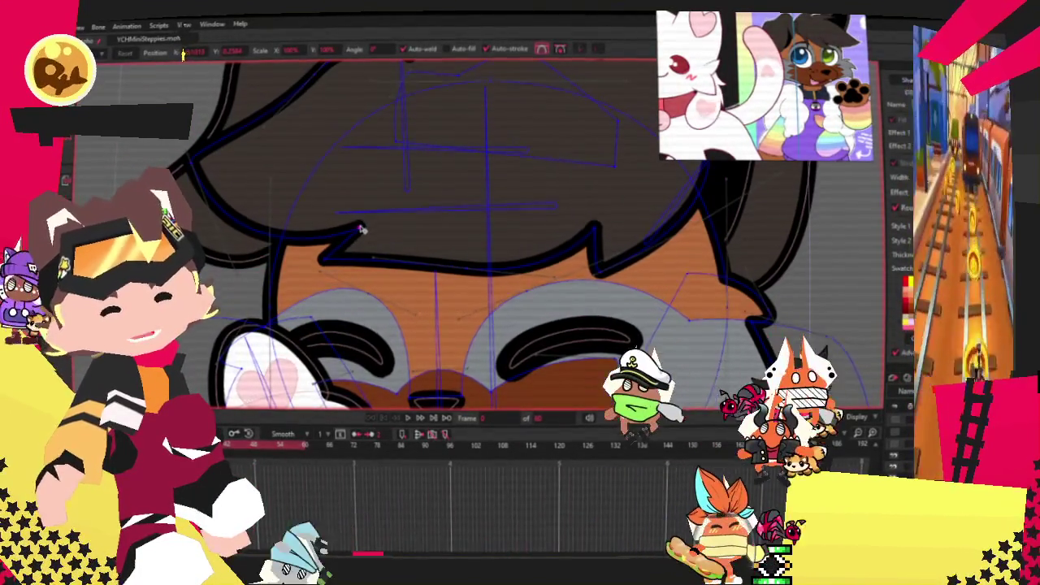
{"action": "scroll", "coordinate": [323, 277], "scroll_direction": "up", "scroll_amount": 3}
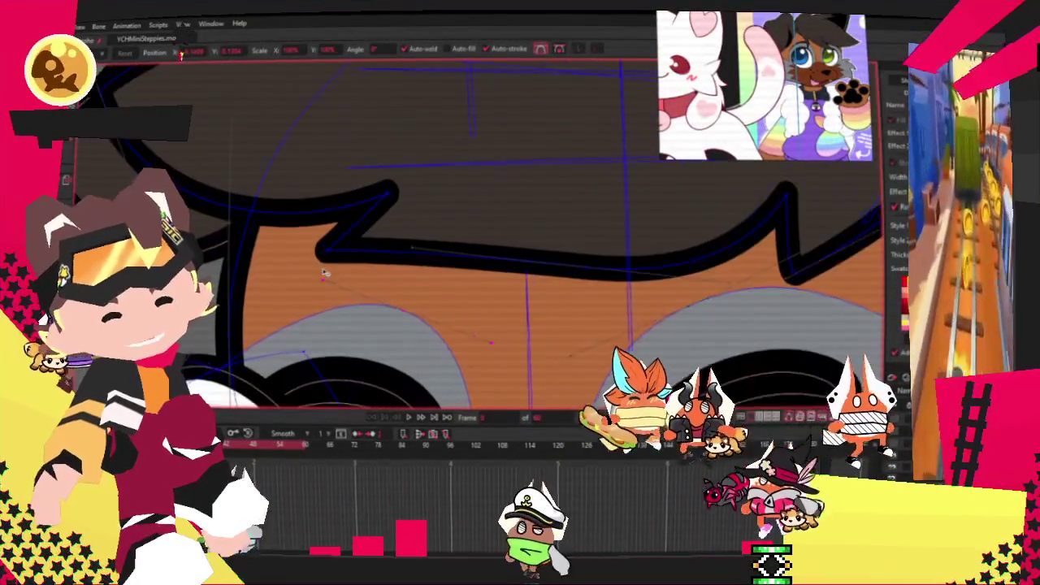
{"action": "scroll", "coordinate": [324, 276], "scroll_direction": "down", "scroll_amount": 3}
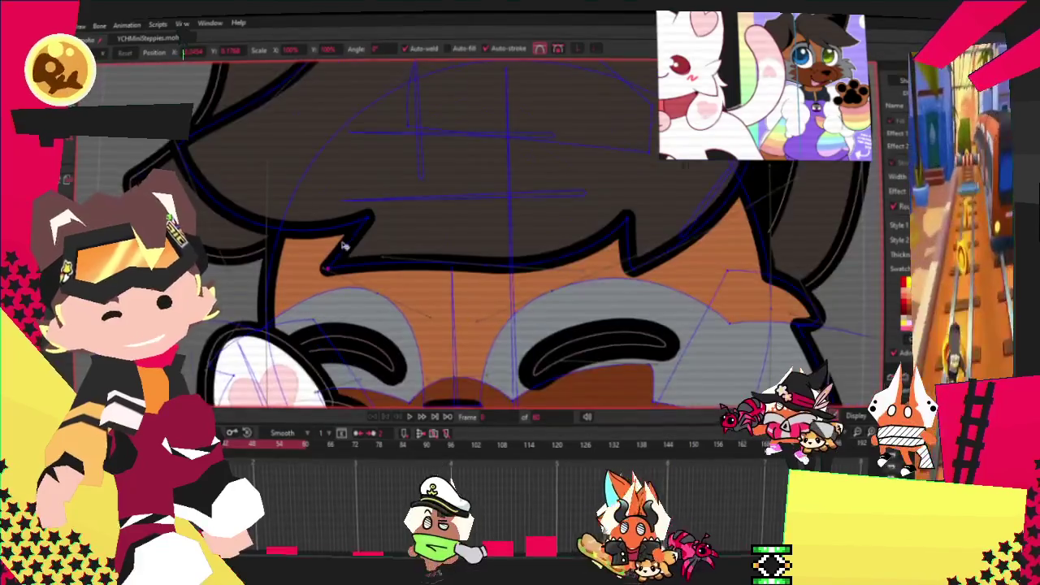
{"action": "scroll", "coordinate": [344, 239], "scroll_direction": "down", "scroll_amount": 2}
{"action": "scroll", "coordinate": [339, 192], "scroll_direction": "down", "scroll_amount": 1}
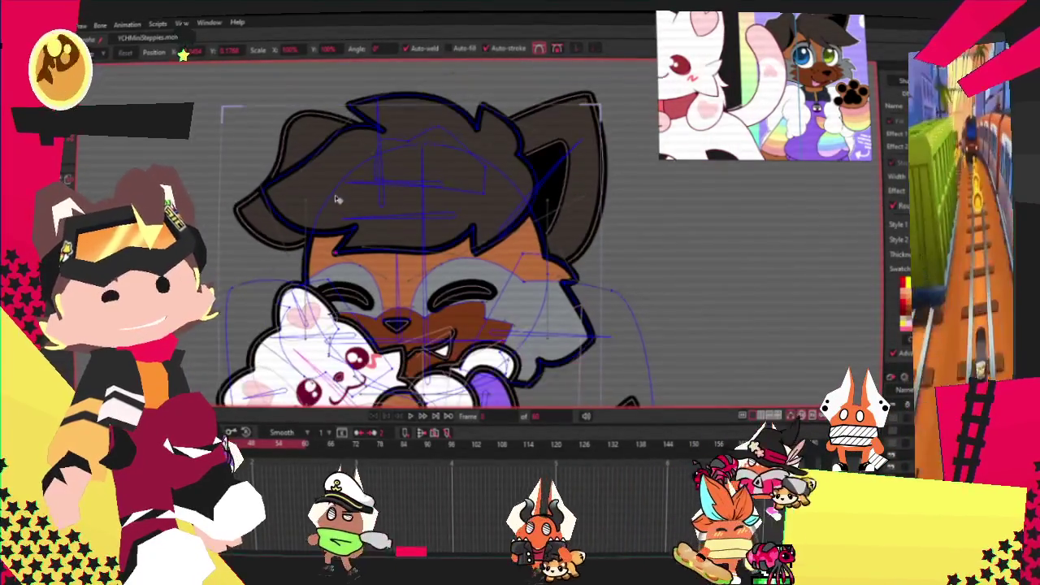
{"action": "key", "text": "alt+f"}
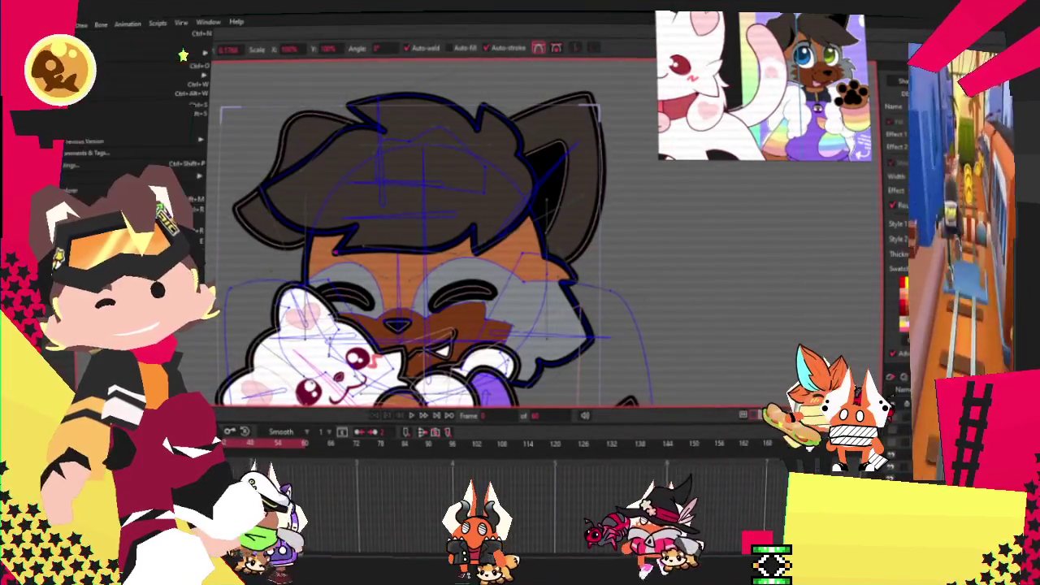
{"action": "key", "text": "Escape"}
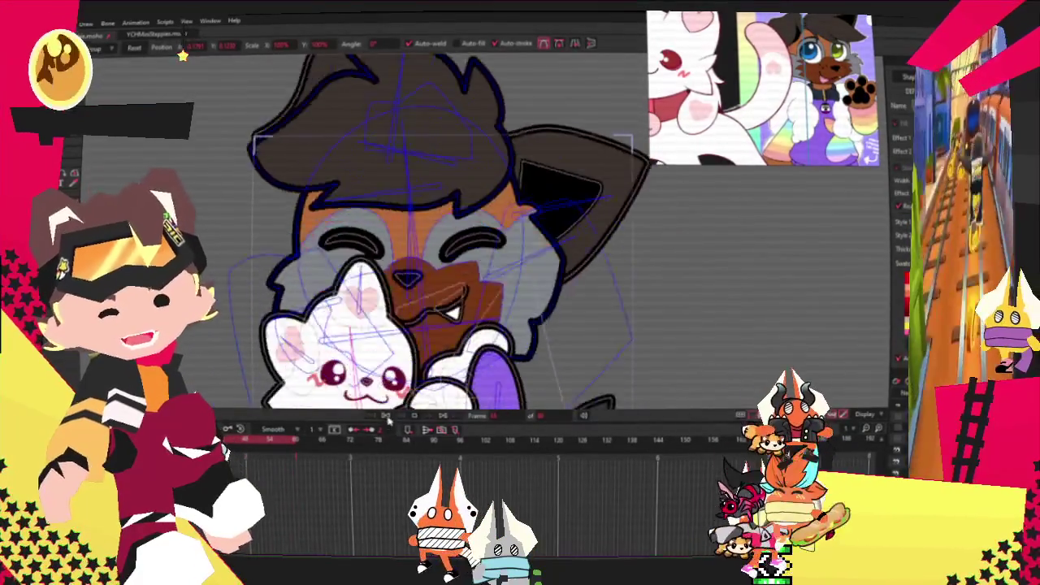
Play the animation to preview the head movement, then return to Select Points.
{"action": "key", "text": "alt+f"}
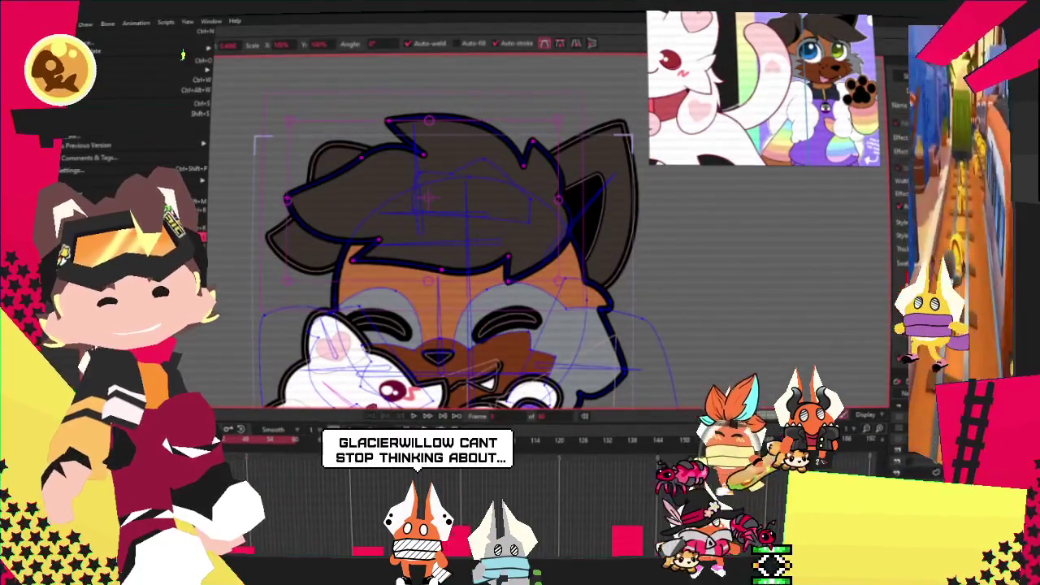
{"action": "key", "text": "Escape"}
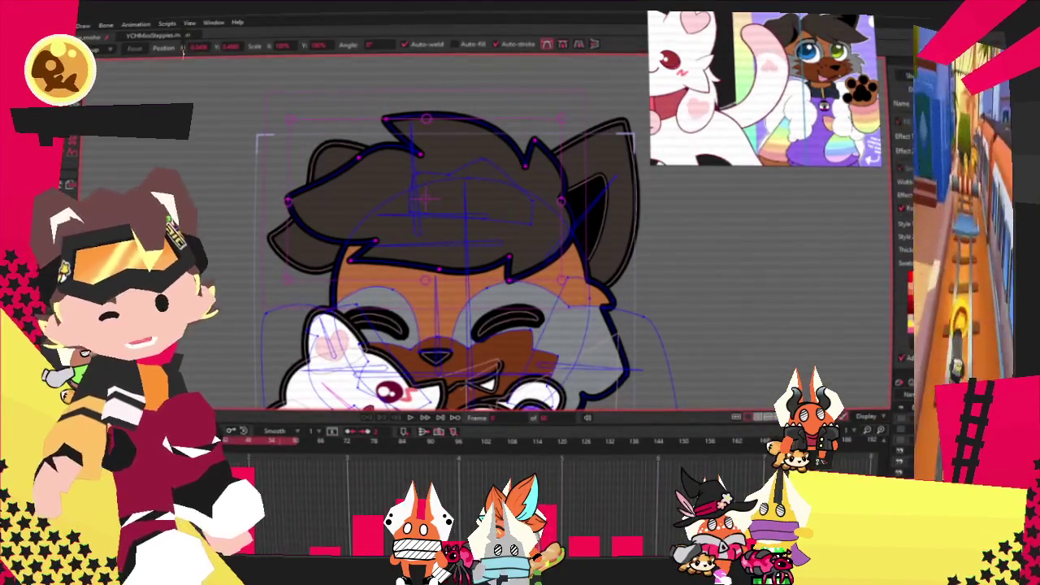
{"action": "key", "text": "space"}
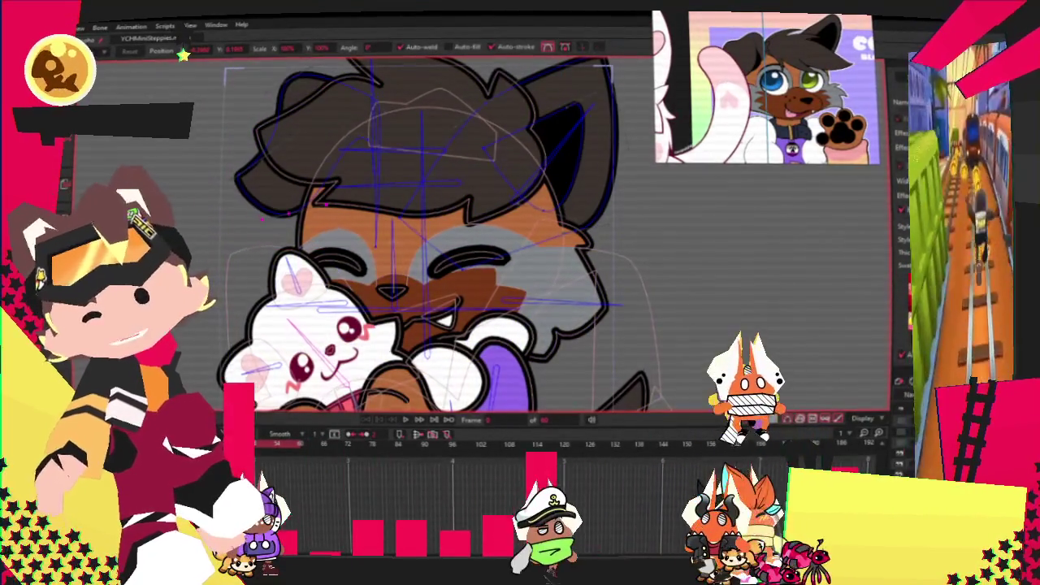
{"action": "key", "text": "alt+m"}
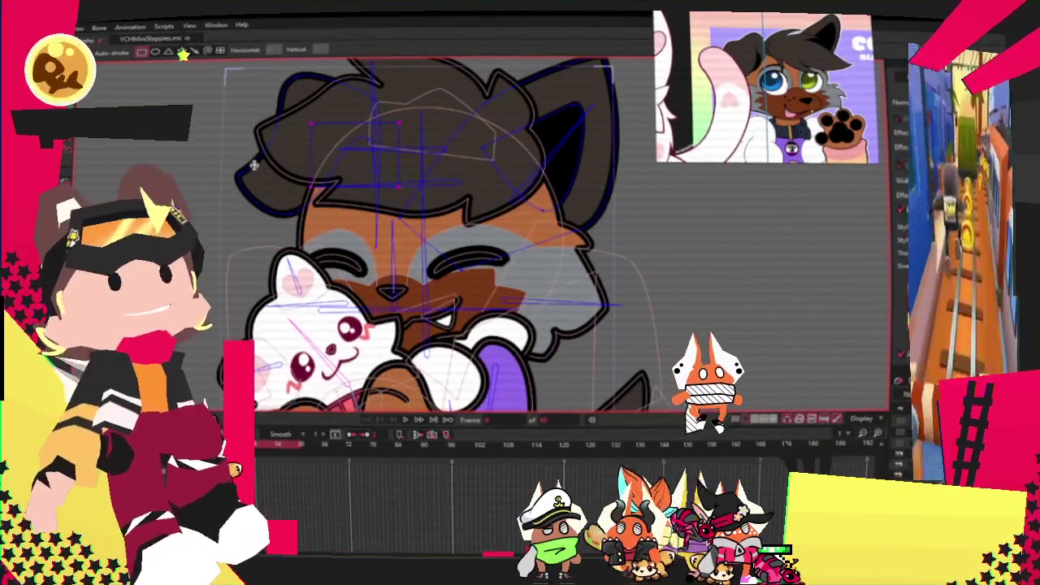
{"action": "key", "text": "g"}
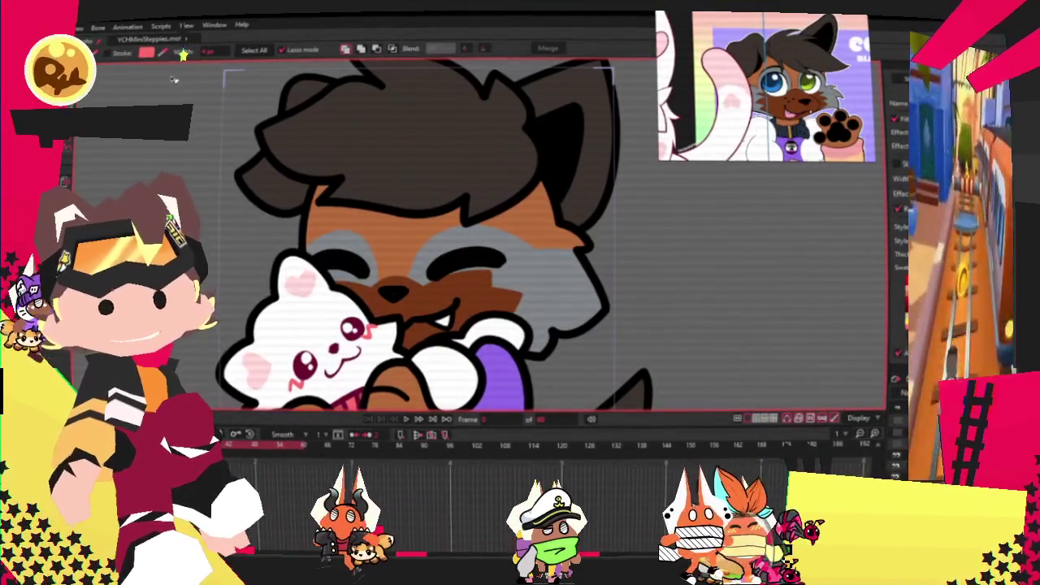
Cycle through the point and bone tools while zooming the canvas in on the ears.
{"action": "key", "text": "t"}
{"action": "scroll", "coordinate": [398, 177], "scroll_direction": "up", "scroll_amount": 2}
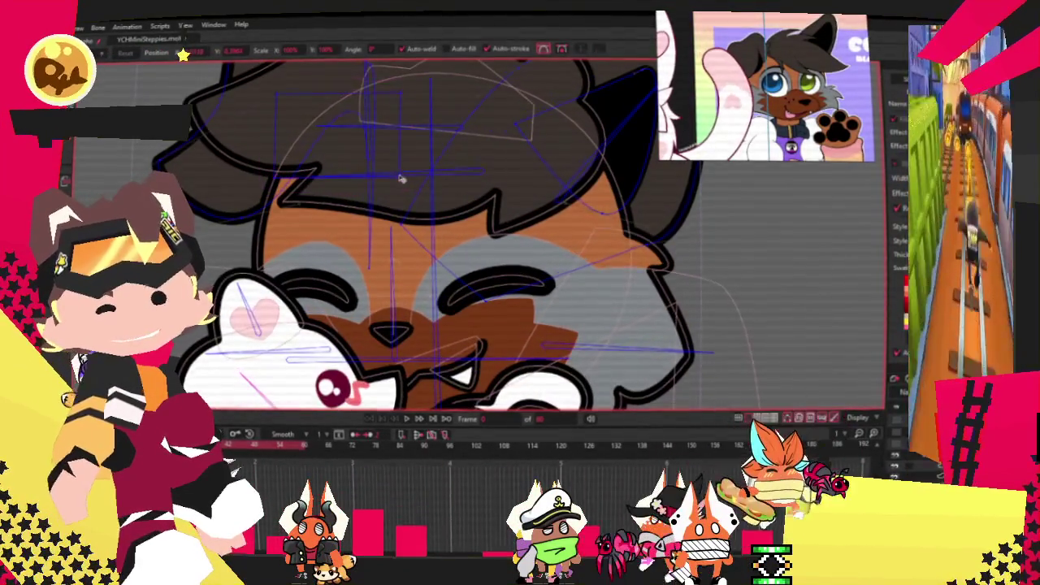
{"action": "key", "text": "g"}
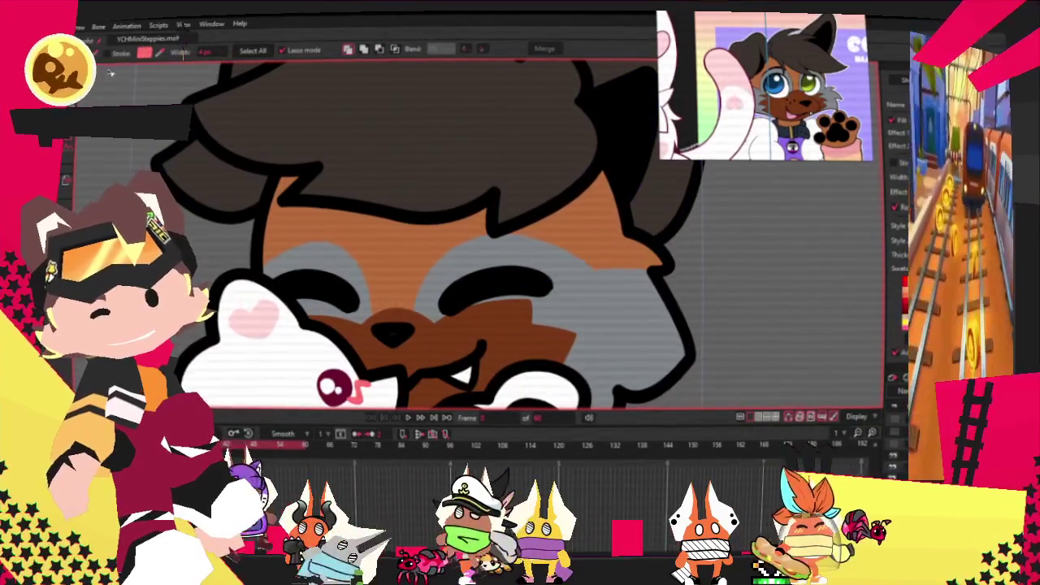
{"action": "key", "text": "b"}
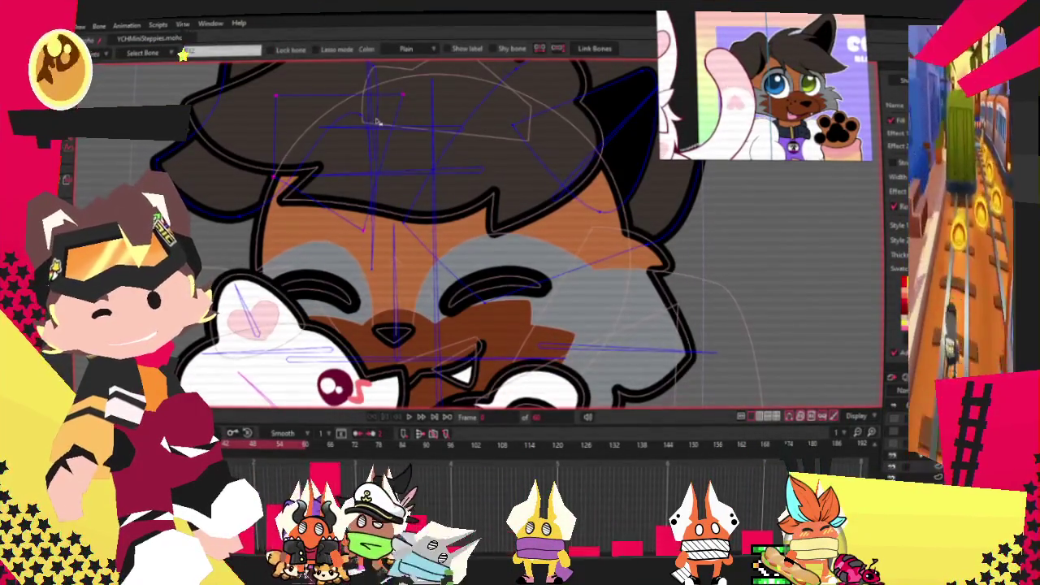
{"action": "scroll", "coordinate": [328, 86], "scroll_direction": "up", "scroll_amount": 2}
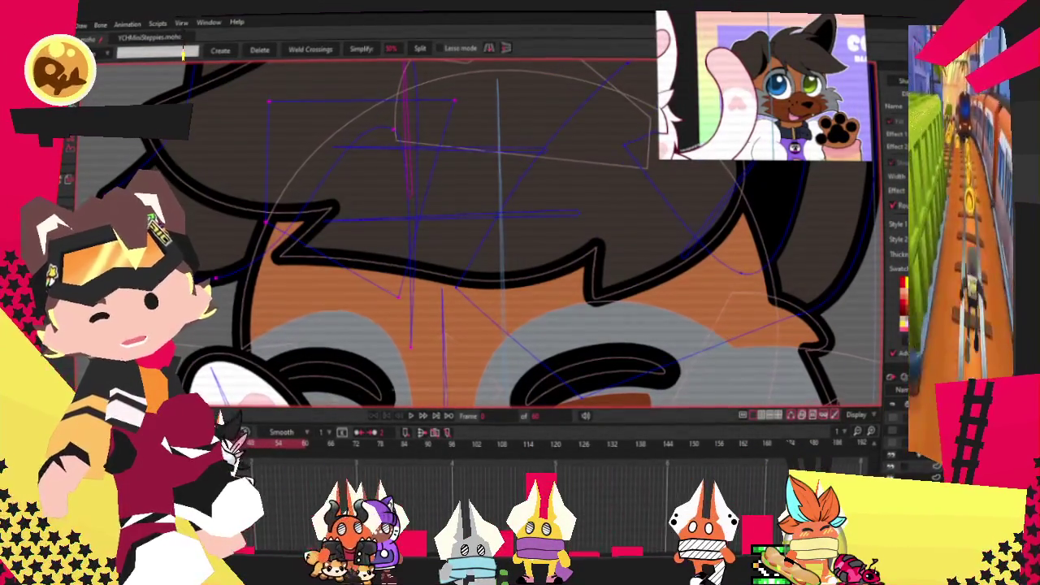
{"action": "scroll", "coordinate": [224, 153], "scroll_direction": "down", "scroll_amount": 2}
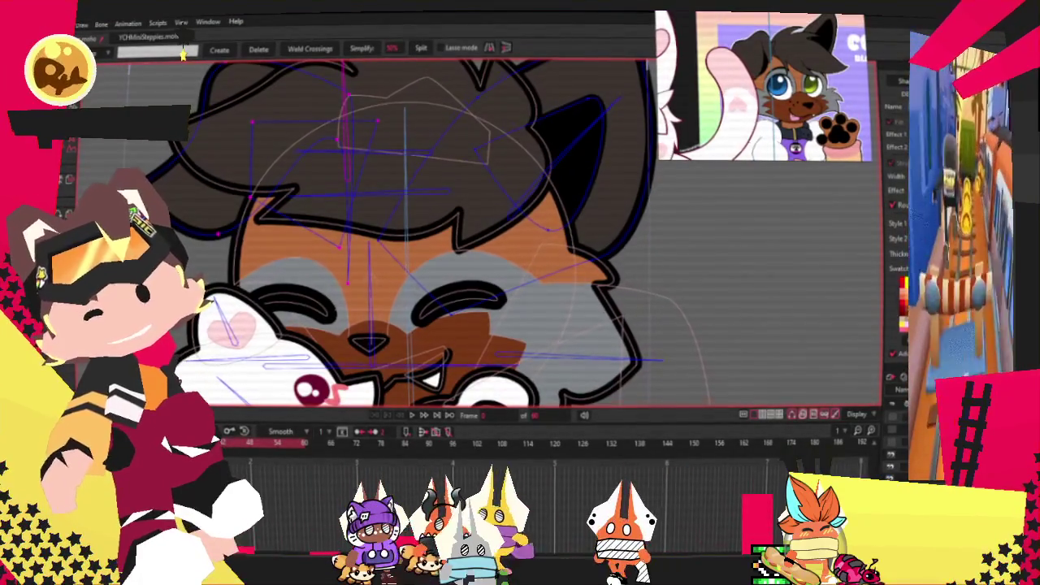
{"action": "key", "text": "i"}
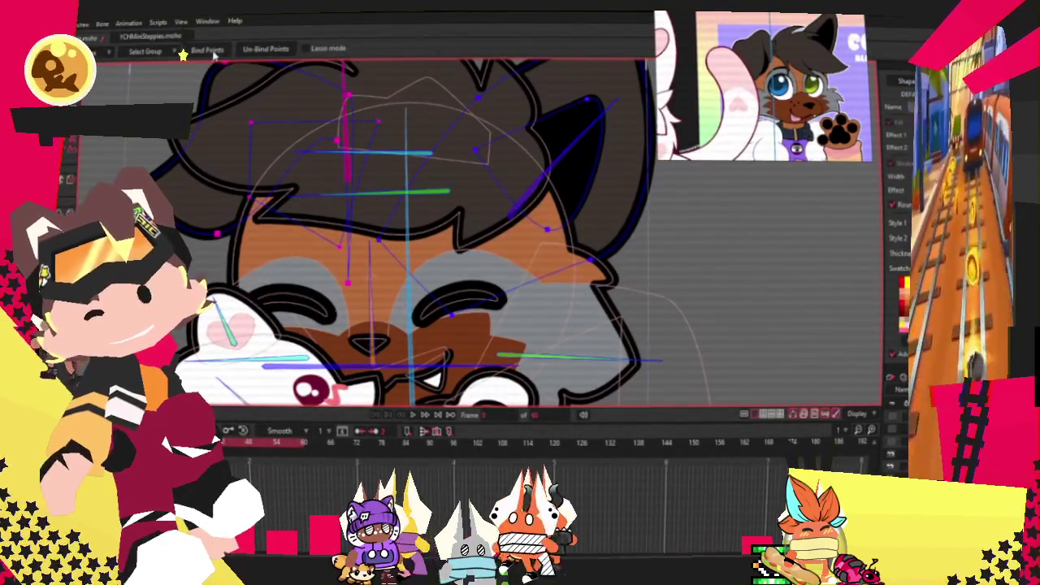
{"action": "key", "text": "f"}
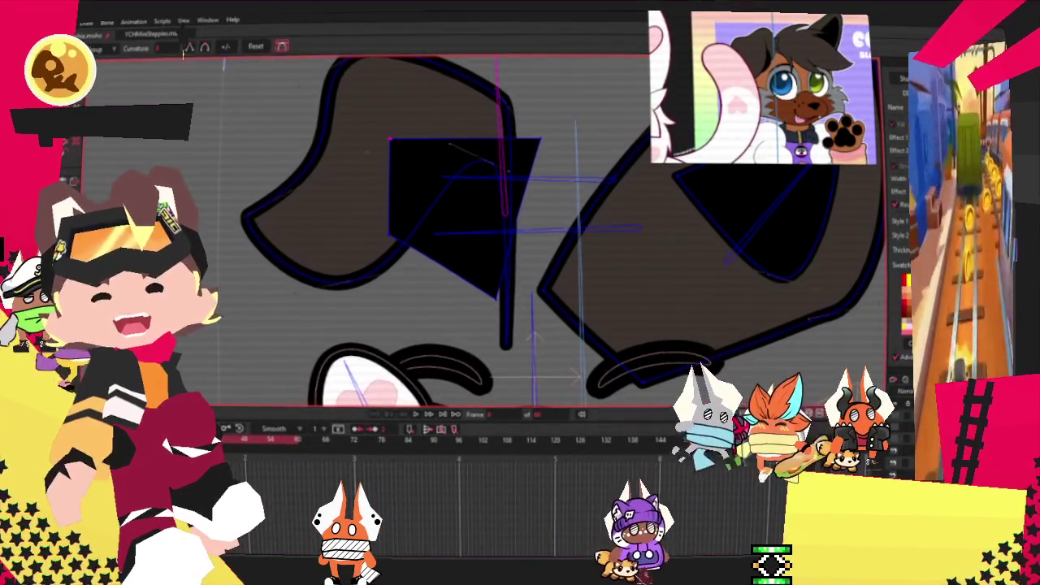
Bow the inner-ear shape's top edge into a curve and move its top corner right.
{"action": "key", "text": "c"}
{"action": "scroll", "coordinate": [431, 153], "scroll_direction": "up", "scroll_amount": 2}
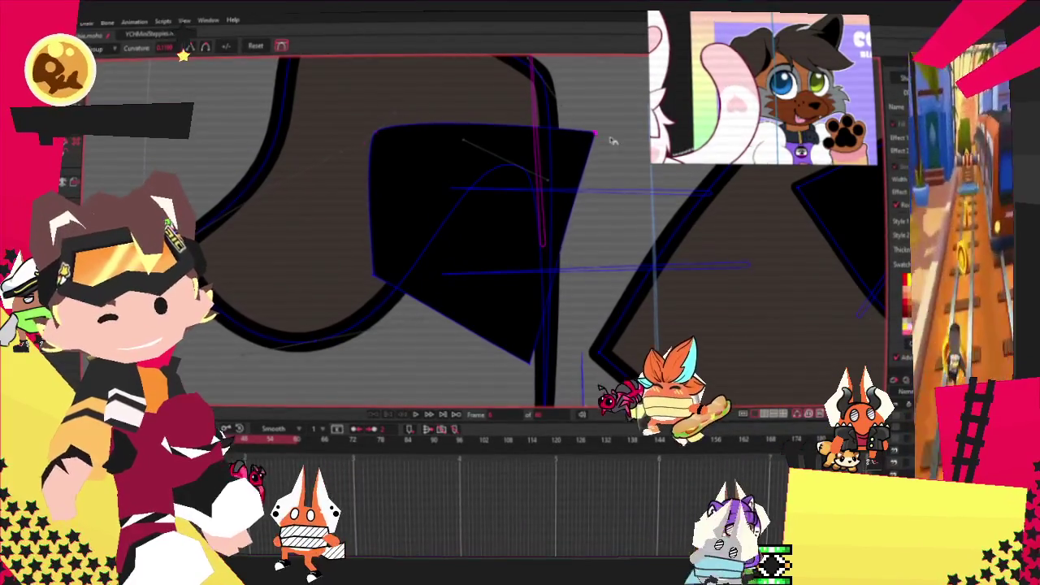
{"action": "left_click_drag", "start_coordinate": [477, 124], "coordinate": [437, 220]}
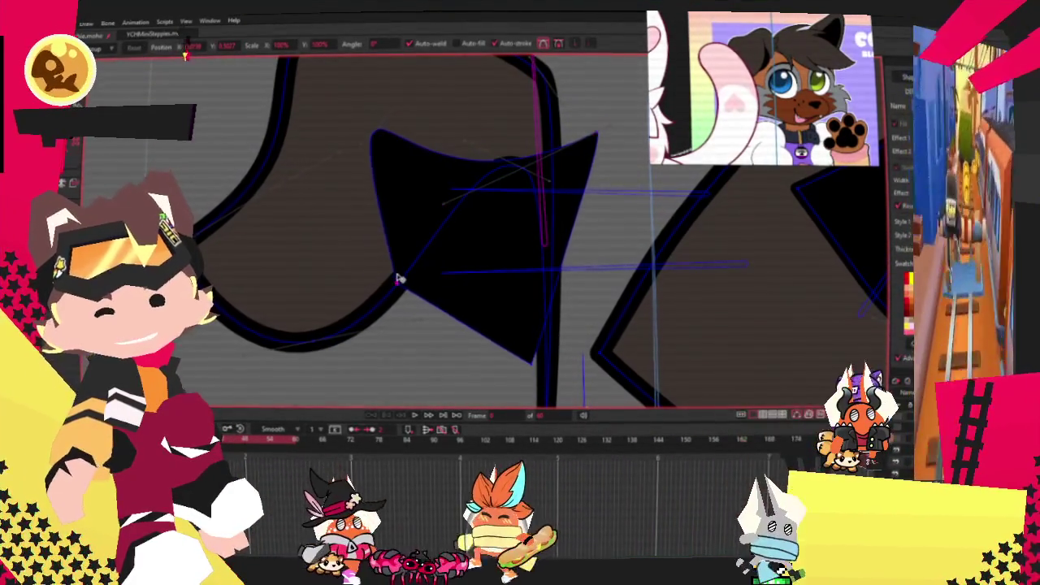
{"action": "key", "text": "t"}
{"action": "mouse_move", "coordinate": [371, 132]}
{"action": "left_mouse_down"}
{"action": "mouse_move", "coordinate": [457, 126]}
{"action": "mouse_move", "coordinate": [408, 120]}
{"action": "left_mouse_up"}
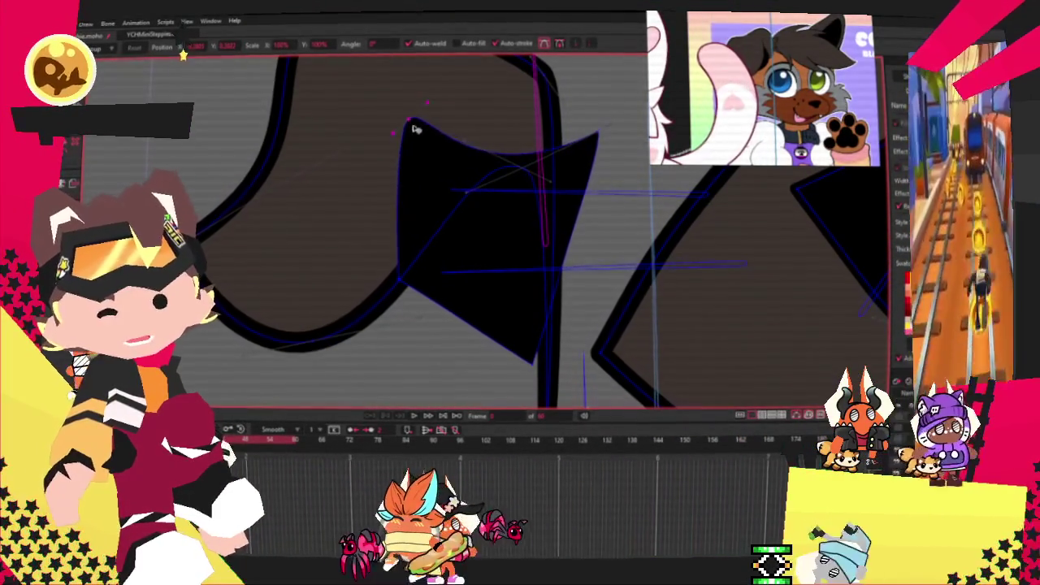
{"action": "key", "text": "c"}
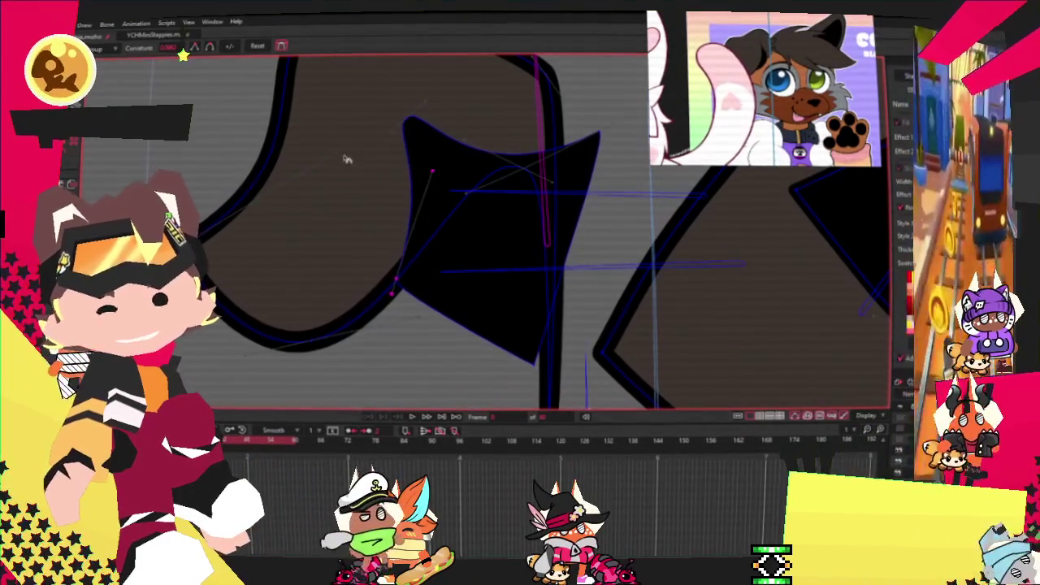
Zoom back out and go to the frame showing the whole hugging pose.
{"action": "scroll", "coordinate": [336, 174], "scroll_direction": "down", "scroll_amount": 3}
{"action": "scroll", "coordinate": [335, 175], "scroll_direction": "up", "scroll_amount": 2}
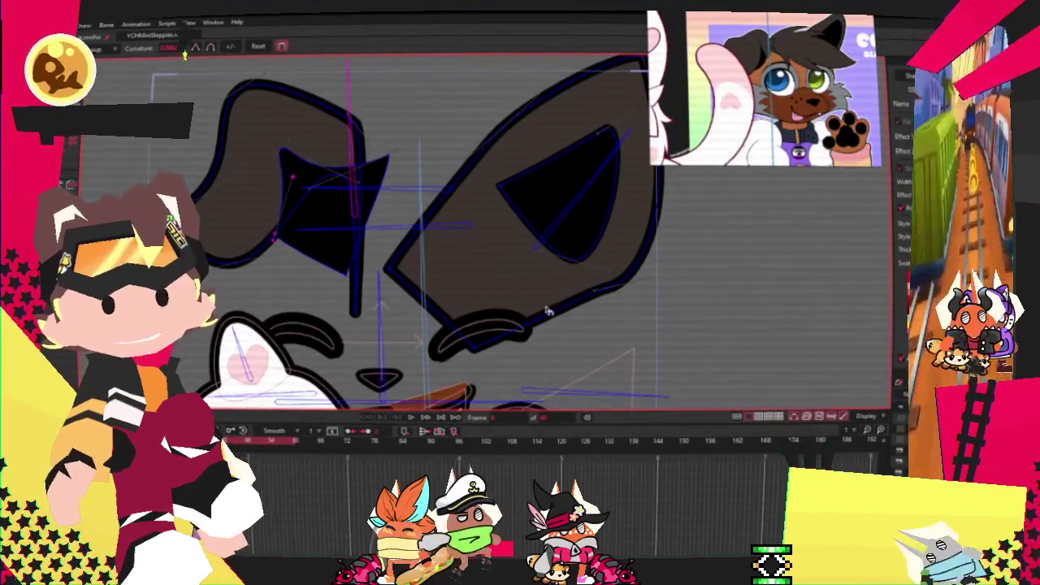
{"action": "scroll", "coordinate": [479, 245], "scroll_direction": "down", "scroll_amount": 2}
{"action": "left_click", "coordinate": [678, 439]}
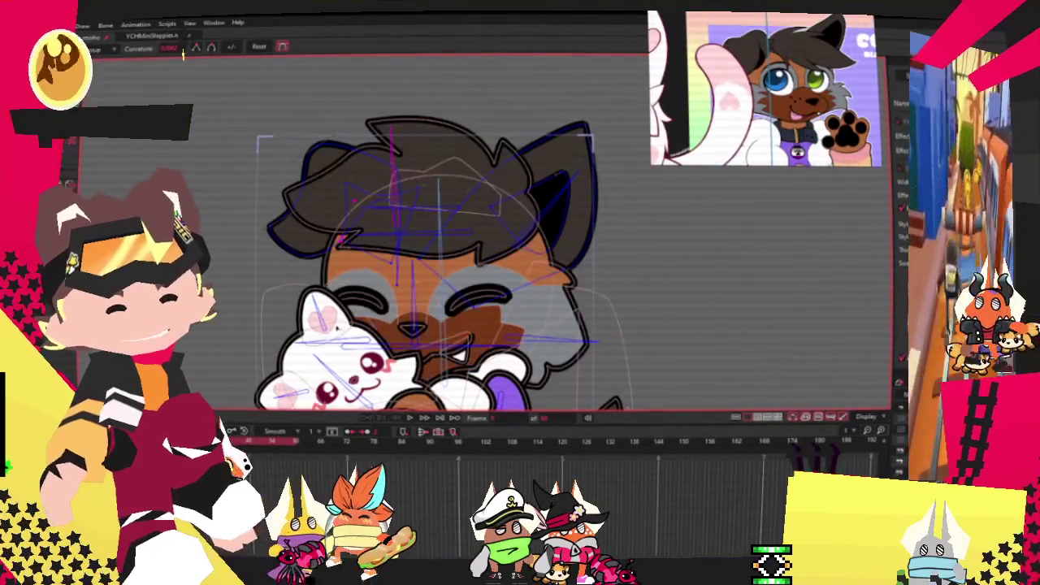
{"action": "key", "text": "alt+f"}
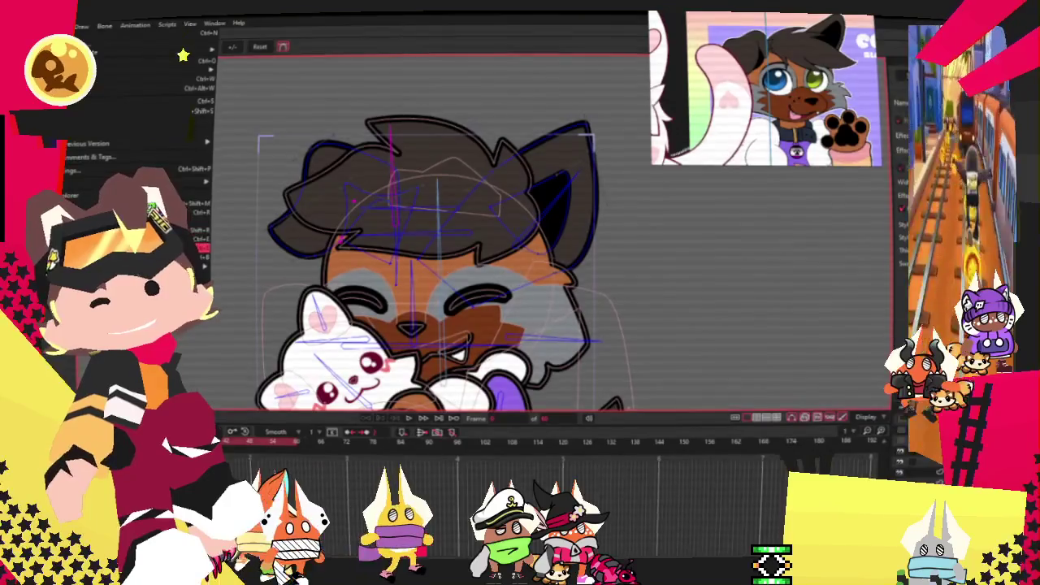
{"action": "key", "text": "Escape"}
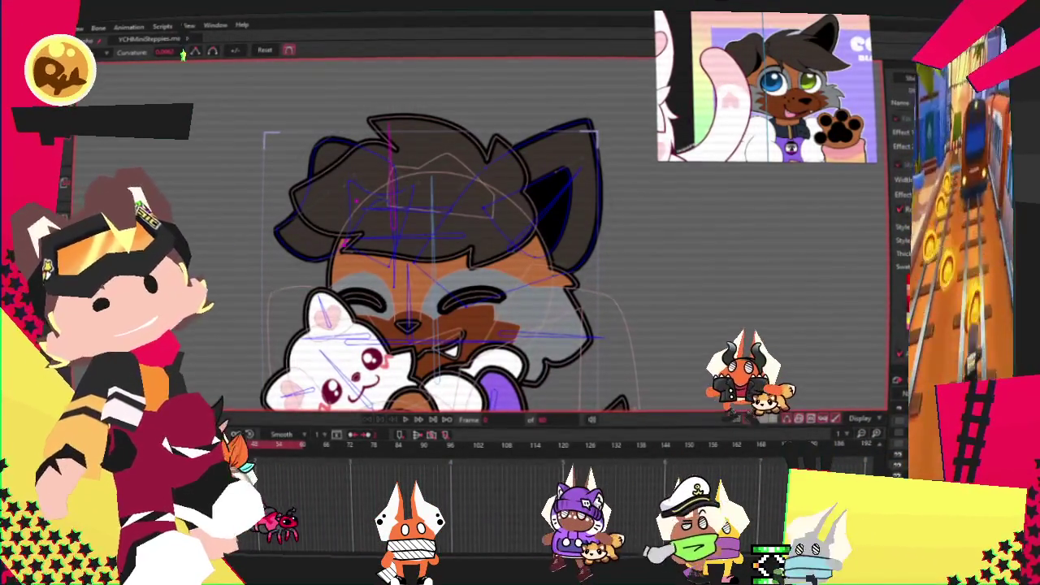
Remove the old character reference image from the reference viewer.
{"action": "left_click", "coordinate": [56, 27]}
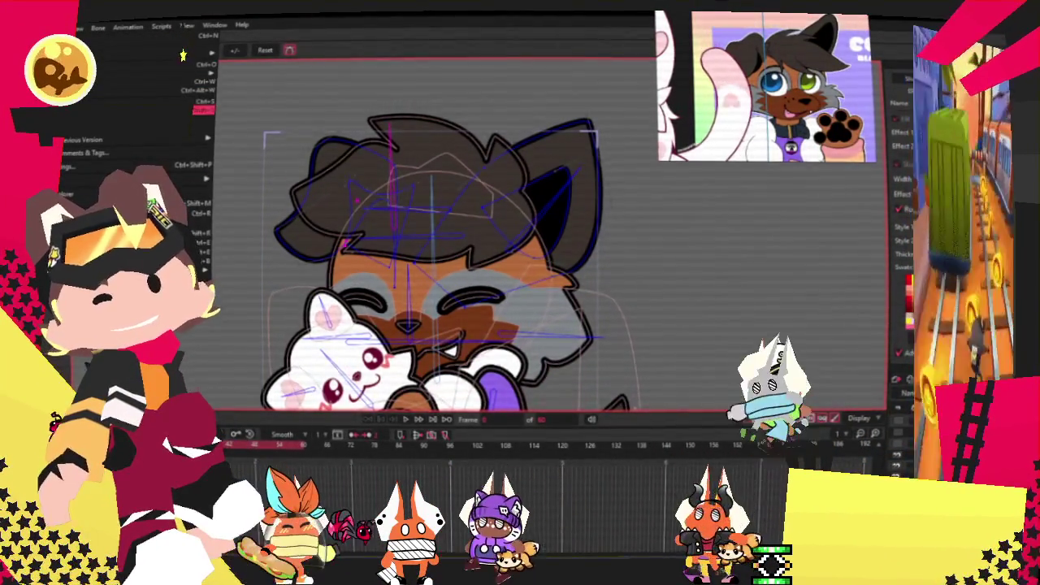
{"action": "key", "text": "Escape"}
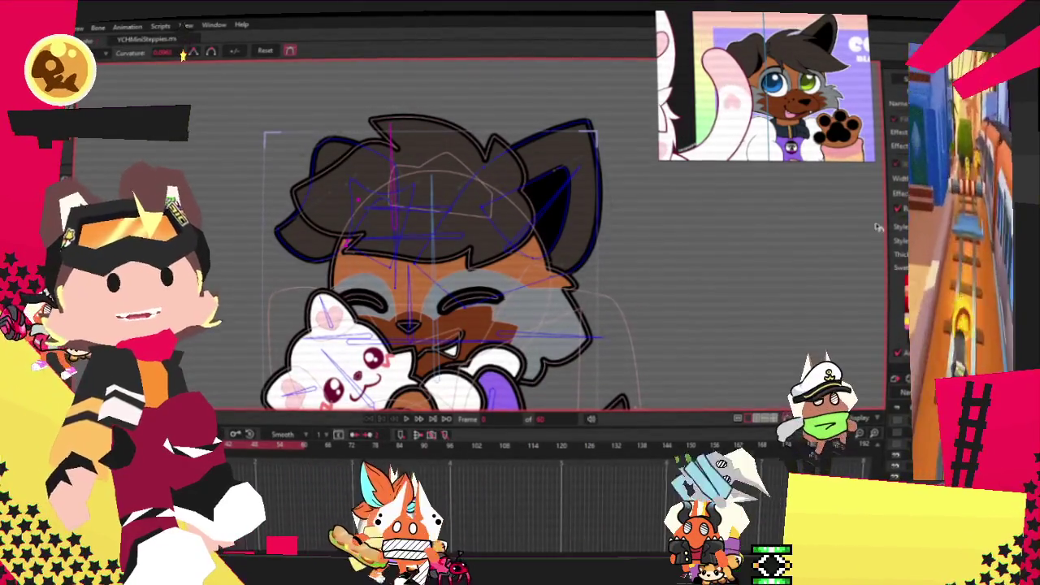
{"action": "right_click", "coordinate": [803, 101]}
{"action": "left_click", "coordinate": [866, 363]}
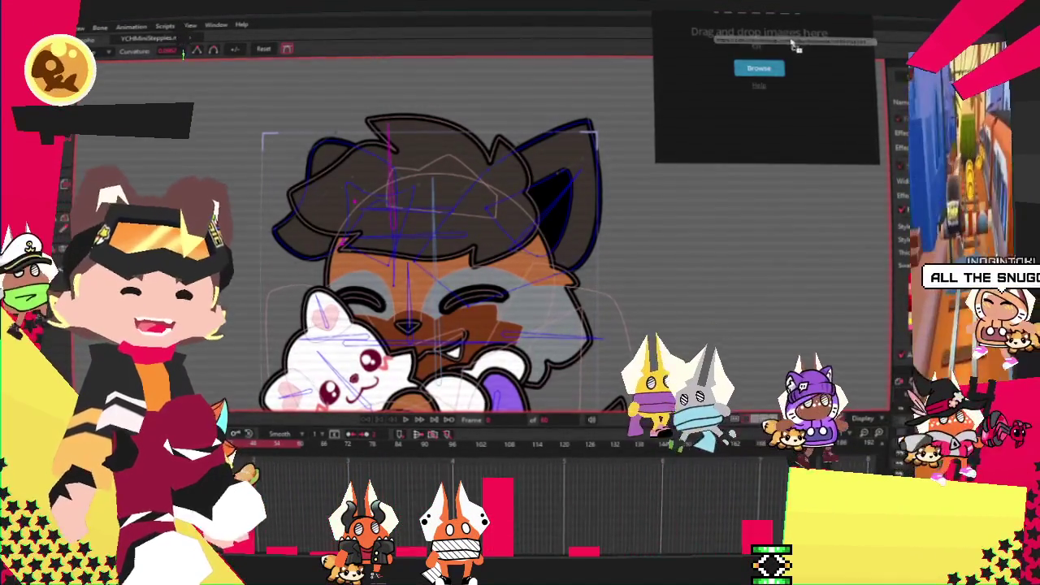
Load Bean's reference sheet into the viewer, enlarge the window, zoom in and shift it right.
{"action": "left_click_drag", "start_coordinate": [1032, 17], "coordinate": [797, 41]}
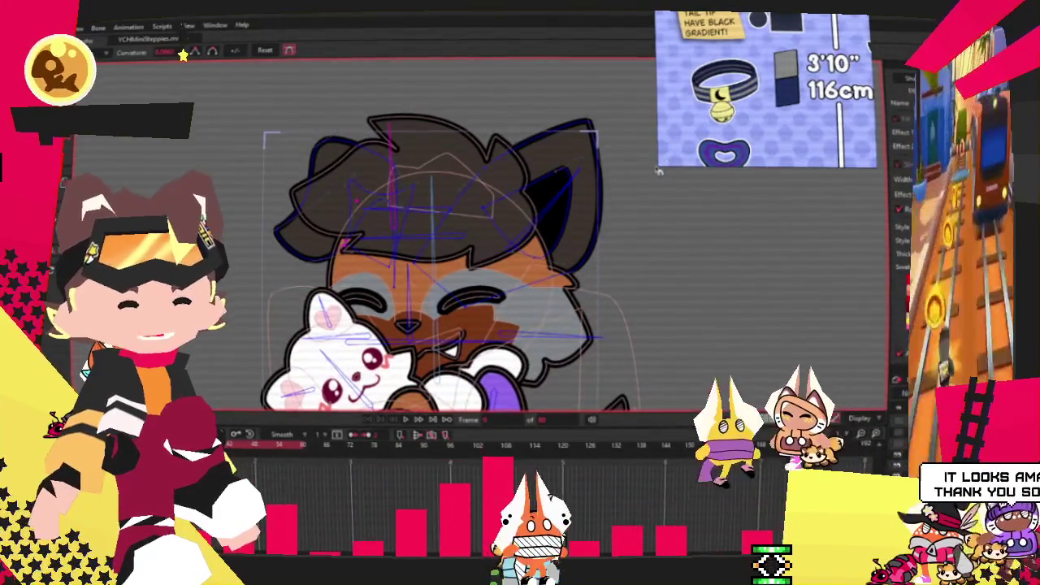
{"action": "left_click_drag", "start_coordinate": [658, 169], "coordinate": [564, 307]}
{"action": "scroll", "coordinate": [764, 151], "scroll_direction": "down", "scroll_amount": 5}
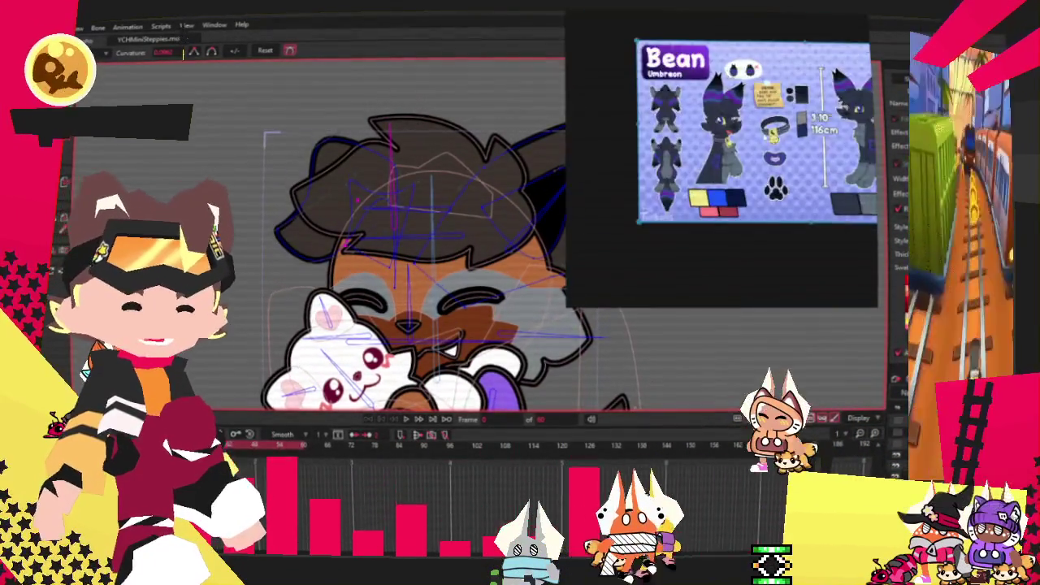
{"action": "scroll", "coordinate": [753, 142], "scroll_direction": "up", "scroll_amount": 5}
{"action": "scroll", "coordinate": [752, 143], "scroll_direction": "up", "scroll_amount": 3}
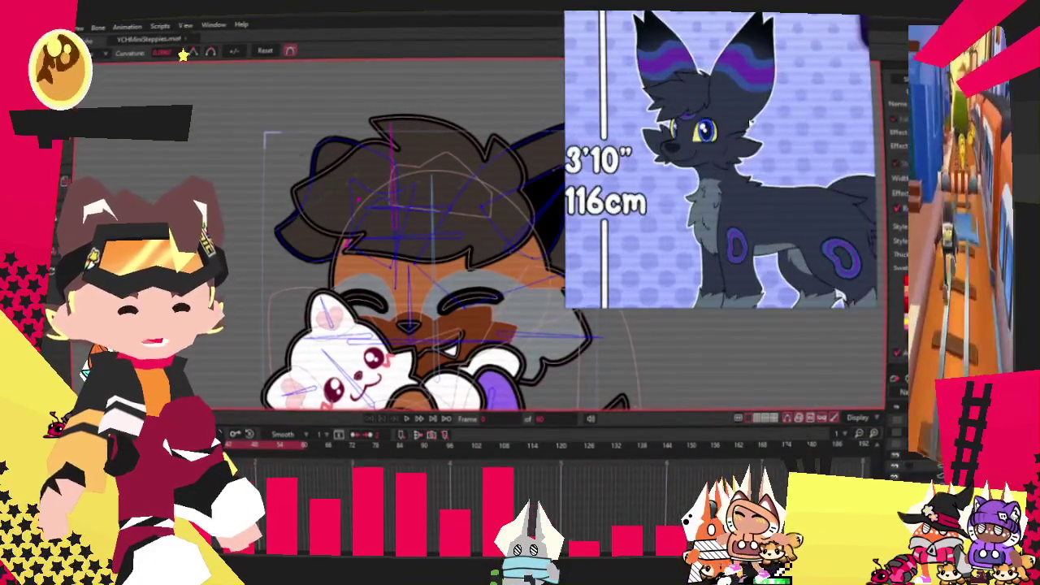
{"action": "left_click_drag", "start_coordinate": [764, 119], "coordinate": [803, 119]}
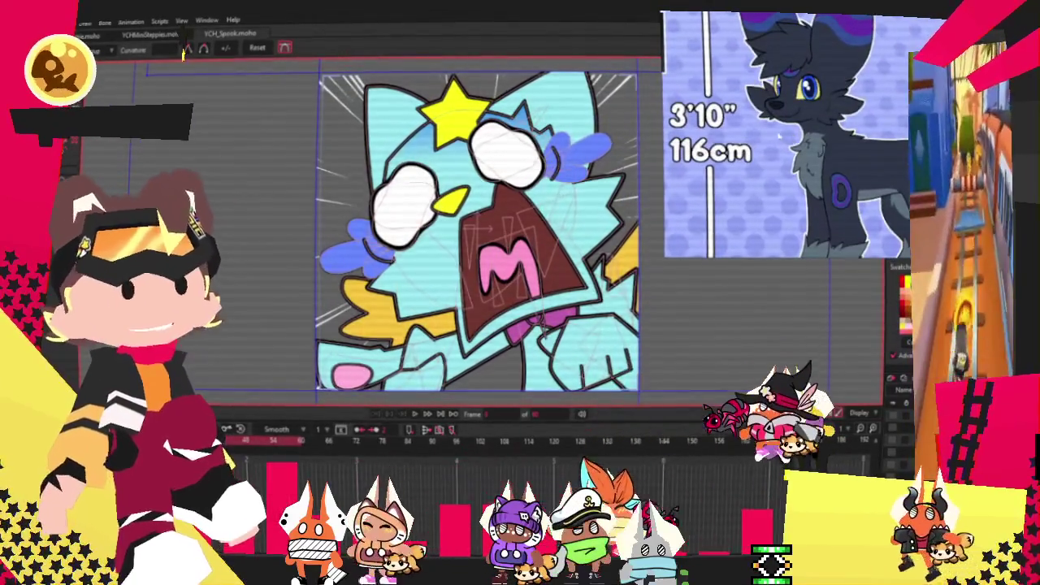
Bring up the brown character version and zoom the reference onto Bean's face and bell collar.
{"action": "scroll", "coordinate": [460, 209], "scroll_direction": "down", "scroll_amount": 3}
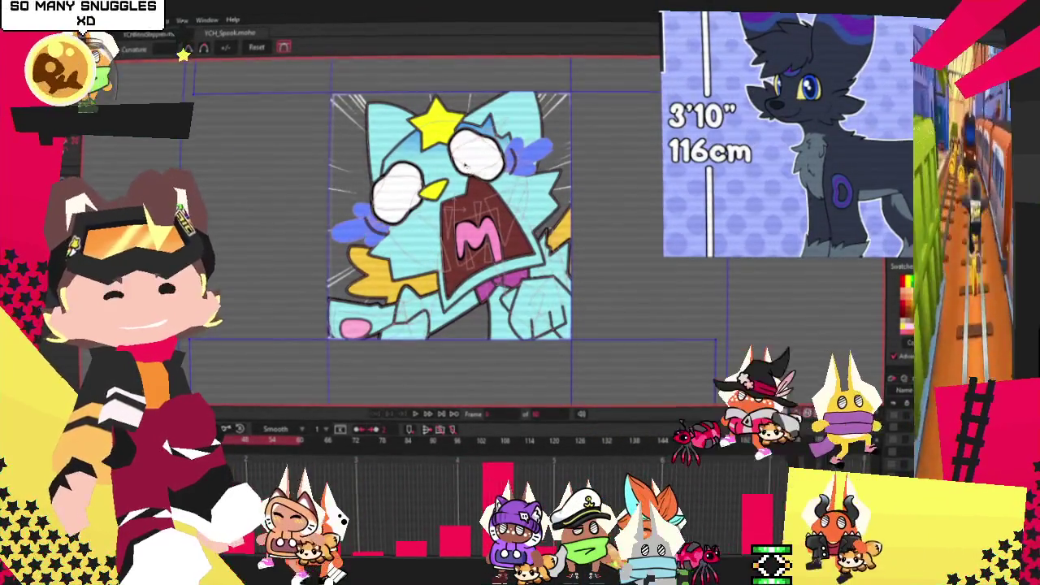
{"action": "scroll", "coordinate": [577, 326], "scroll_direction": "up", "scroll_amount": 1}
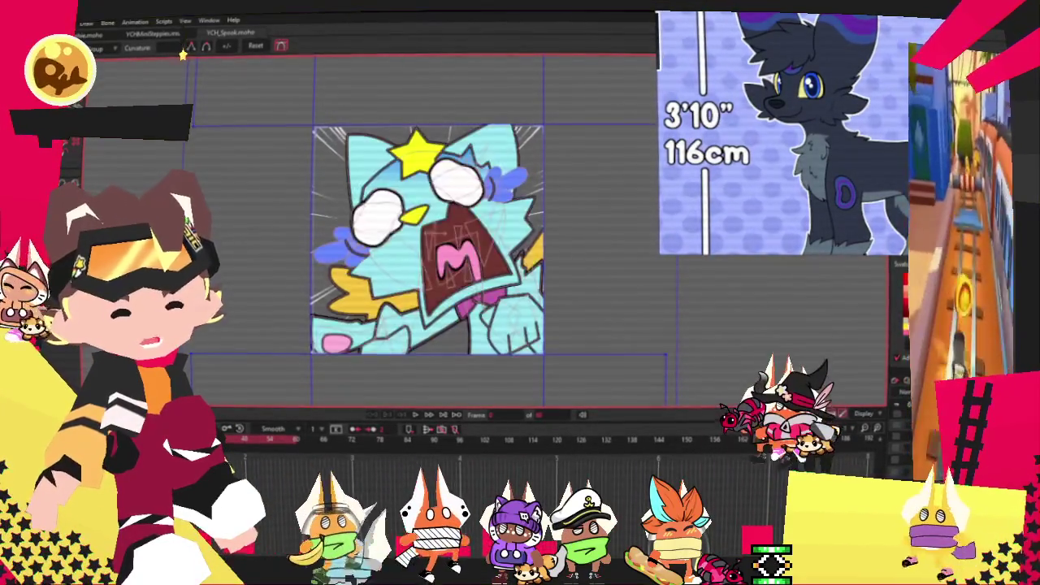
{"action": "key", "text": "m"}
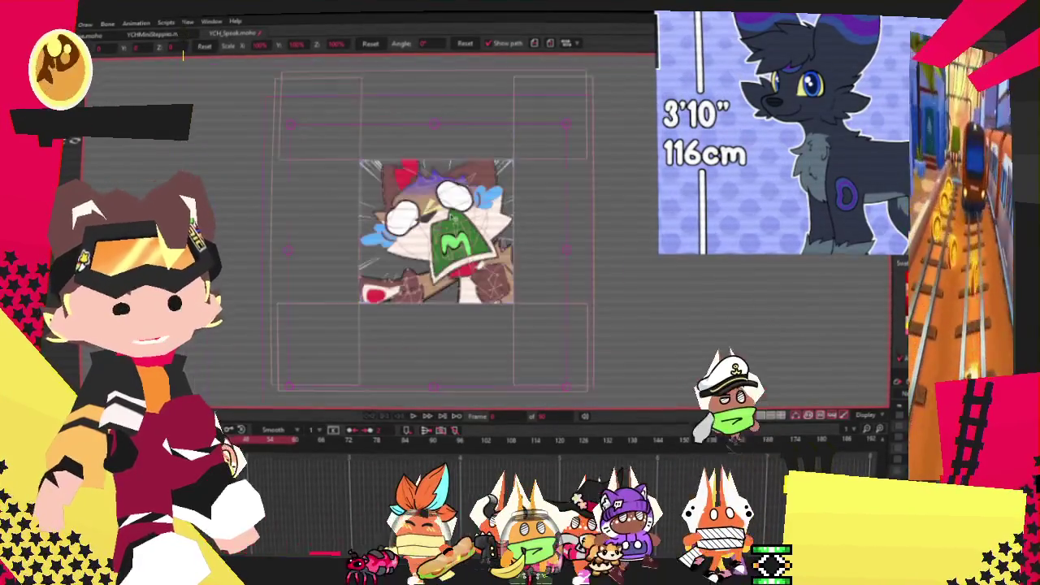
{"action": "scroll", "coordinate": [435, 232], "scroll_direction": "up", "scroll_amount": 3}
{"action": "scroll", "coordinate": [435, 260], "scroll_direction": "up", "scroll_amount": 2}
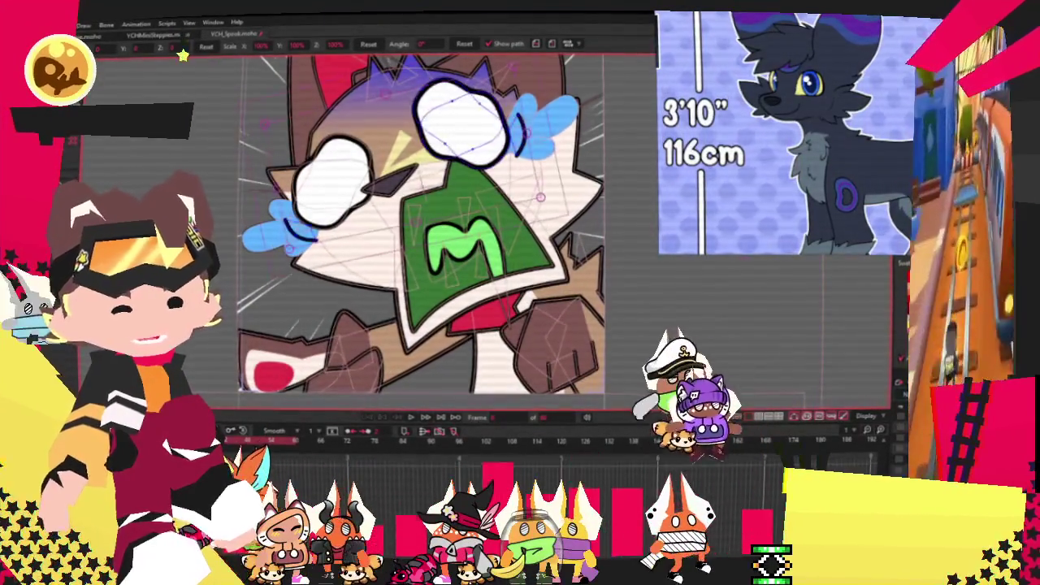
{"action": "scroll", "coordinate": [786, 151], "scroll_direction": "down", "scroll_amount": 5}
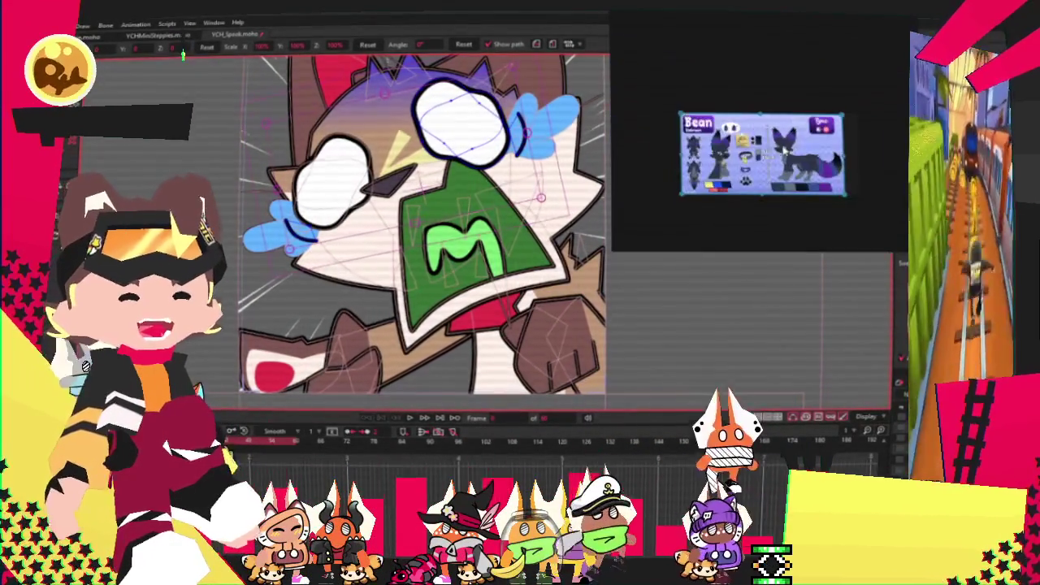
{"action": "scroll", "coordinate": [734, 108], "scroll_direction": "up", "scroll_amount": 2}
{"action": "scroll", "coordinate": [734, 108], "scroll_direction": "up", "scroll_amount": 2}
{"action": "scroll", "coordinate": [733, 108], "scroll_direction": "up", "scroll_amount": 1}
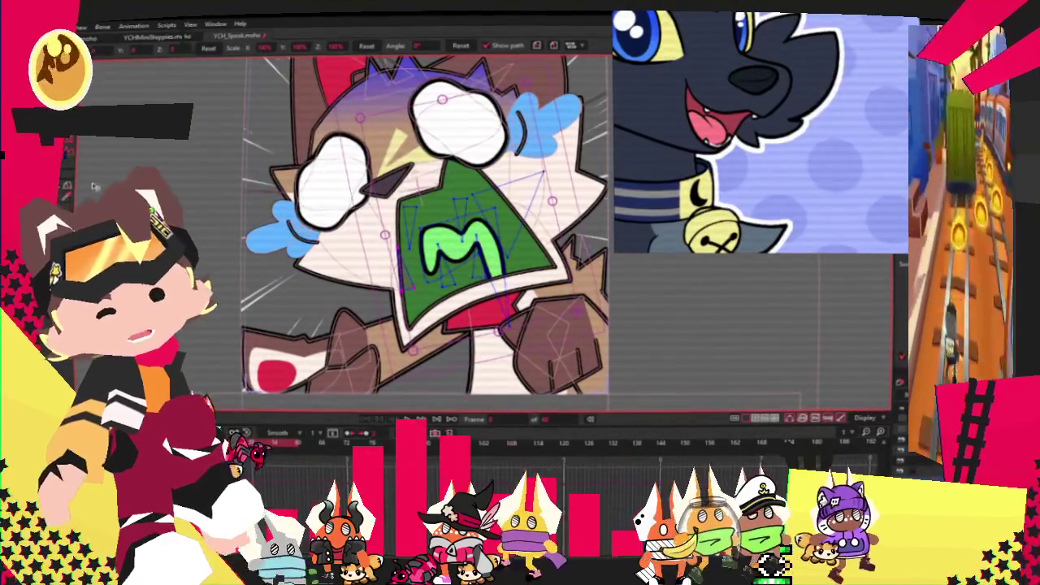
Recolour the mouth dark red and the M tongue pink, then pick the purple hair shape.
{"action": "left_click", "coordinate": [206, 182]}
{"action": "scroll", "coordinate": [487, 187], "scroll_direction": "up", "scroll_amount": 2}
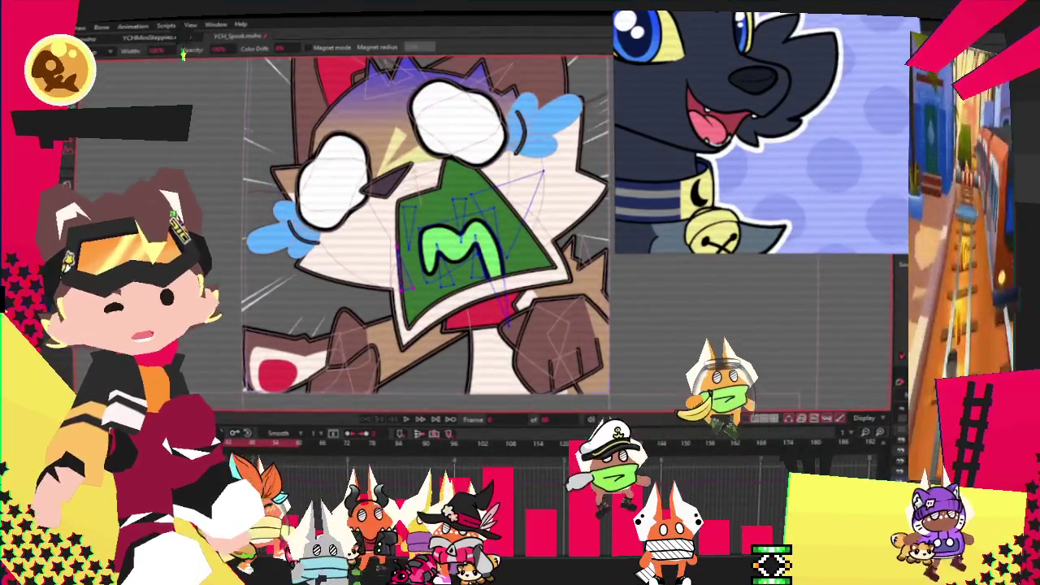
{"action": "scroll", "coordinate": [487, 187], "scroll_direction": "up", "scroll_amount": 1}
{"action": "scroll", "coordinate": [731, 106], "scroll_direction": "up", "scroll_amount": 1}
{"action": "scroll", "coordinate": [732, 106], "scroll_direction": "up", "scroll_amount": 2}
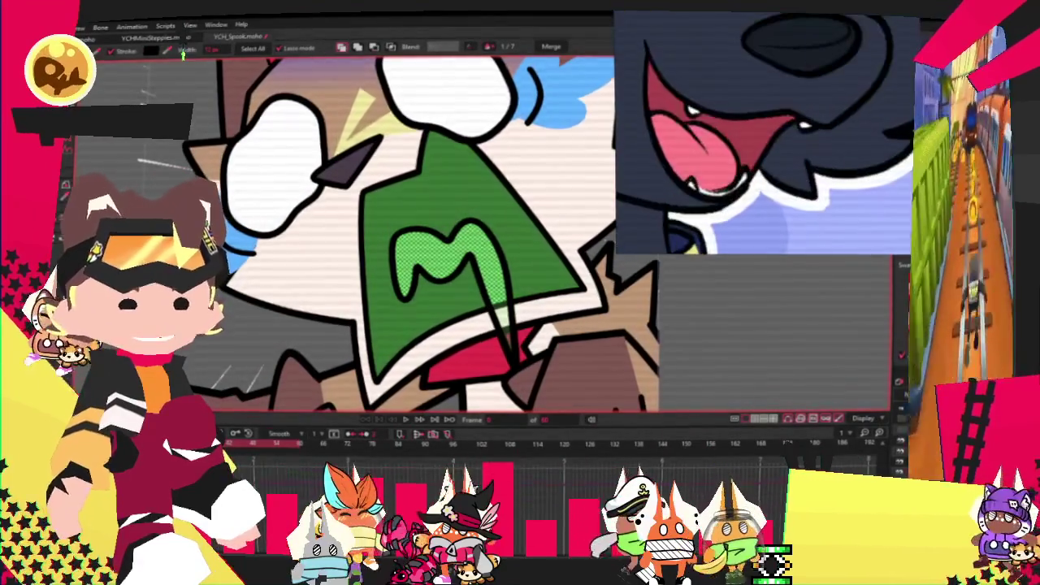
{"action": "left_click", "coordinate": [183, 53]}
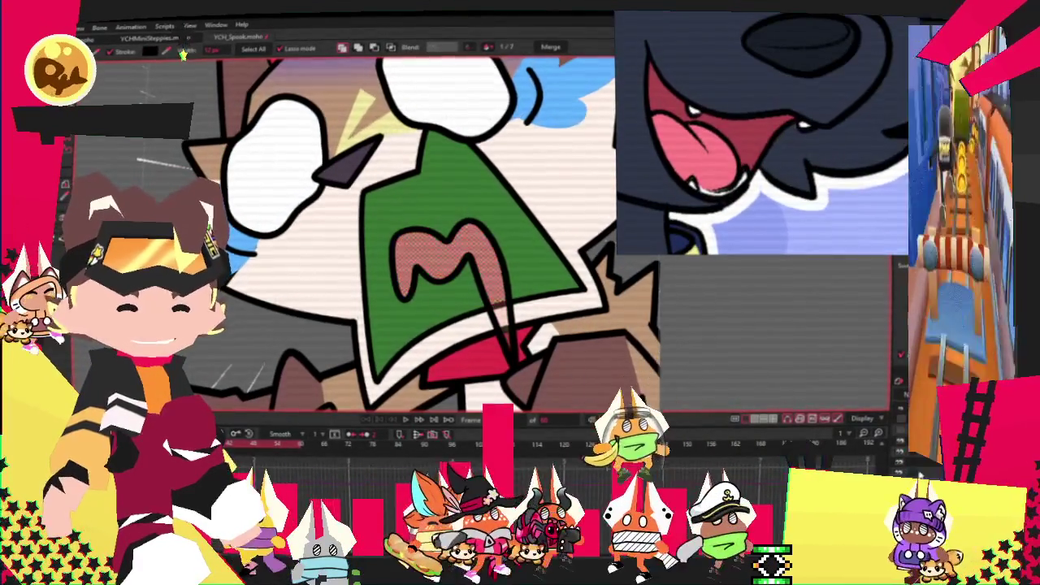
{"action": "key", "text": "ctrl+d"}
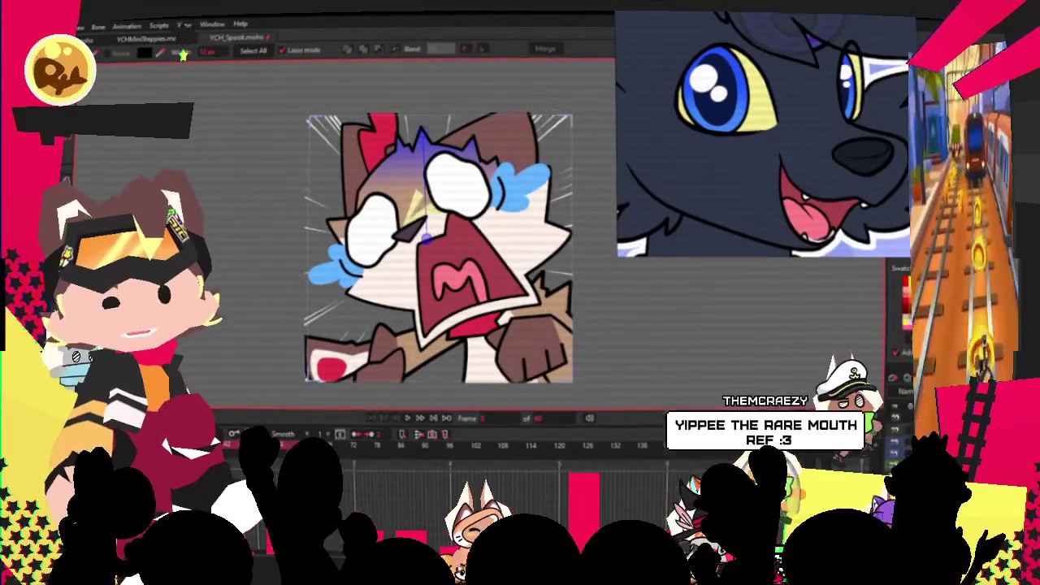
{"action": "left_click", "coordinate": [422, 151]}
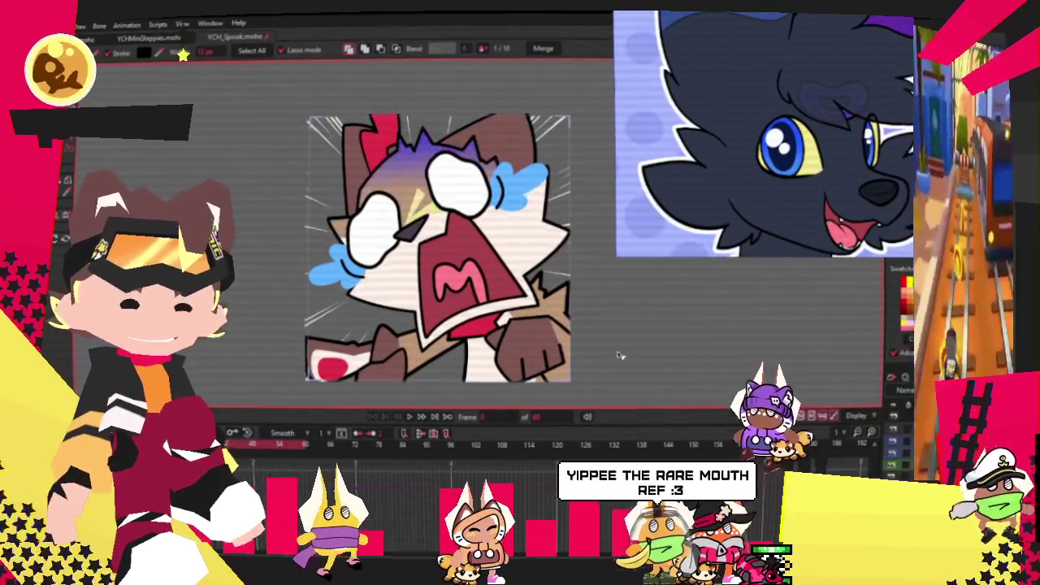
{"action": "key", "text": "q"}
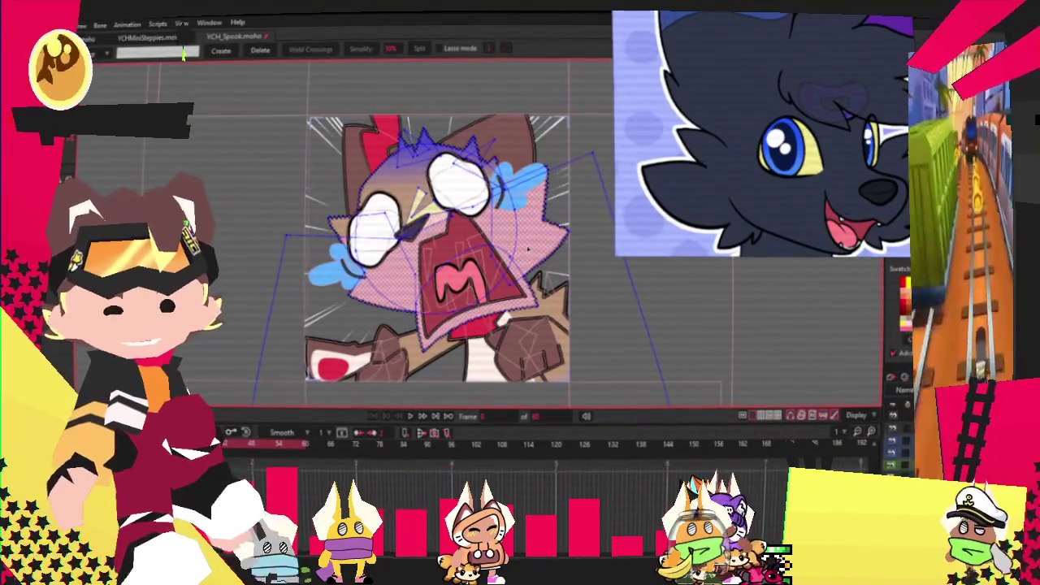
{"action": "key", "text": "ctrl+d"}
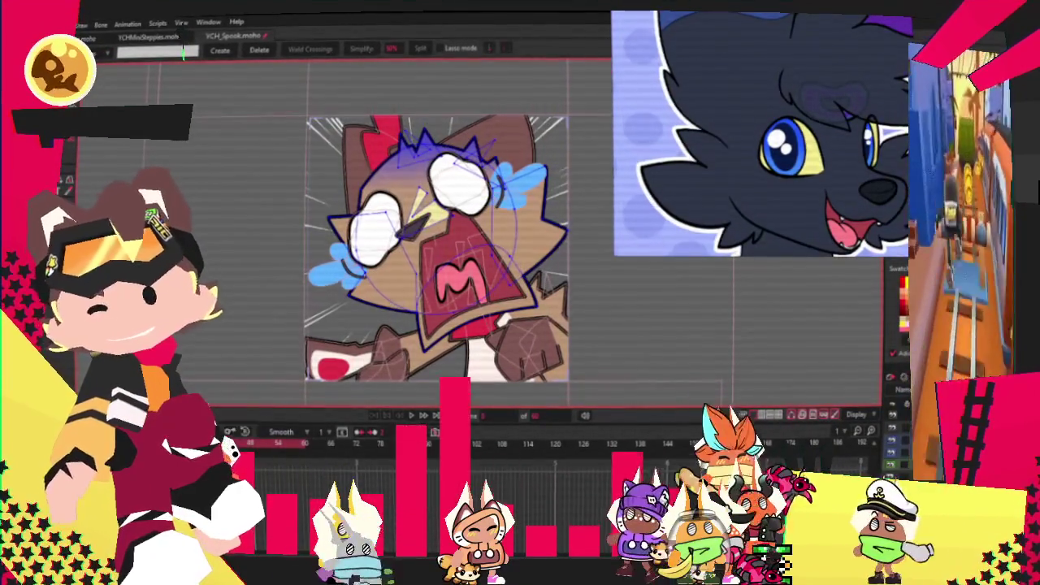
{"action": "key", "text": "q"}
{"action": "left_click", "coordinate": [504, 276]}
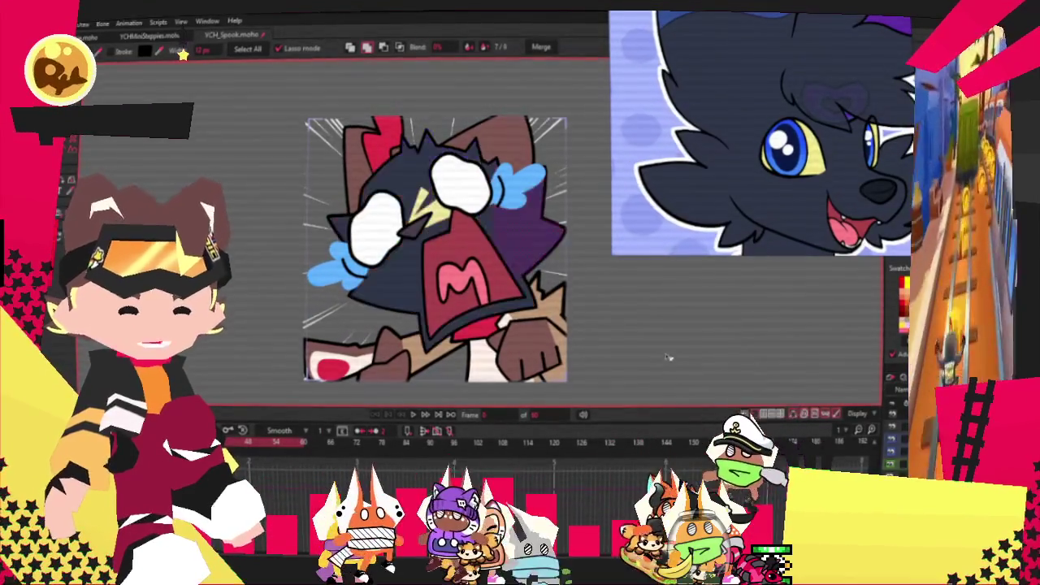
{"action": "scroll", "coordinate": [230, 160], "scroll_direction": "up", "scroll_amount": 3}
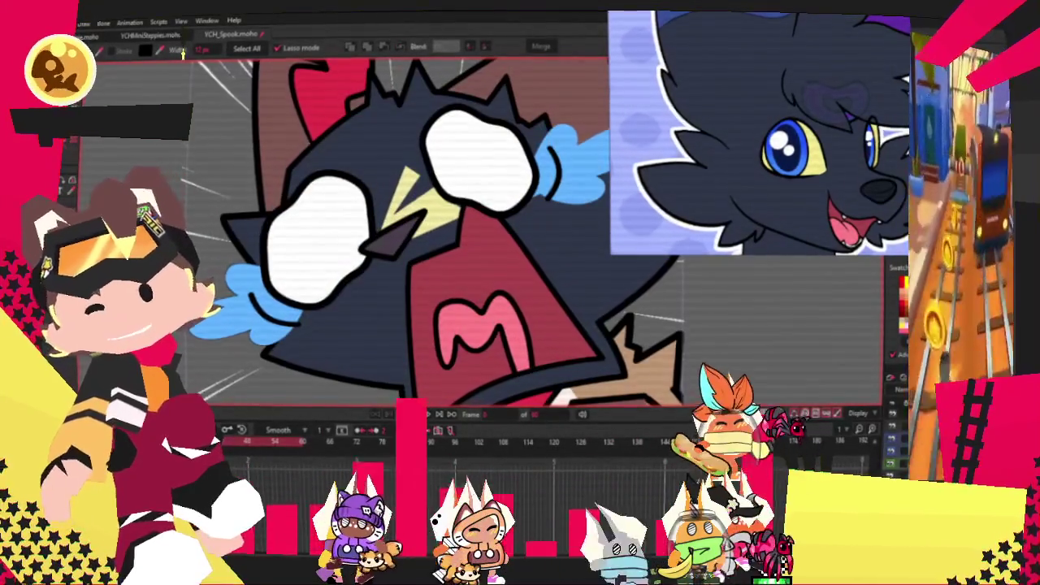
{"action": "key", "text": "g"}
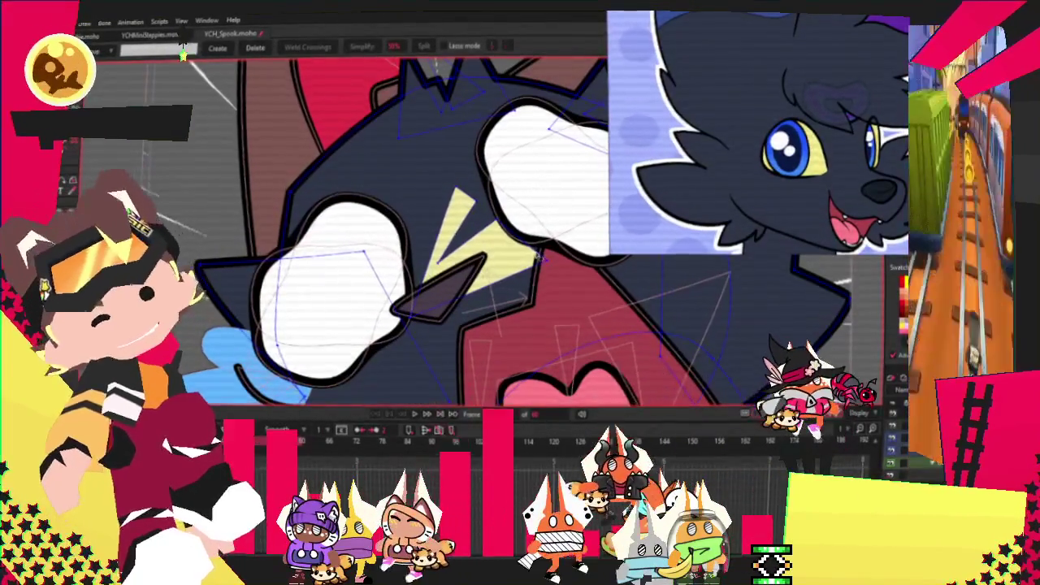
{"action": "scroll", "coordinate": [509, 255], "scroll_direction": "down", "scroll_amount": 3}
{"action": "scroll", "coordinate": [455, 170], "scroll_direction": "down", "scroll_amount": 1}
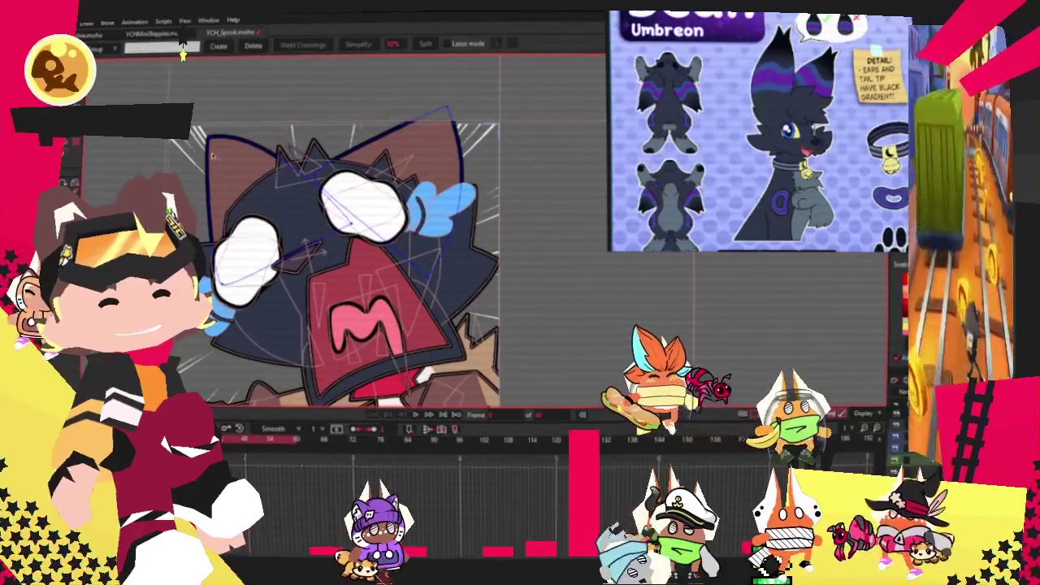
Pull the left ear's top points upward to make it taller and nudge an eye outline point.
{"action": "key", "text": "t"}
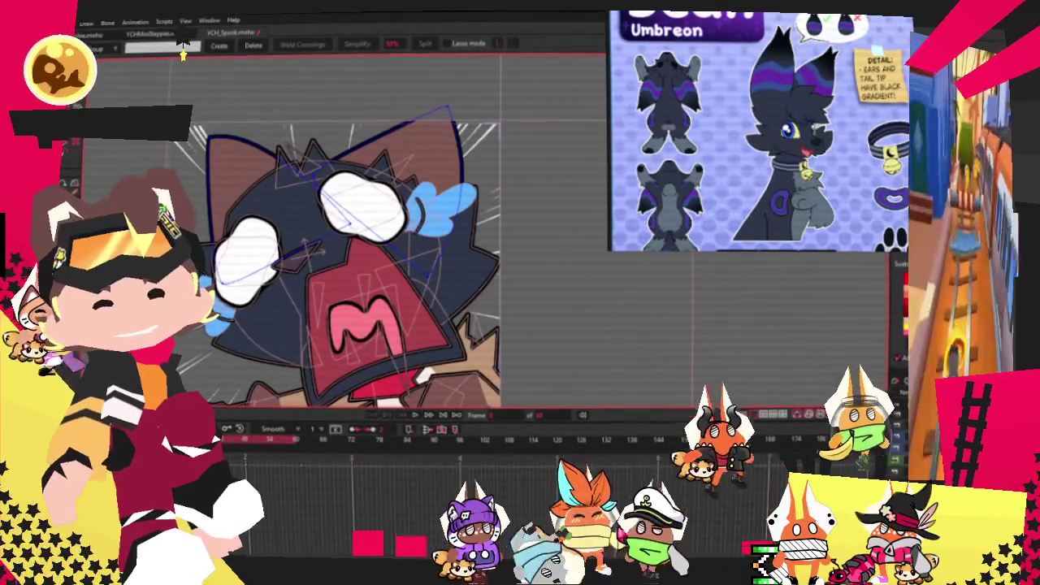
{"action": "left_click_drag", "start_coordinate": [212, 138], "coordinate": [218, 97]}
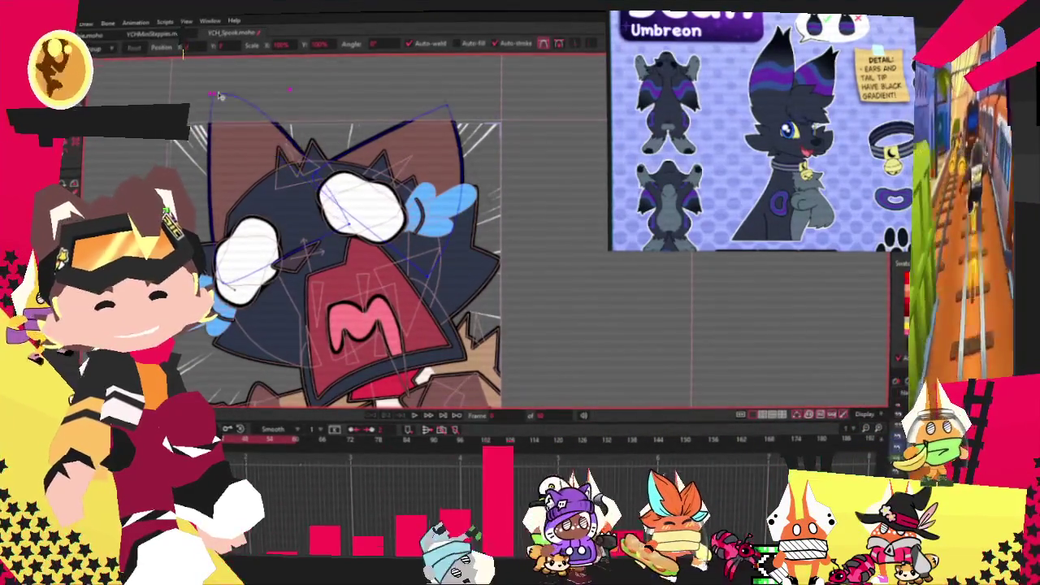
{"action": "scroll", "coordinate": [220, 95], "scroll_direction": "up", "scroll_amount": 2}
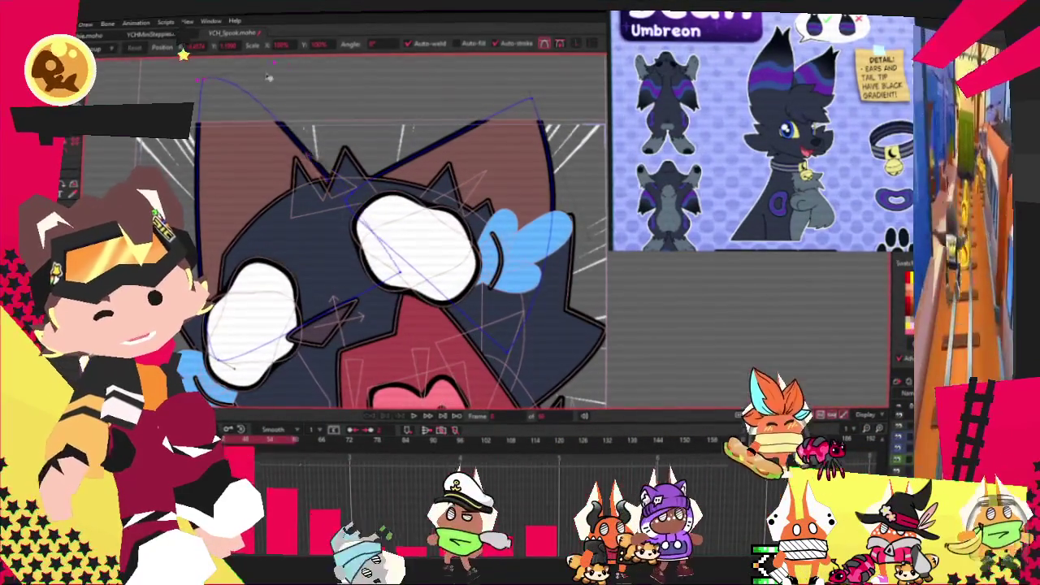
{"action": "mouse_move", "coordinate": [280, 77]}
{"action": "left_mouse_down"}
{"action": "mouse_move", "coordinate": [271, 112]}
{"action": "mouse_move", "coordinate": [395, 97]}
{"action": "left_mouse_up"}
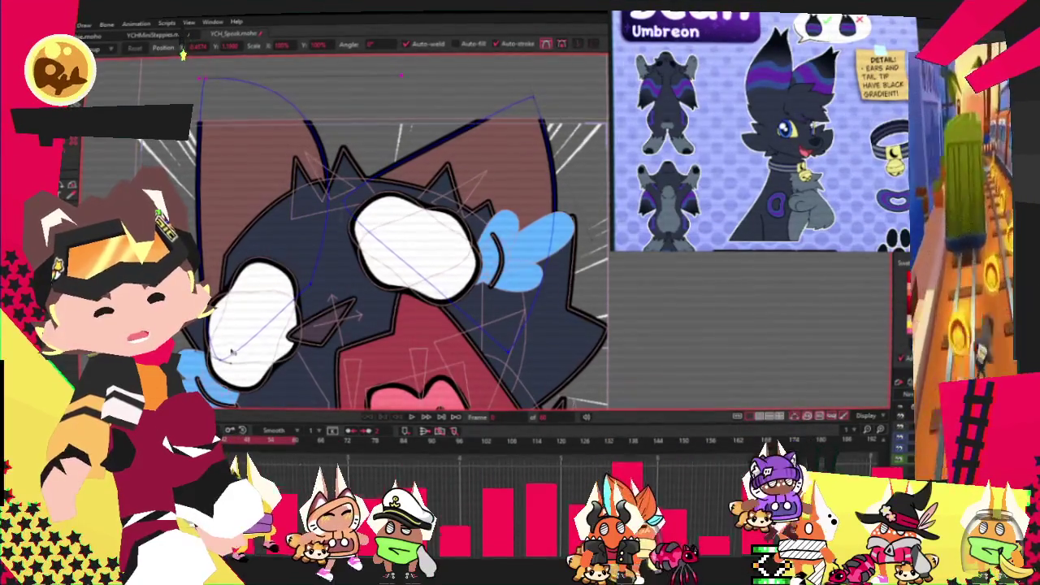
{"action": "left_click", "coordinate": [248, 336]}
{"action": "left_click_drag", "start_coordinate": [249, 337], "coordinate": [241, 344]}
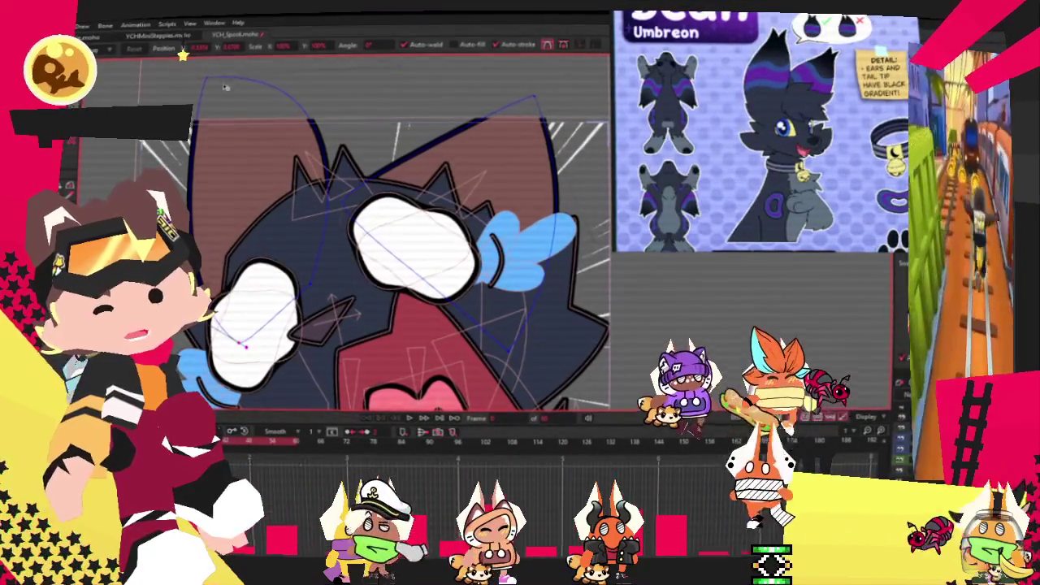
{"action": "left_click", "coordinate": [372, 188]}
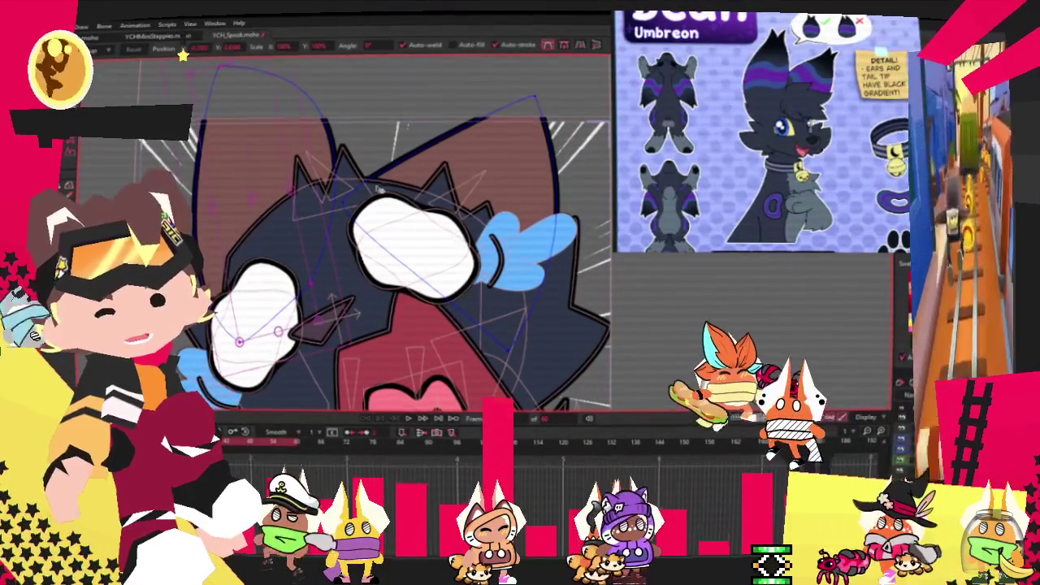
{"action": "left_click", "coordinate": [297, 160]}
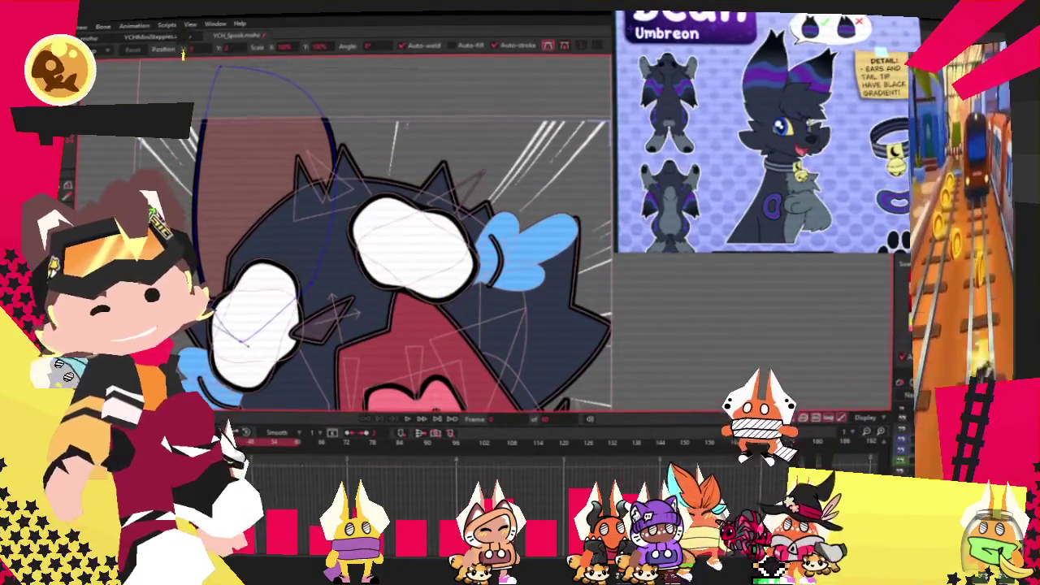
Fill the left ear dark like the head and colour its tip shape bright blue.
{"action": "key", "text": "u"}
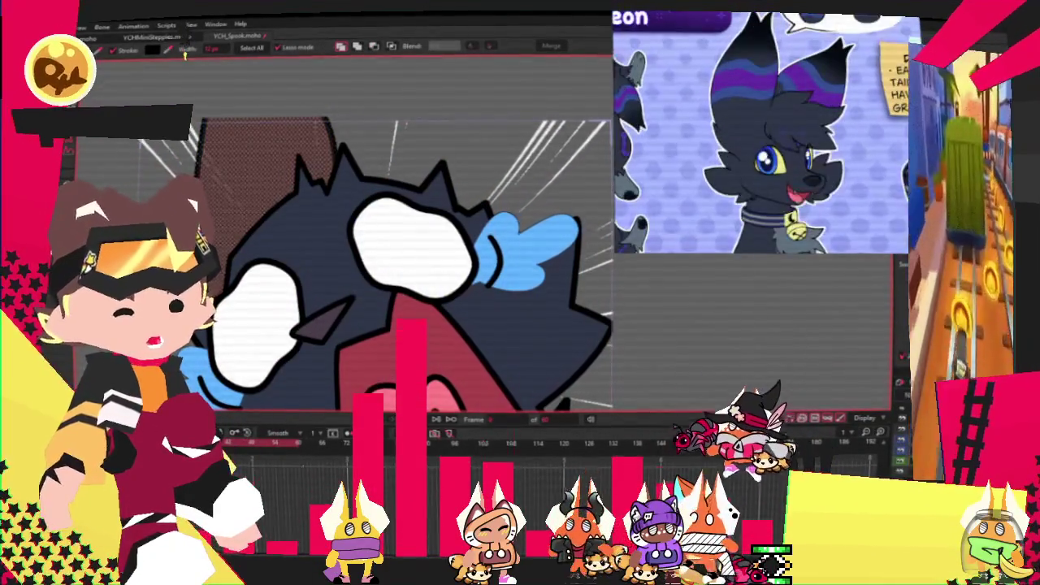
{"action": "left_click", "coordinate": [158, 156]}
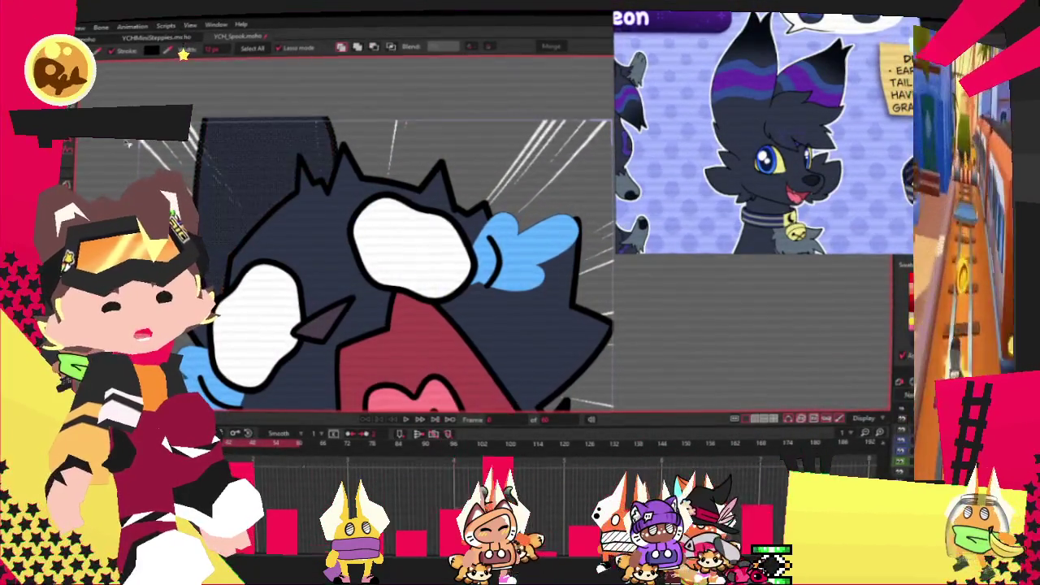
{"action": "key", "text": "r"}
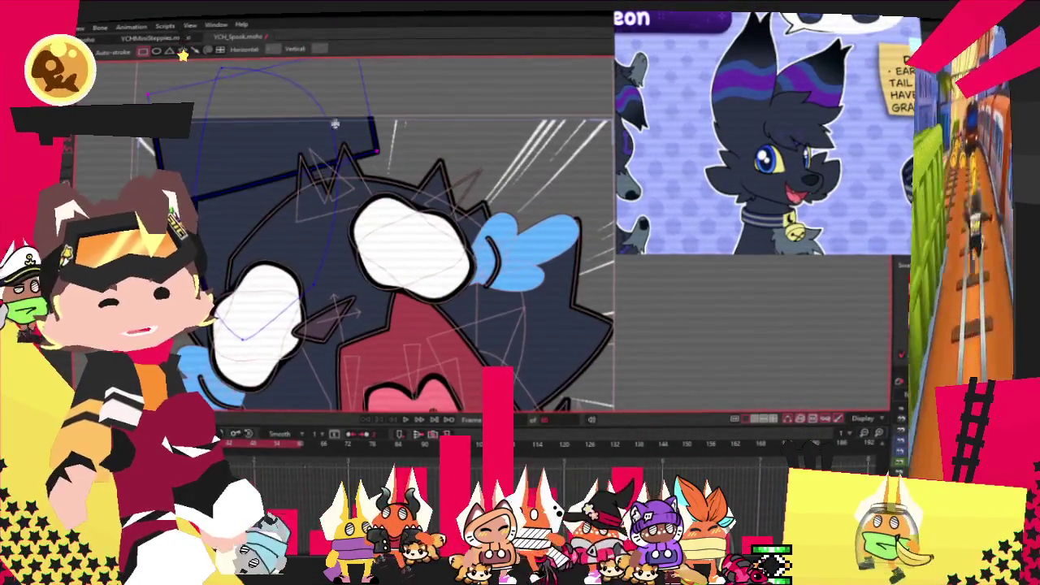
{"action": "key", "text": "u"}
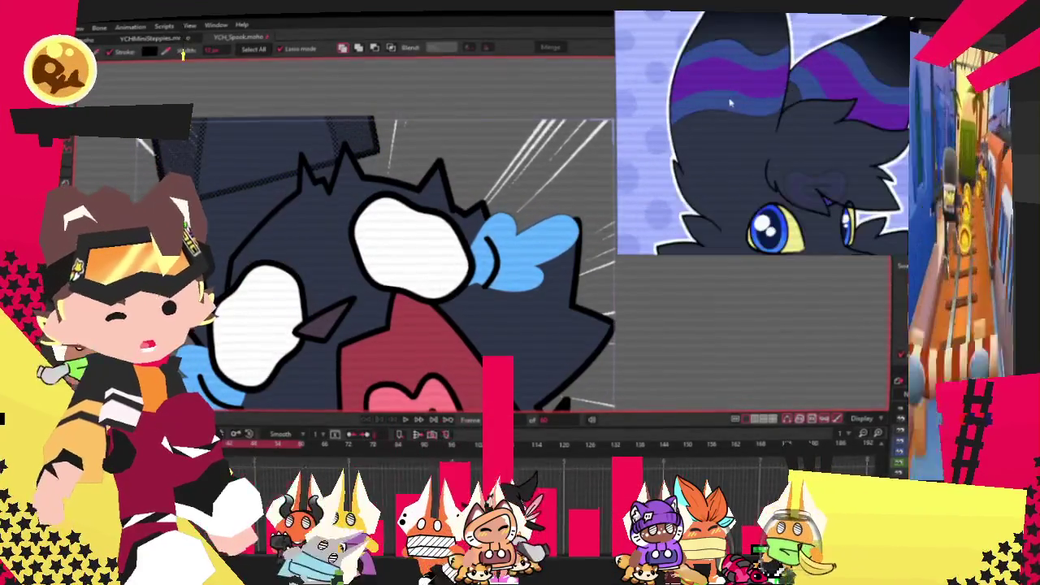
{"action": "left_click", "coordinate": [284, 138]}
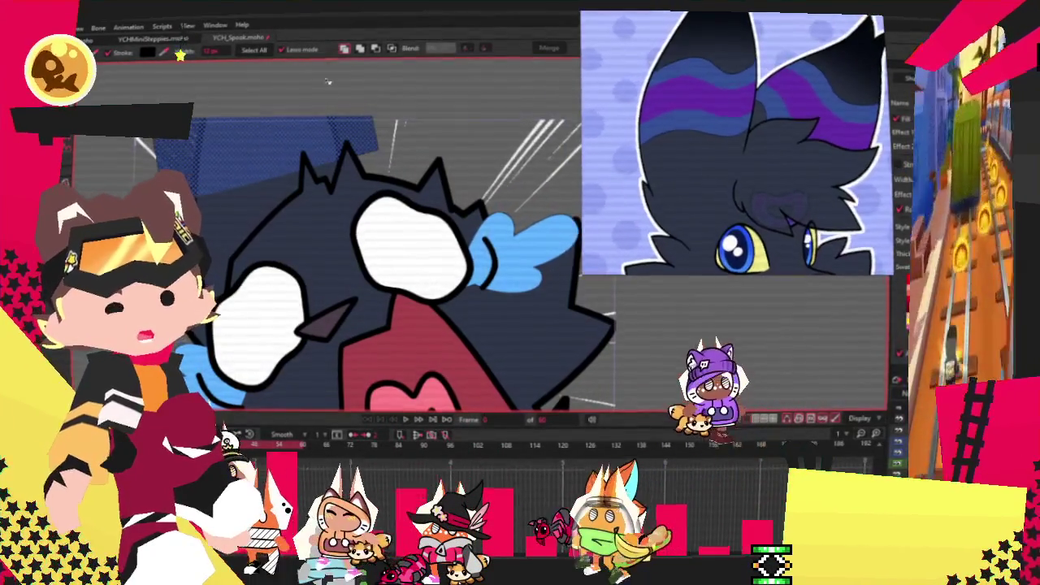
{"action": "left_click", "coordinate": [402, 113]}
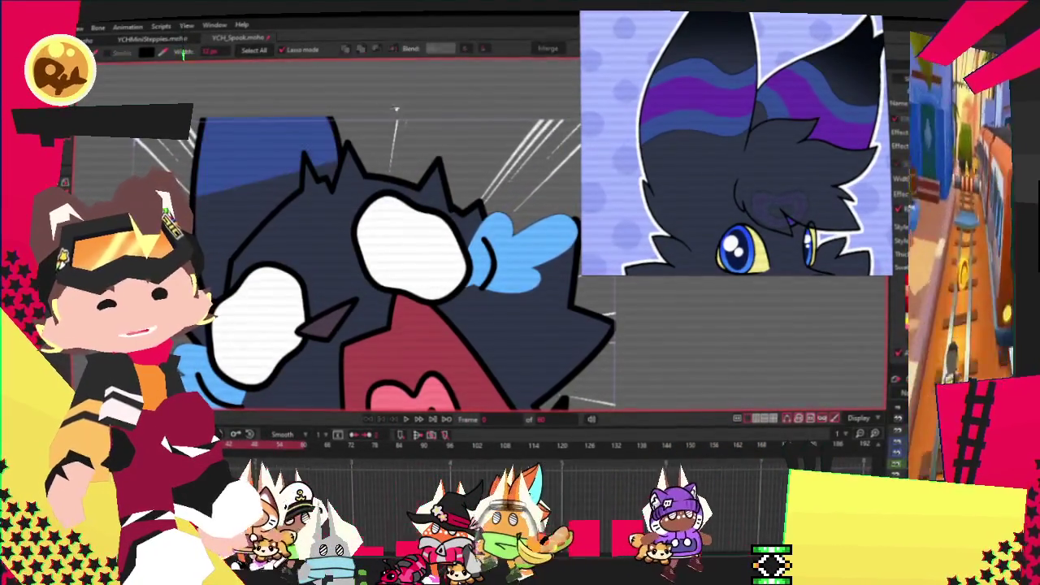
Raise the top of the blue ear-tip shape slightly.
{"action": "key", "text": "e"}
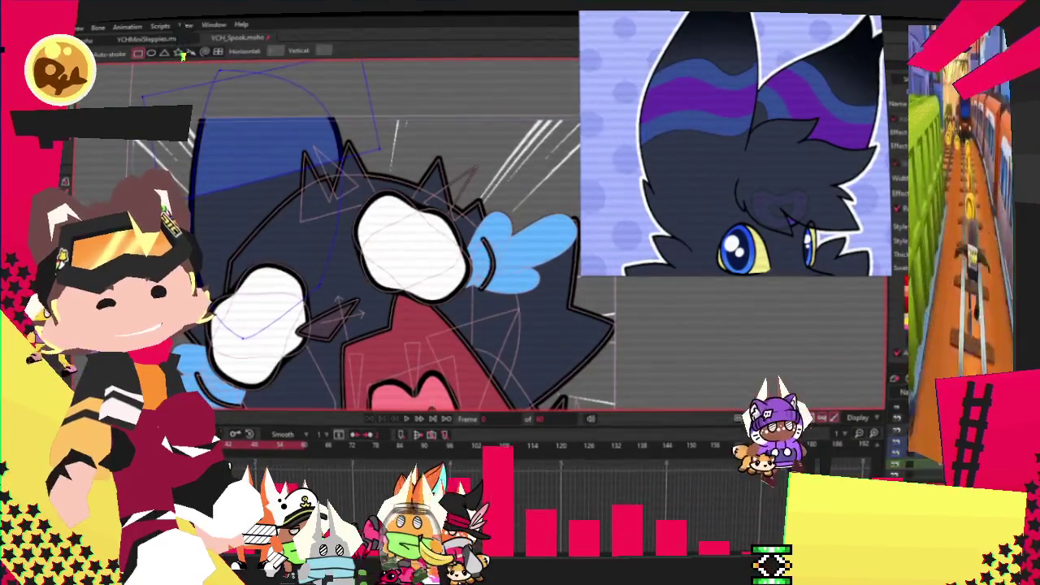
{"action": "key", "text": "c"}
{"action": "scroll", "coordinate": [410, 181], "scroll_direction": "up", "scroll_amount": 2}
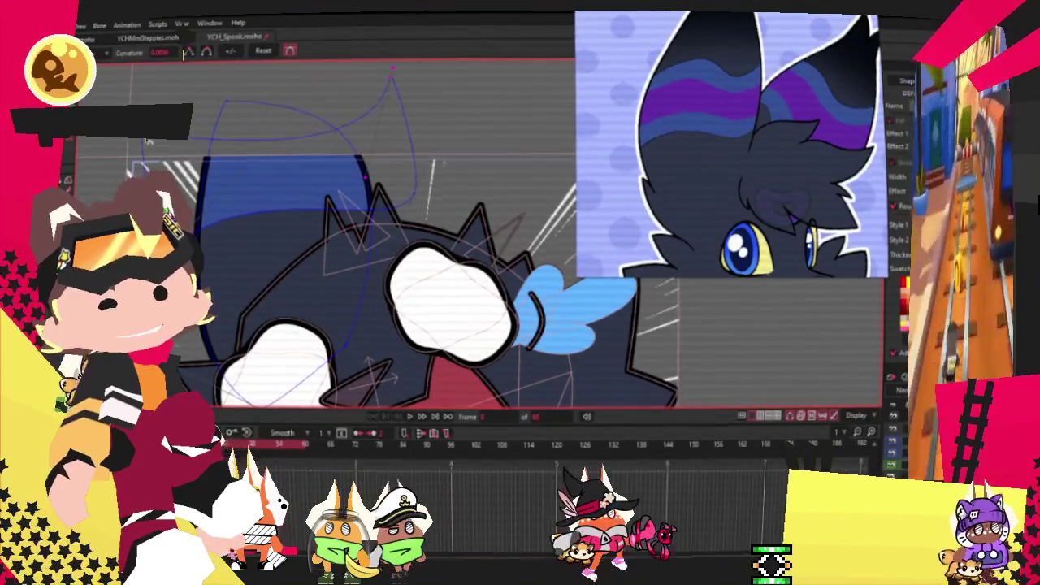
{"action": "key", "text": "t"}
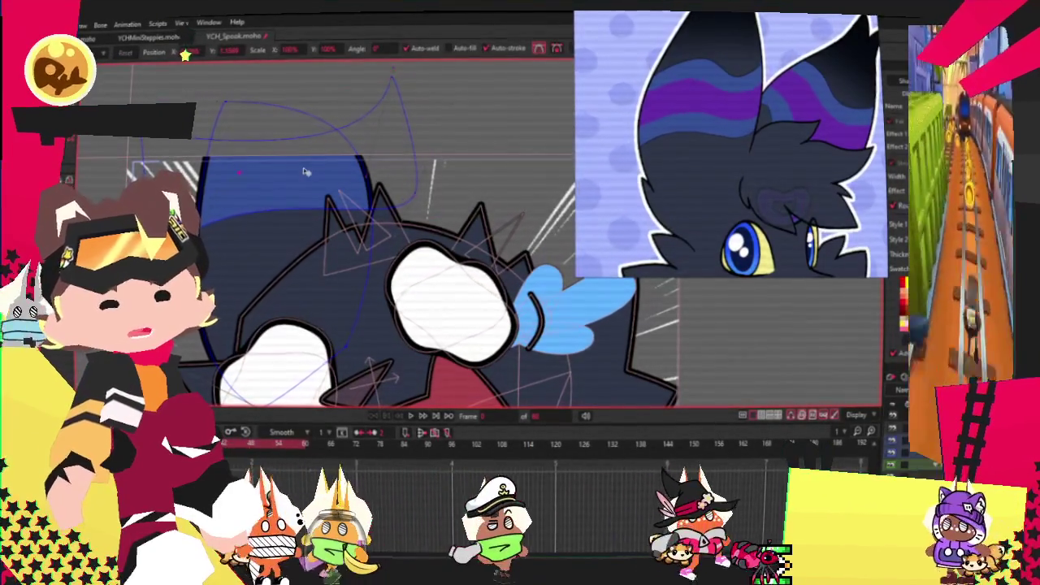
{"action": "mouse_move", "coordinate": [341, 170]}
{"action": "left_mouse_down"}
{"action": "mouse_move", "coordinate": [356, 143]}
{"action": "mouse_move", "coordinate": [339, 162]}
{"action": "left_mouse_up"}
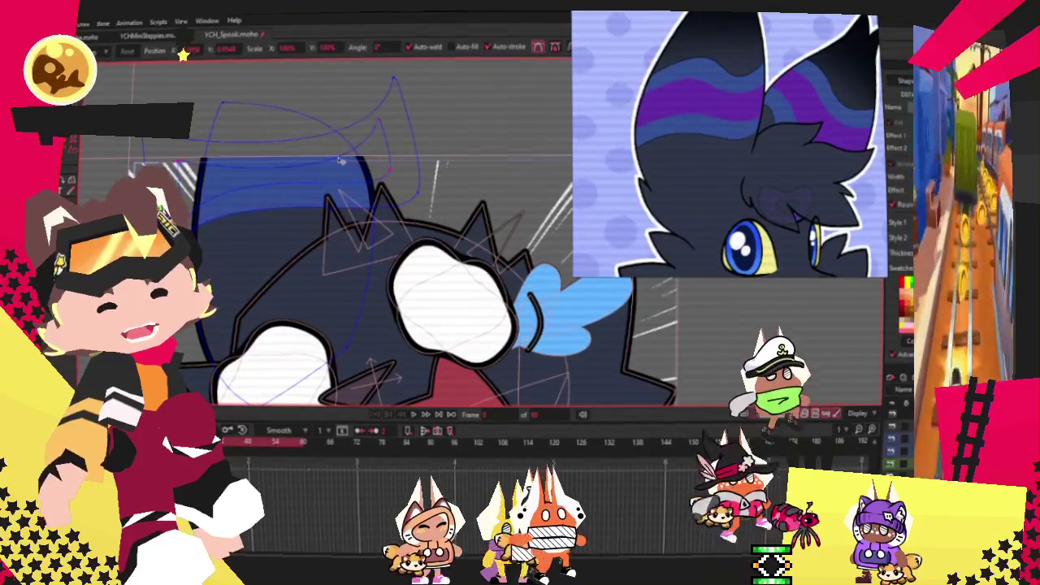
{"action": "key", "text": "q"}
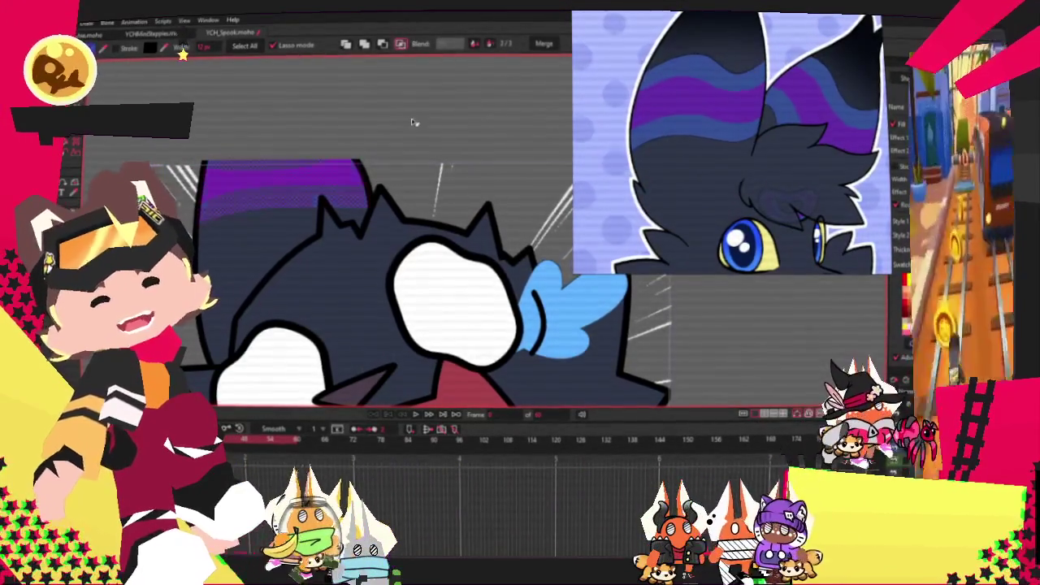
{"action": "key", "text": "t"}
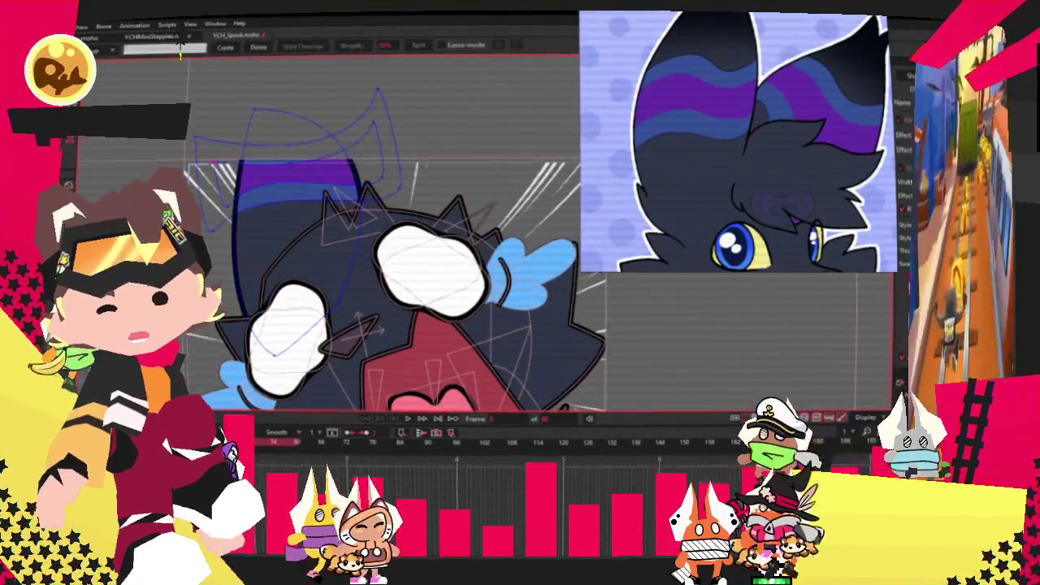
Swing the right ear to the head's right side, stretch its tip upward, and play back.
{"action": "key", "text": "g"}
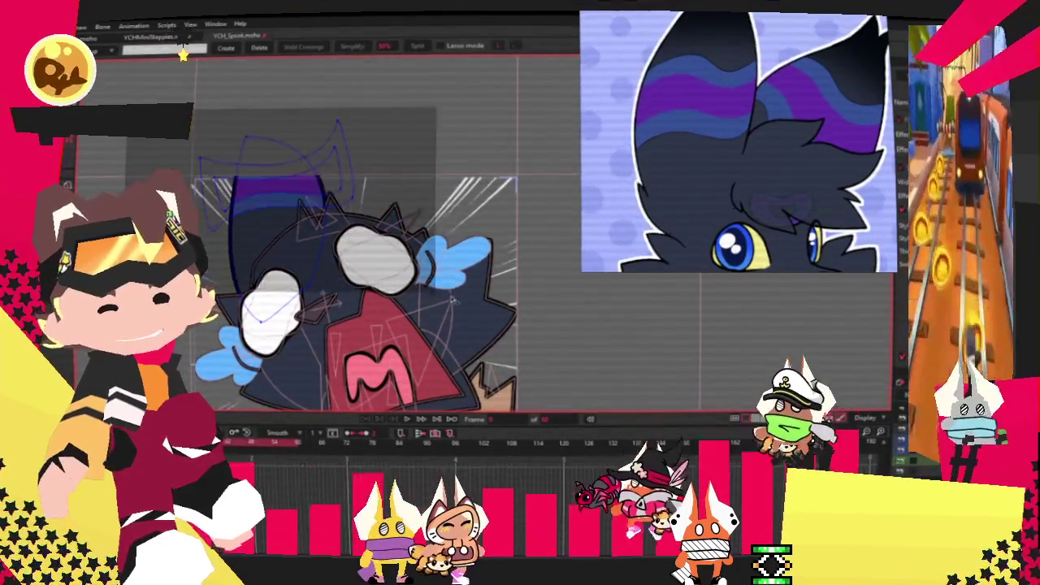
{"action": "key", "text": "ctrl+a"}
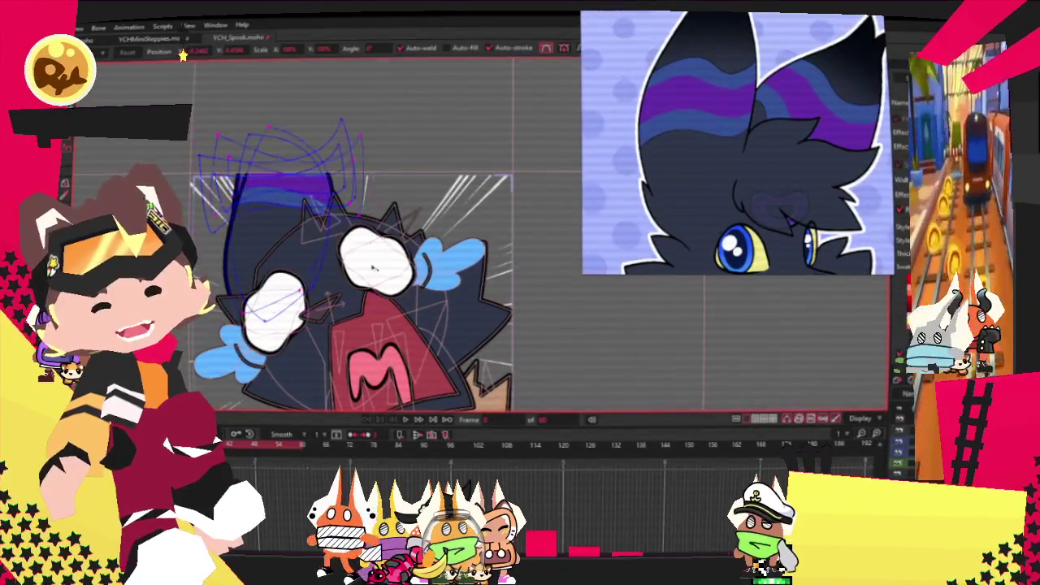
{"action": "mouse_move", "coordinate": [341, 297]}
{"action": "left_mouse_down"}
{"action": "mouse_move", "coordinate": [448, 257]}
{"action": "mouse_move", "coordinate": [445, 246]}
{"action": "left_mouse_up"}
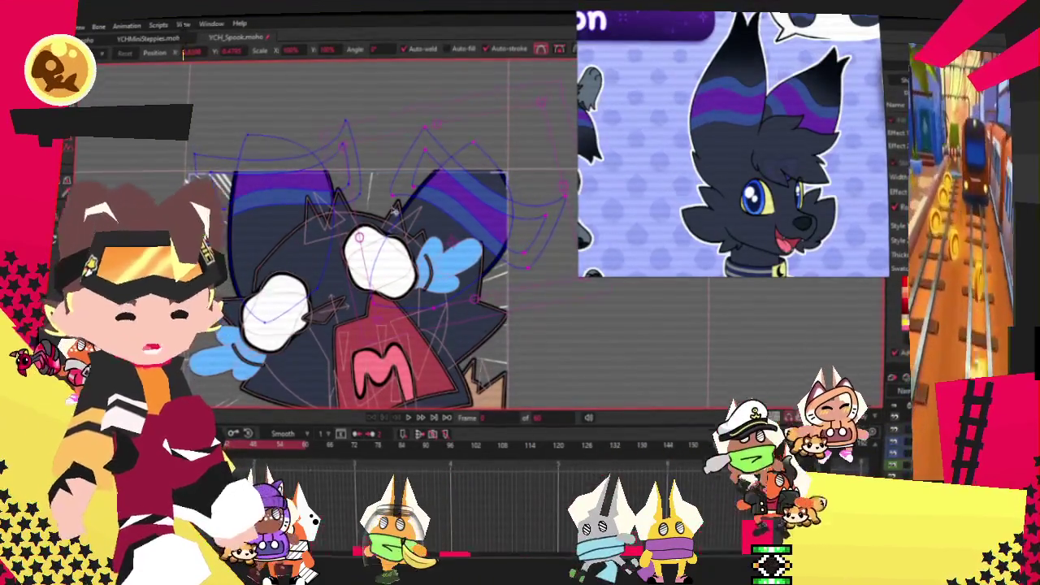
{"action": "scroll", "coordinate": [439, 156], "scroll_direction": "up", "scroll_amount": 2}
{"action": "scroll", "coordinate": [439, 156], "scroll_direction": "down", "scroll_amount": 3}
{"action": "left_click_drag", "start_coordinate": [440, 156], "coordinate": [443, 149]}
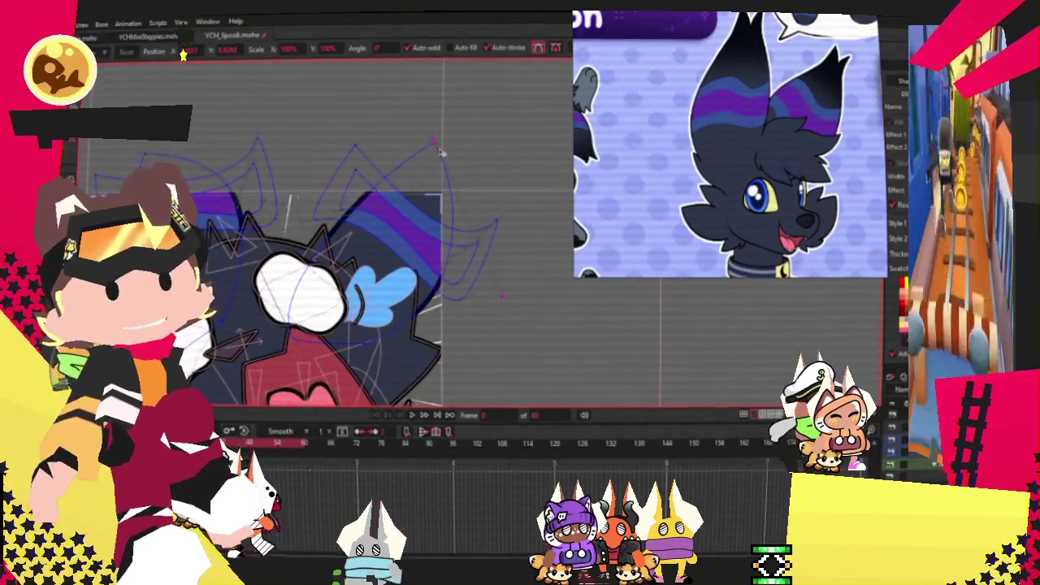
{"action": "key", "text": "space"}
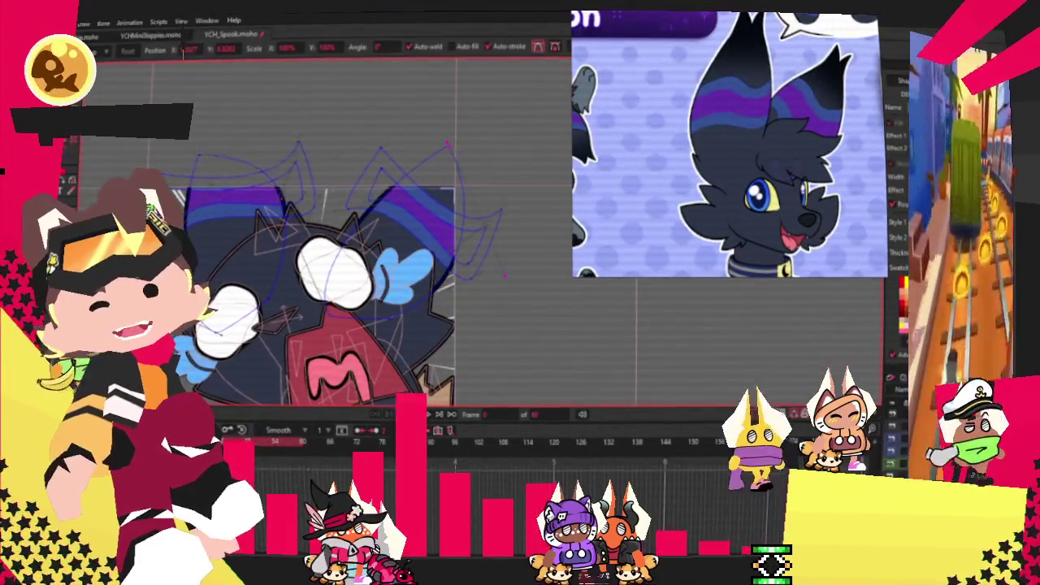
Give the ear fill a dark gradient and tilt its stripes up to the right.
{"action": "key", "text": "g"}
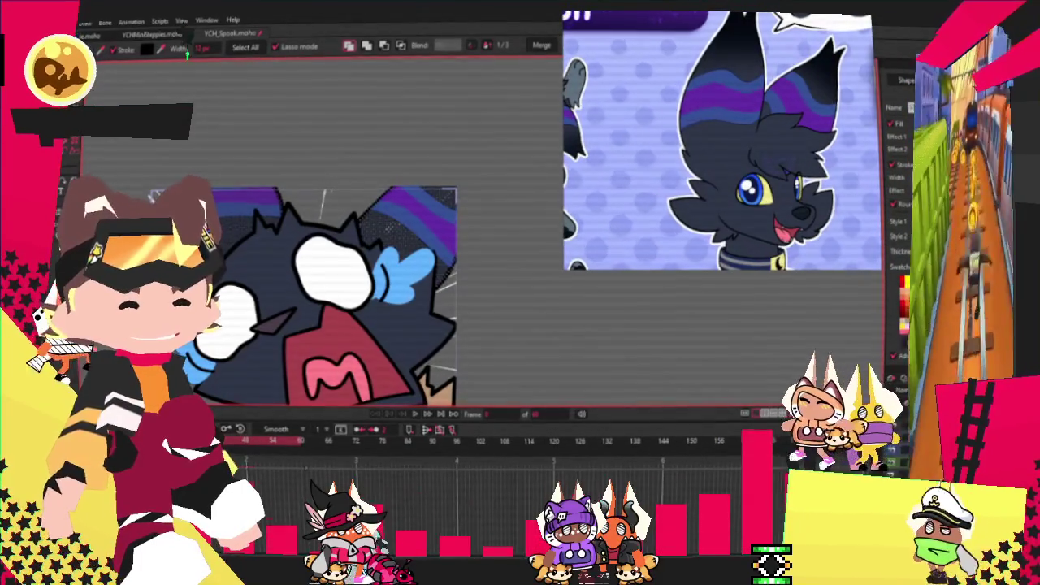
{"action": "left_click", "coordinate": [914, 137]}
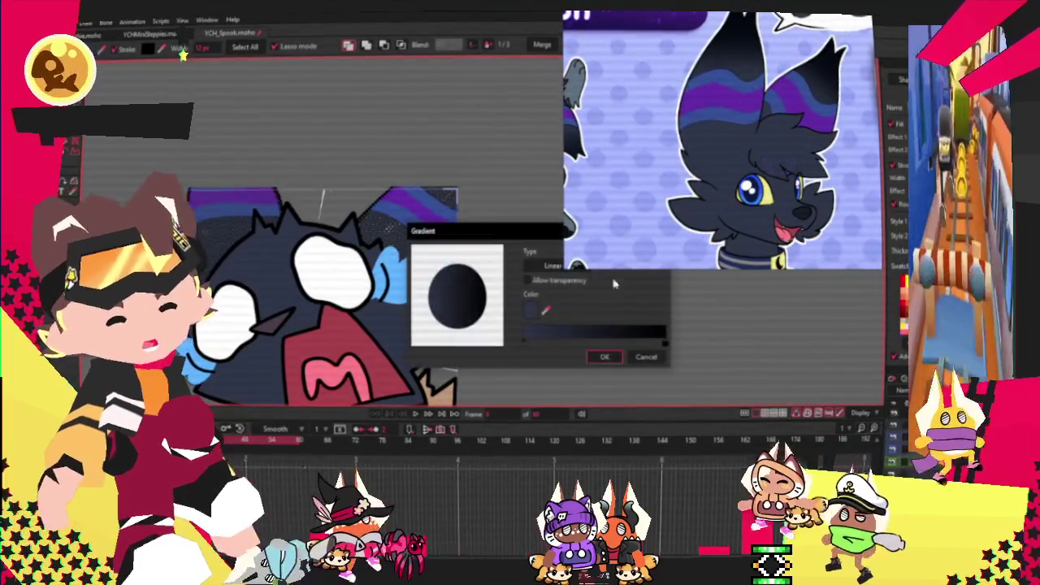
{"action": "left_click", "coordinate": [604, 356]}
{"action": "left_click_drag", "start_coordinate": [382, 143], "coordinate": [464, 154]}
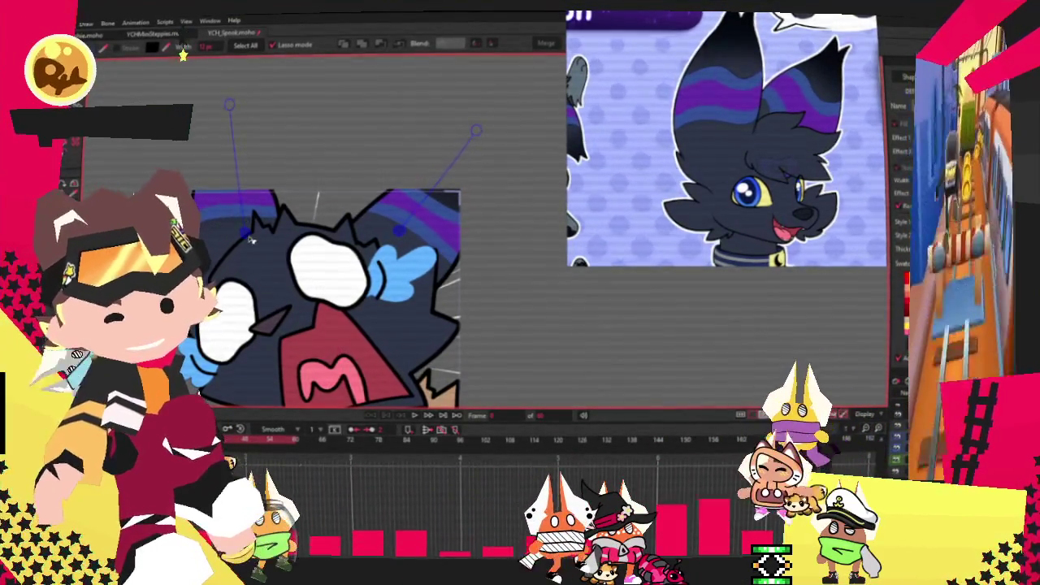
{"action": "left_click_drag", "start_coordinate": [398, 231], "coordinate": [434, 213]}
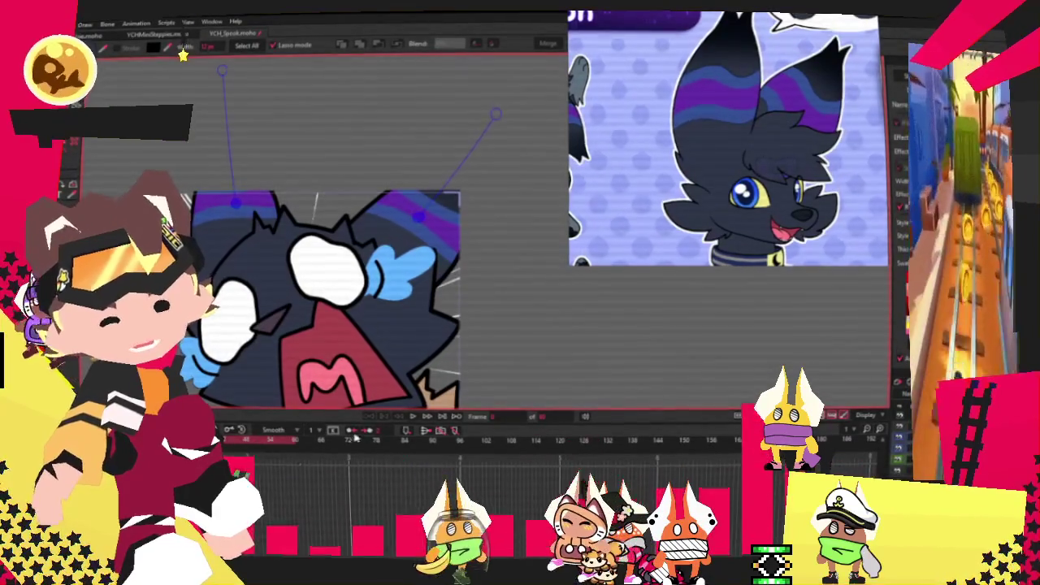
{"action": "scroll", "coordinate": [388, 264], "scroll_direction": "down", "scroll_amount": 3}
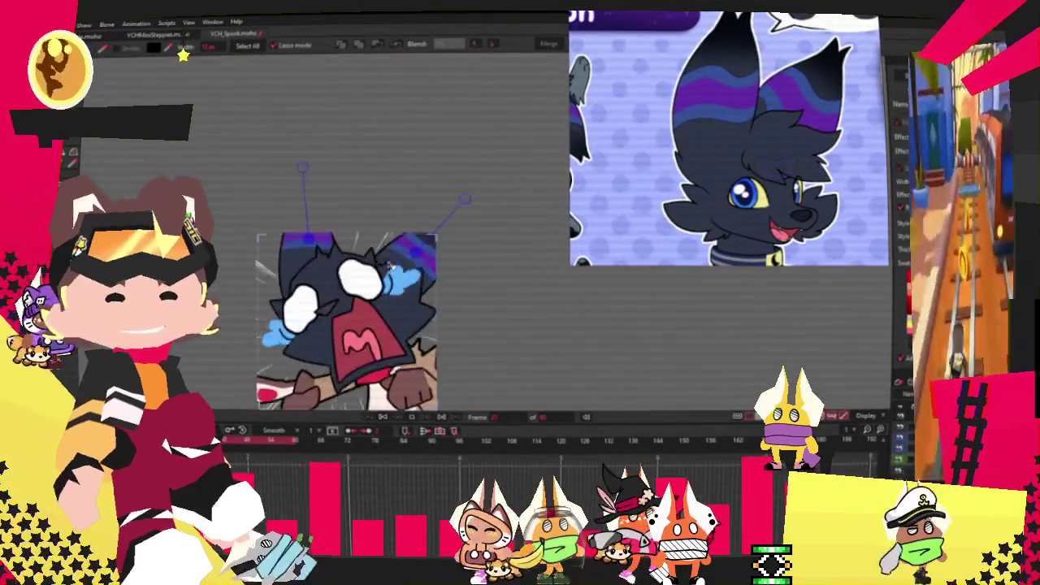
Zoom in on the dark head and switch to moving its outline points.
{"action": "scroll", "coordinate": [390, 264], "scroll_direction": "down", "scroll_amount": 2}
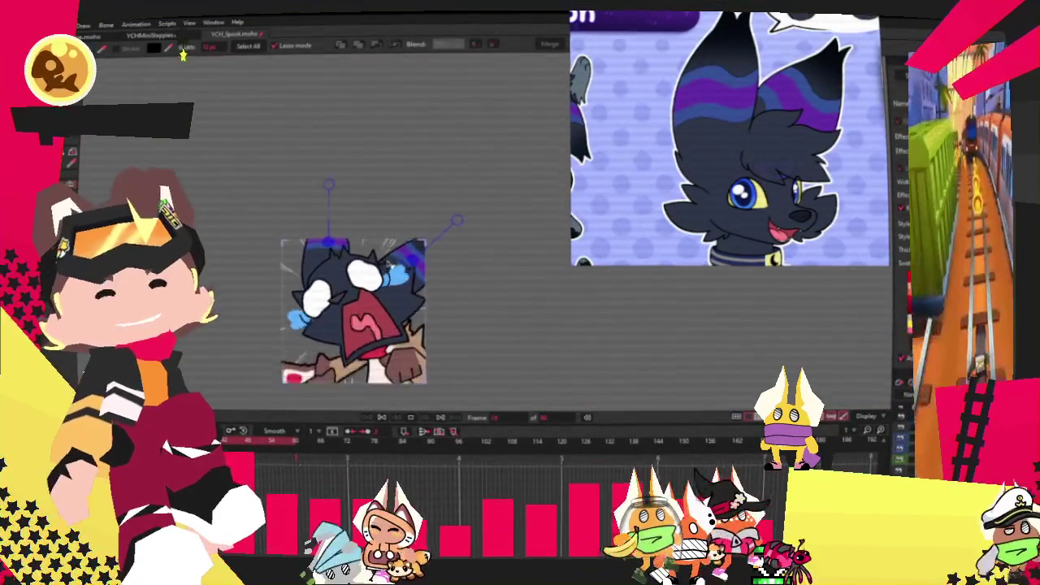
{"action": "scroll", "coordinate": [410, 327], "scroll_direction": "up", "scroll_amount": 2}
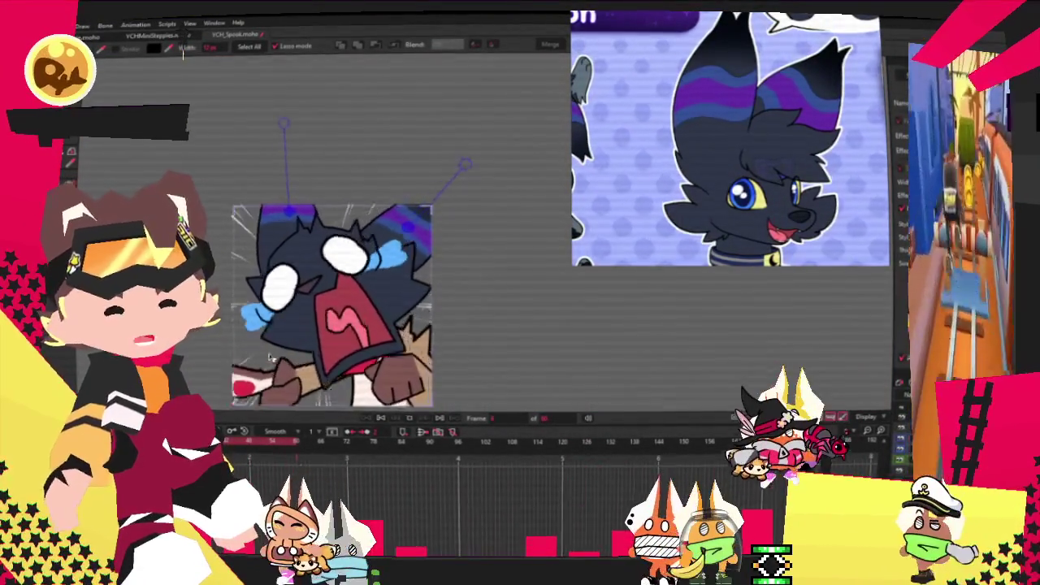
{"action": "scroll", "coordinate": [265, 362], "scroll_direction": "up", "scroll_amount": 3}
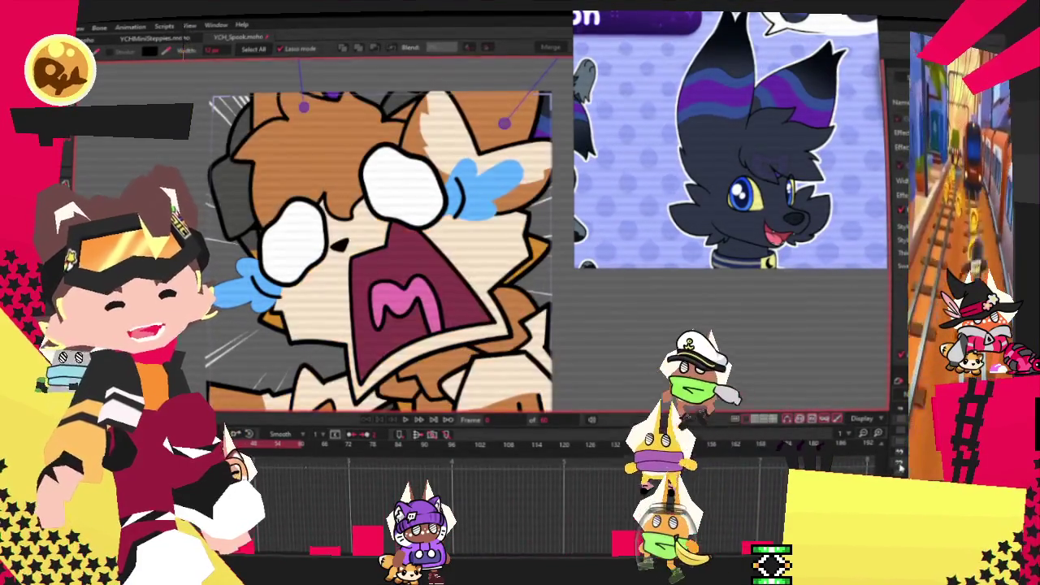
{"action": "key", "text": "m"}
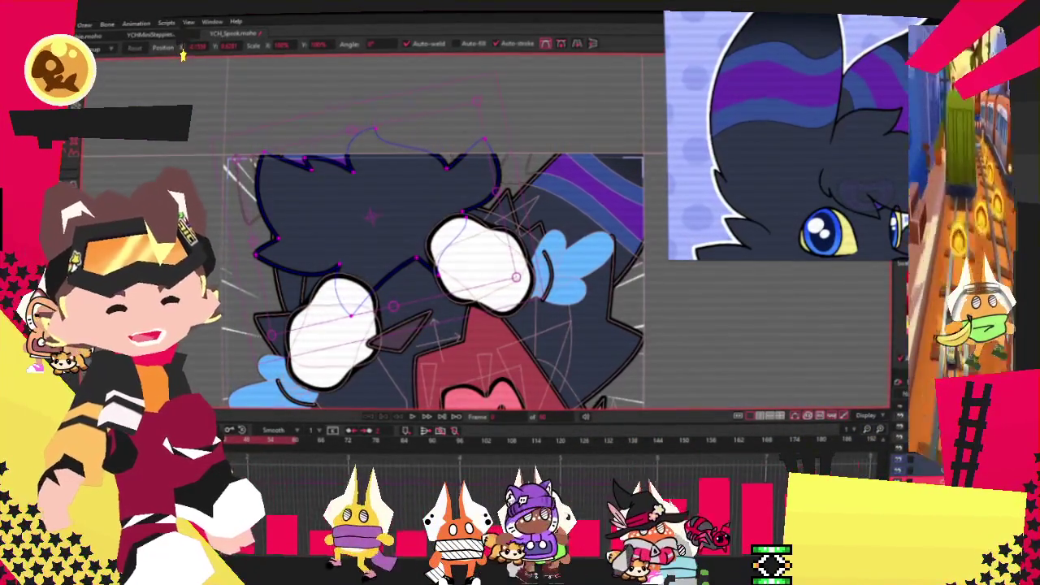
Pull the top hair outline to the right and bend its top curve down-left.
{"action": "left_click_drag", "start_coordinate": [337, 175], "coordinate": [470, 248]}
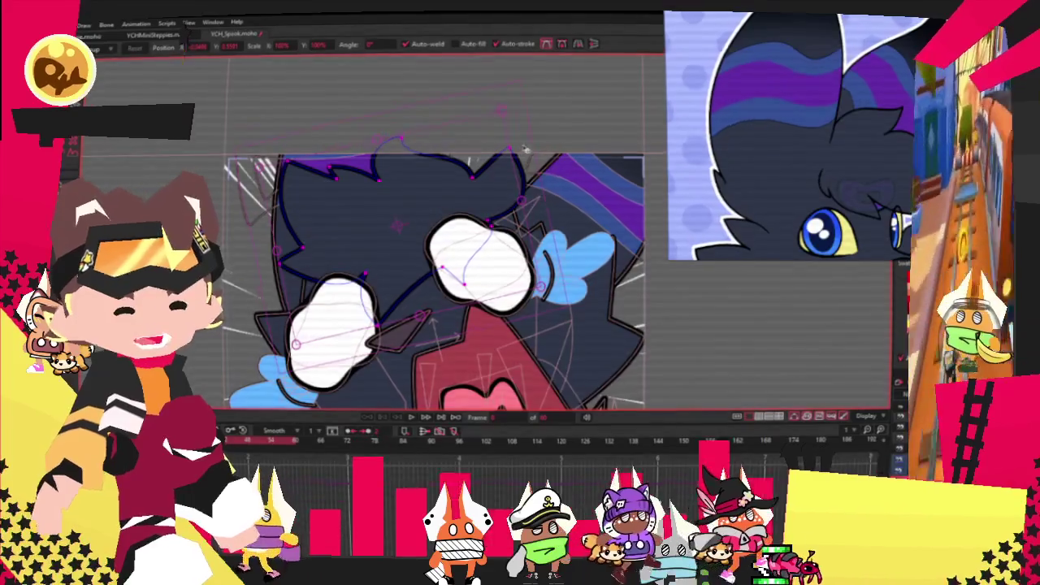
{"action": "scroll", "coordinate": [513, 152], "scroll_direction": "up", "scroll_amount": 2}
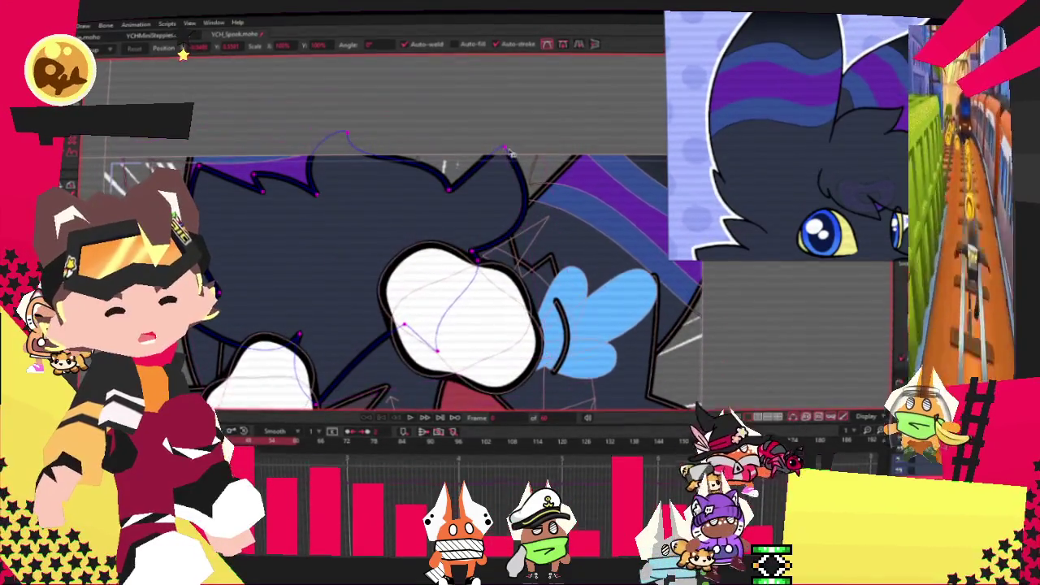
{"action": "mouse_move", "coordinate": [507, 151]}
{"action": "left_mouse_down"}
{"action": "mouse_move", "coordinate": [448, 204]}
{"action": "mouse_move", "coordinate": [488, 245]}
{"action": "left_mouse_up"}
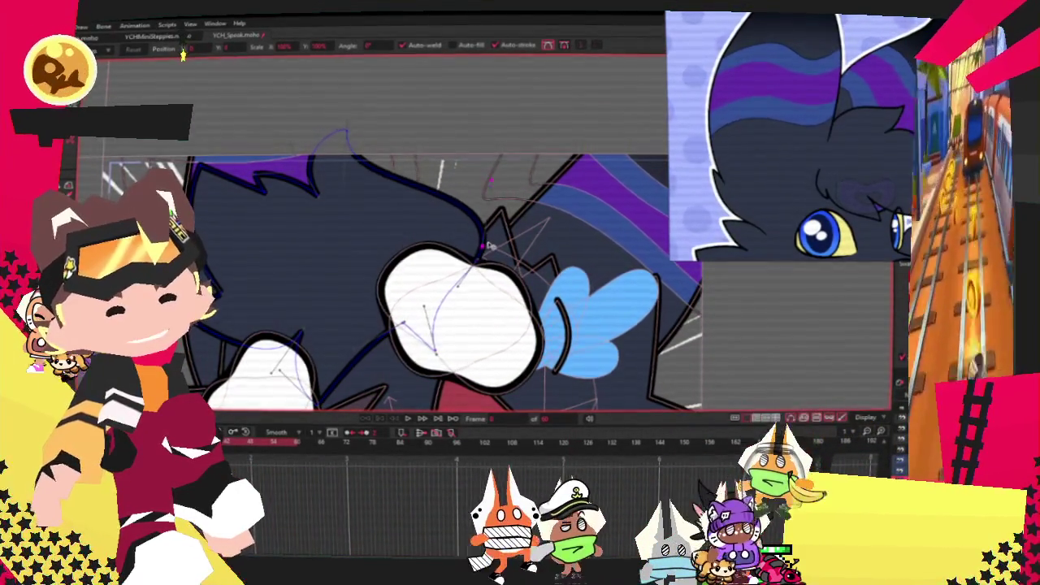
{"action": "scroll", "coordinate": [490, 244], "scroll_direction": "down", "scroll_amount": 5}
{"action": "scroll", "coordinate": [419, 171], "scroll_direction": "up", "scroll_amount": 4}
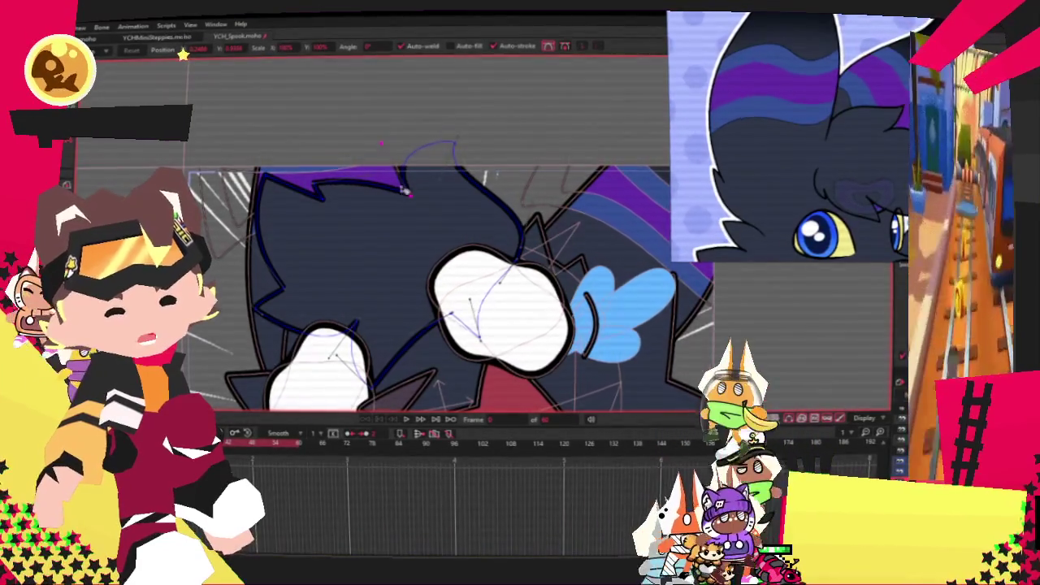
{"action": "scroll", "coordinate": [412, 190], "scroll_direction": "down", "scroll_amount": 4}
{"action": "scroll", "coordinate": [446, 148], "scroll_direction": "up", "scroll_amount": 4}
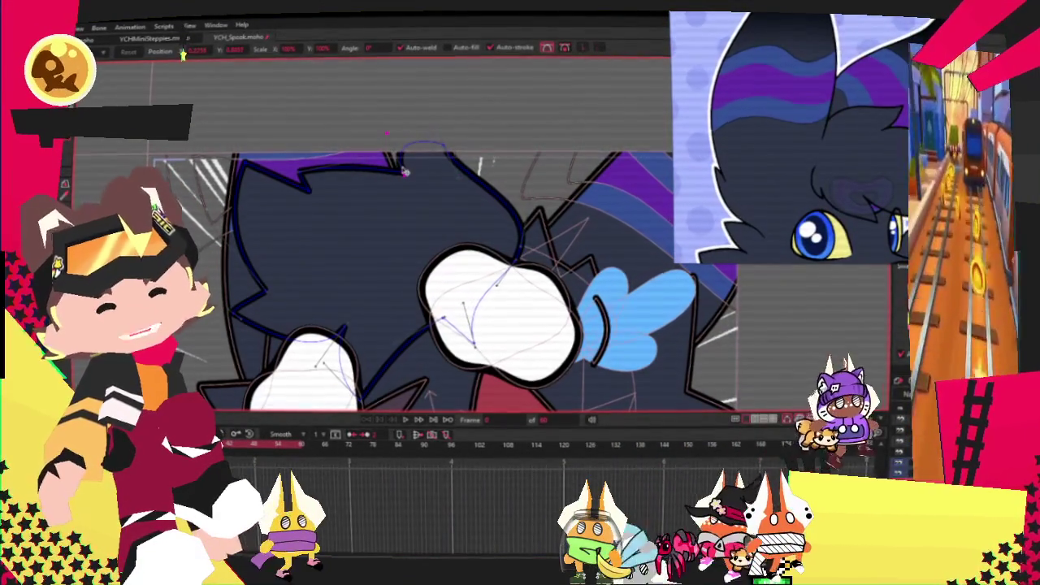
{"action": "scroll", "coordinate": [439, 138], "scroll_direction": "up", "scroll_amount": 2}
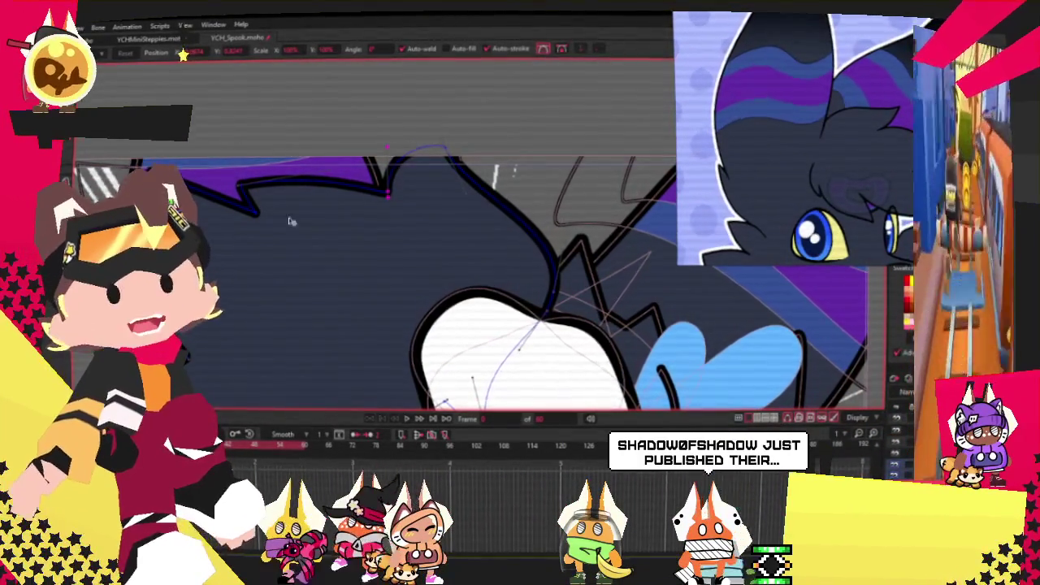
{"action": "scroll", "coordinate": [330, 206], "scroll_direction": "down", "scroll_amount": 1}
{"action": "scroll", "coordinate": [320, 213], "scroll_direction": "up", "scroll_amount": 1}
{"action": "scroll", "coordinate": [320, 214], "scroll_direction": "down", "scroll_amount": 2}
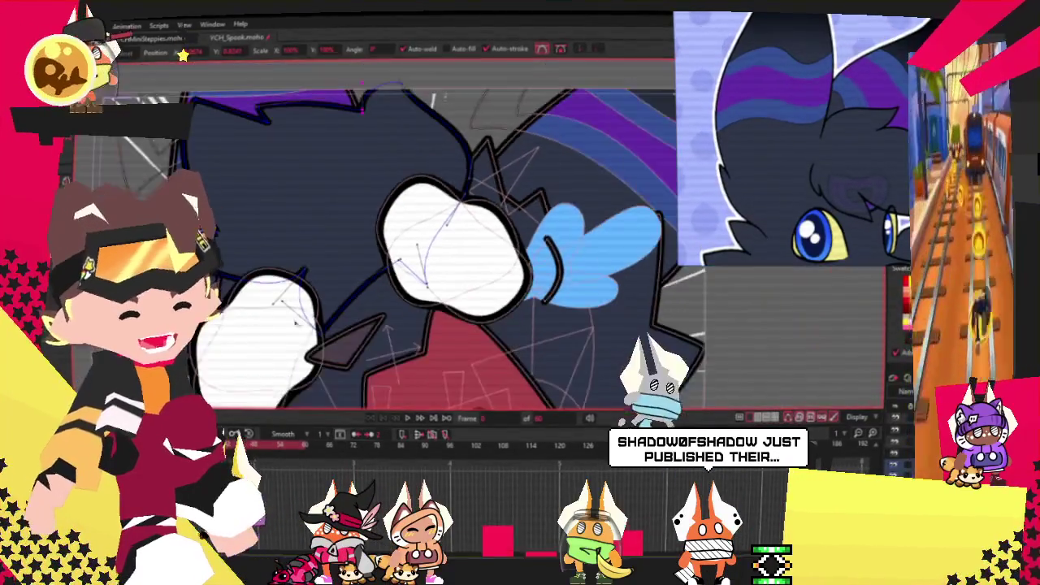
{"action": "scroll", "coordinate": [320, 269], "scroll_direction": "up", "scroll_amount": 2}
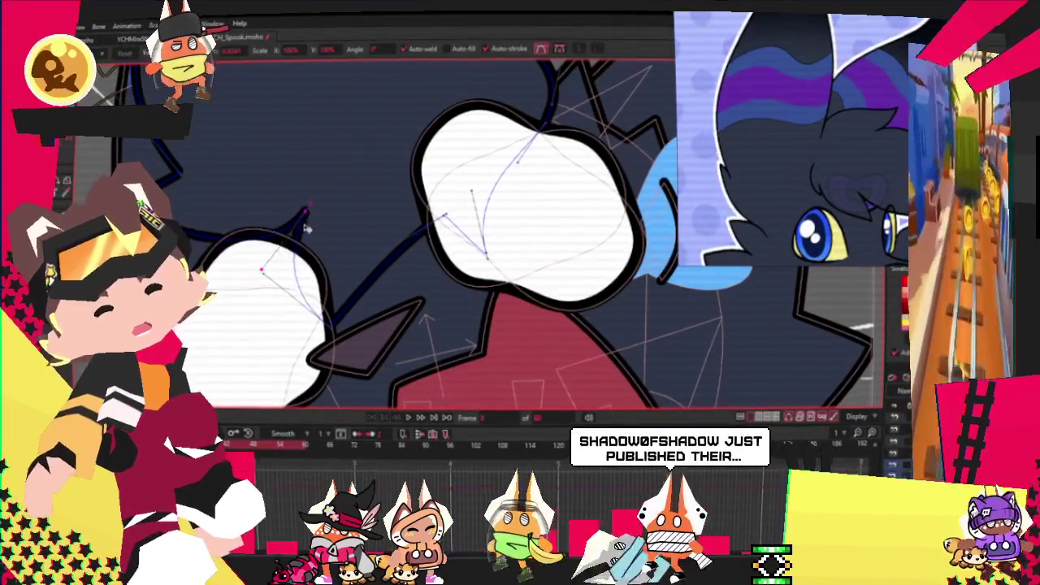
Move the fur outline point between the two white hands to the right.
{"action": "left_click", "coordinate": [359, 187]}
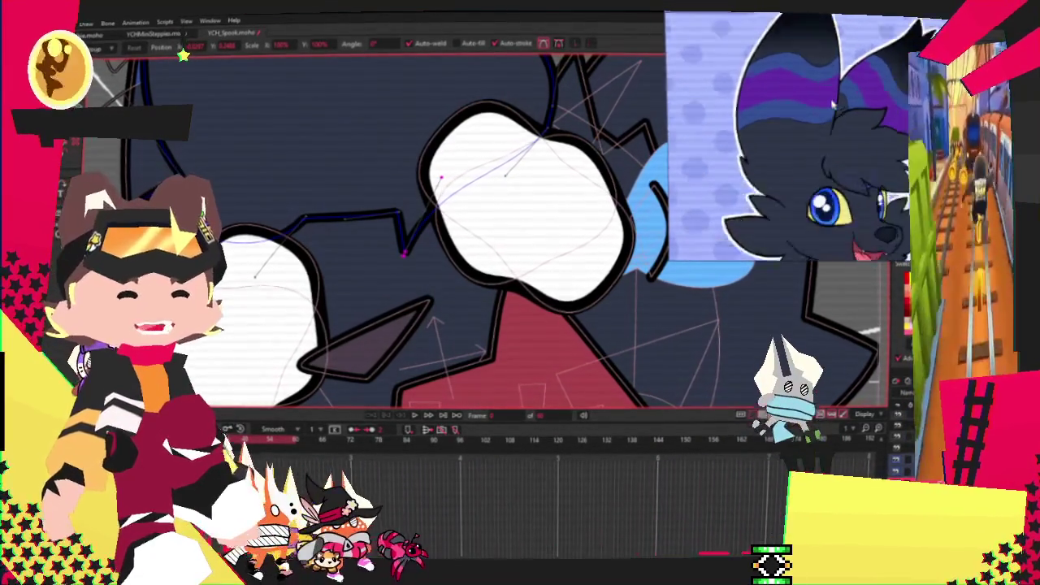
{"action": "scroll", "coordinate": [351, 305], "scroll_direction": "down", "scroll_amount": 3}
{"action": "scroll", "coordinate": [351, 305], "scroll_direction": "up", "scroll_amount": 3}
{"action": "scroll", "coordinate": [351, 305], "scroll_direction": "up", "scroll_amount": 2}
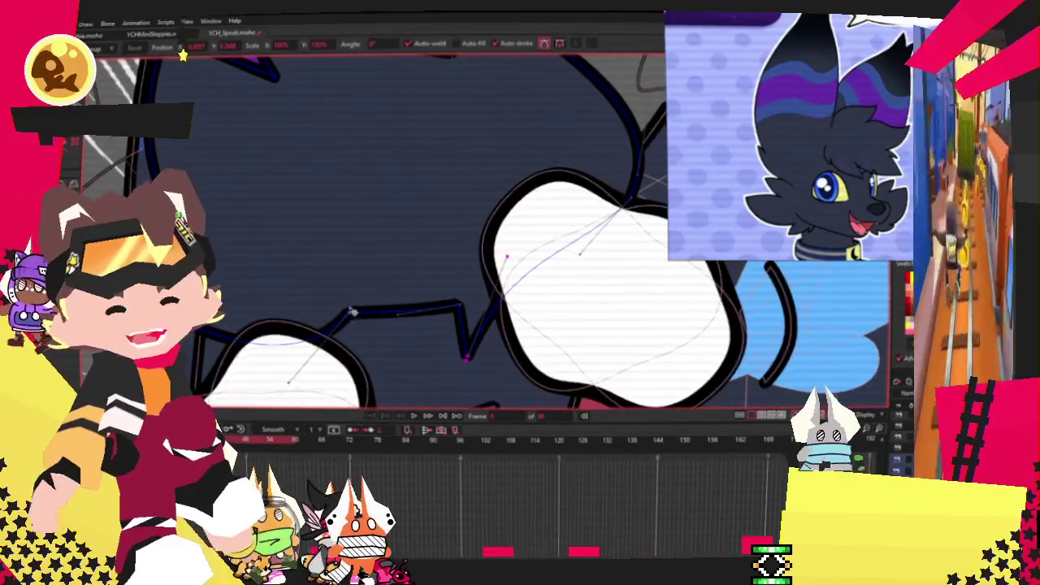
{"action": "mouse_move", "coordinate": [354, 320]}
{"action": "left_mouse_down"}
{"action": "mouse_move", "coordinate": [387, 319]}
{"action": "mouse_move", "coordinate": [367, 370]}
{"action": "left_mouse_up"}
{"action": "scroll", "coordinate": [290, 358], "scroll_direction": "down", "scroll_amount": 3}
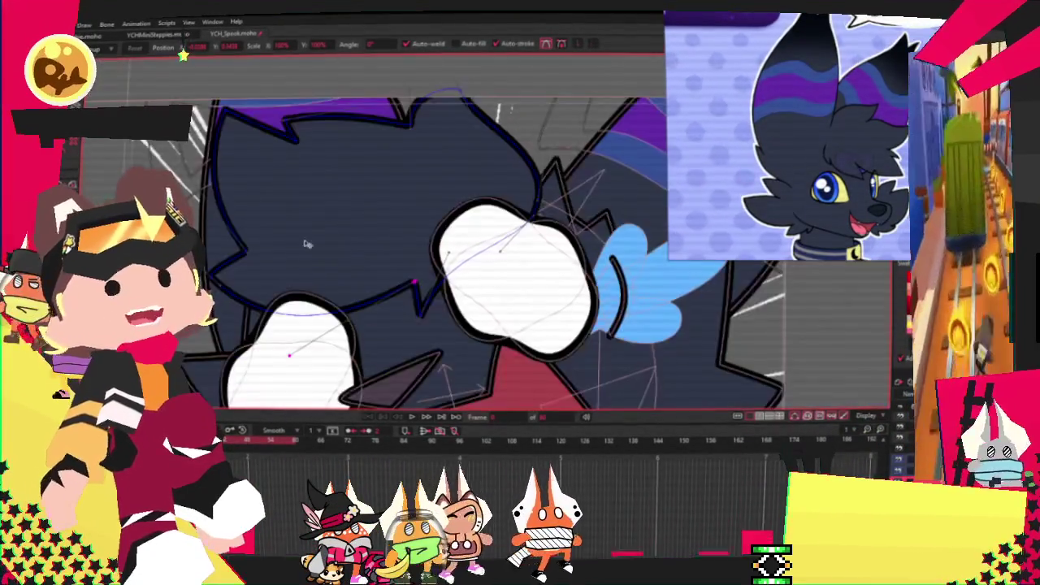
{"action": "scroll", "coordinate": [290, 358], "scroll_direction": "up", "scroll_amount": 4}
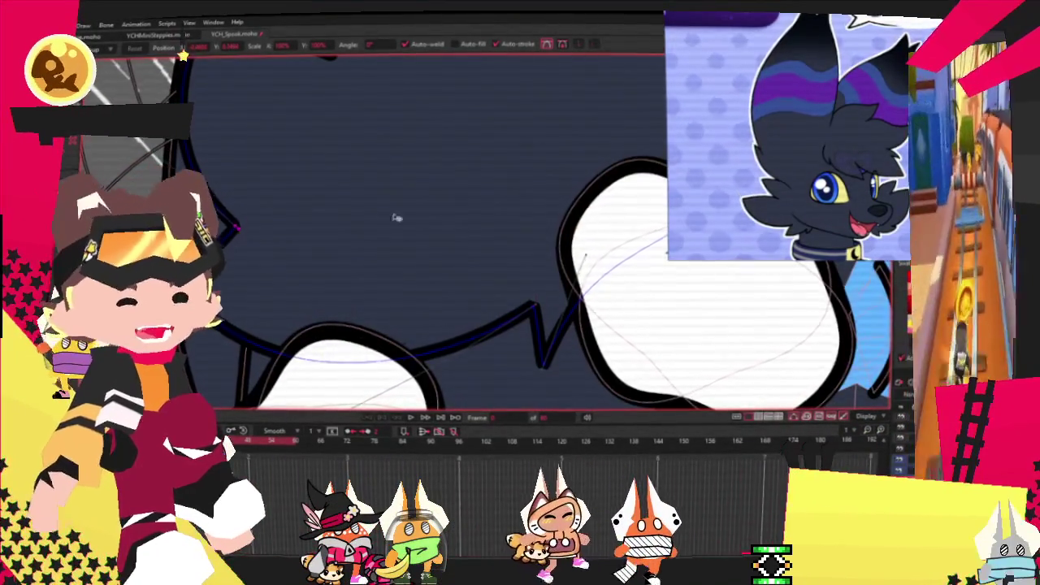
{"action": "scroll", "coordinate": [364, 211], "scroll_direction": "down", "scroll_amount": 3}
{"action": "scroll", "coordinate": [314, 134], "scroll_direction": "up", "scroll_amount": 2}
{"action": "scroll", "coordinate": [307, 123], "scroll_direction": "up", "scroll_amount": 3}
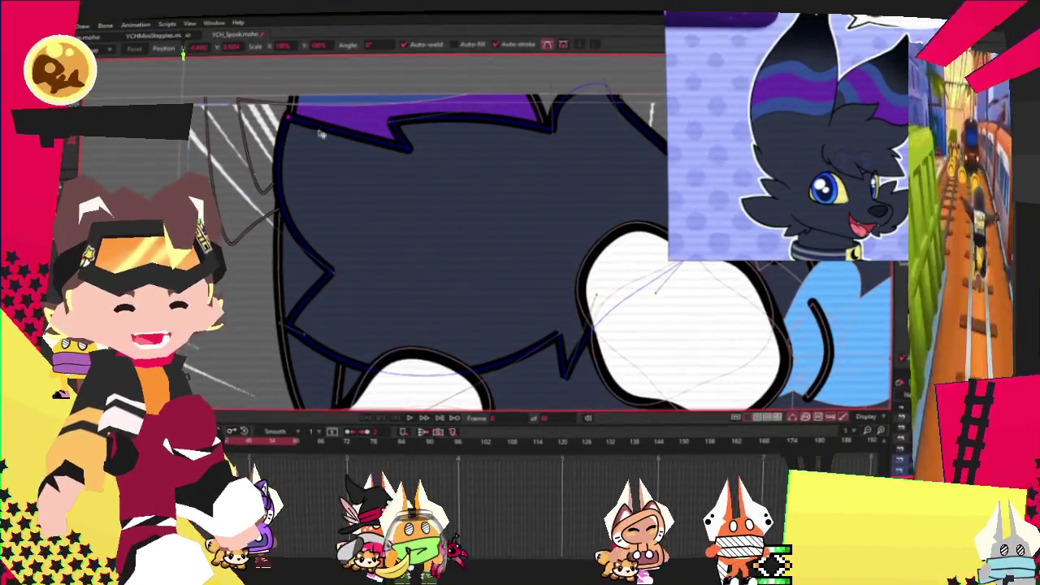
{"action": "scroll", "coordinate": [417, 159], "scroll_direction": "down", "scroll_amount": 3}
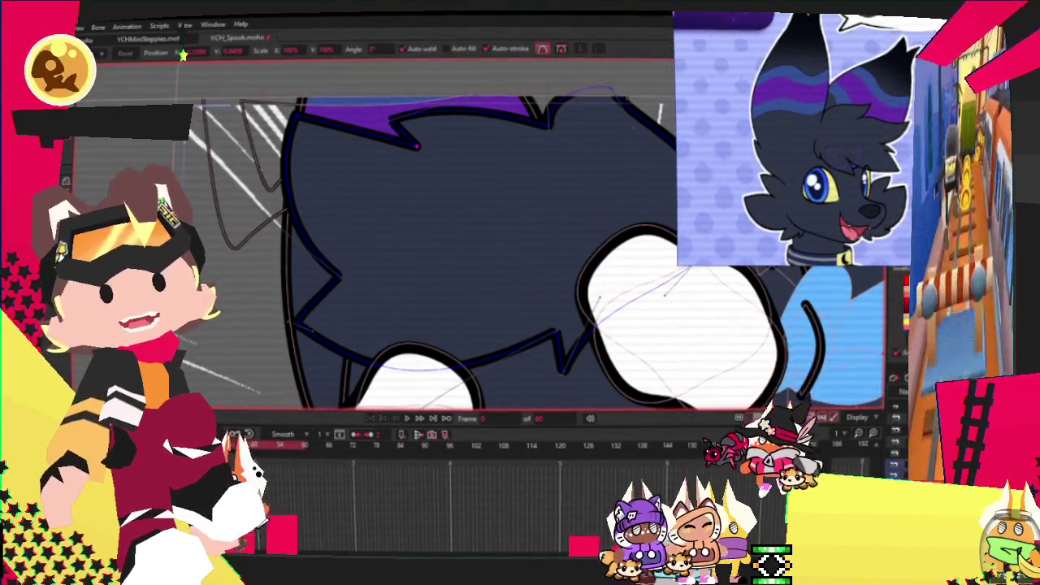
Pan the canvas to show more of the body and select the head outline shape.
{"action": "left_click_drag", "start_coordinate": [626, 203], "coordinate": [491, 183]}
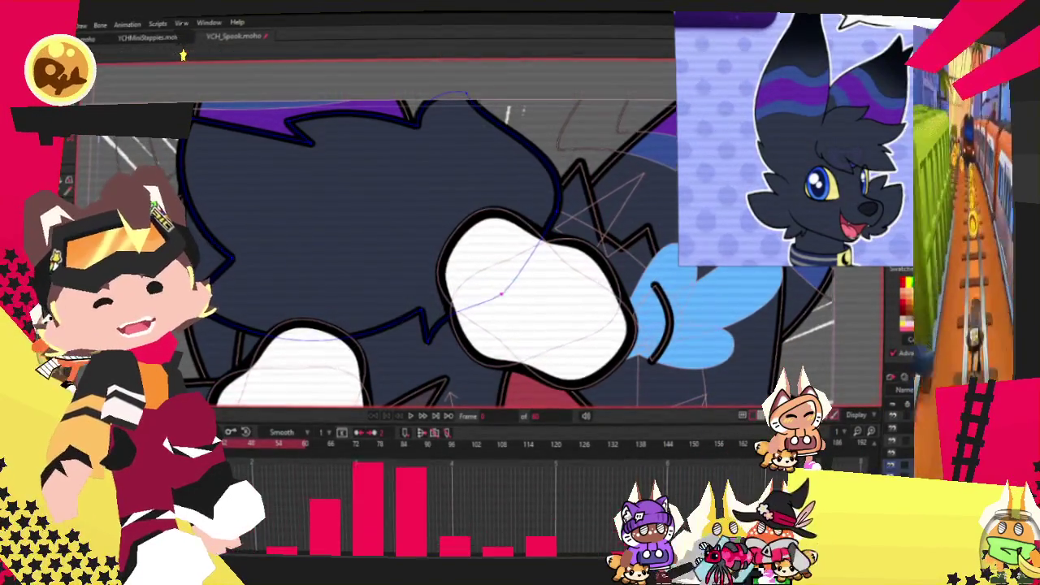
{"action": "scroll", "coordinate": [488, 230], "scroll_direction": "up", "scroll_amount": 2}
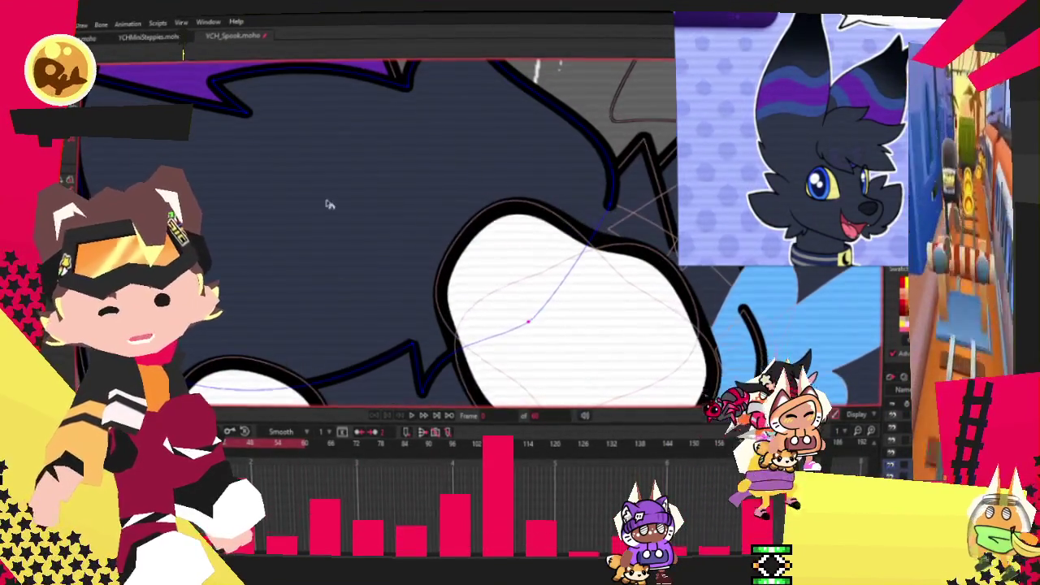
{"action": "scroll", "coordinate": [321, 199], "scroll_direction": "down", "scroll_amount": 2}
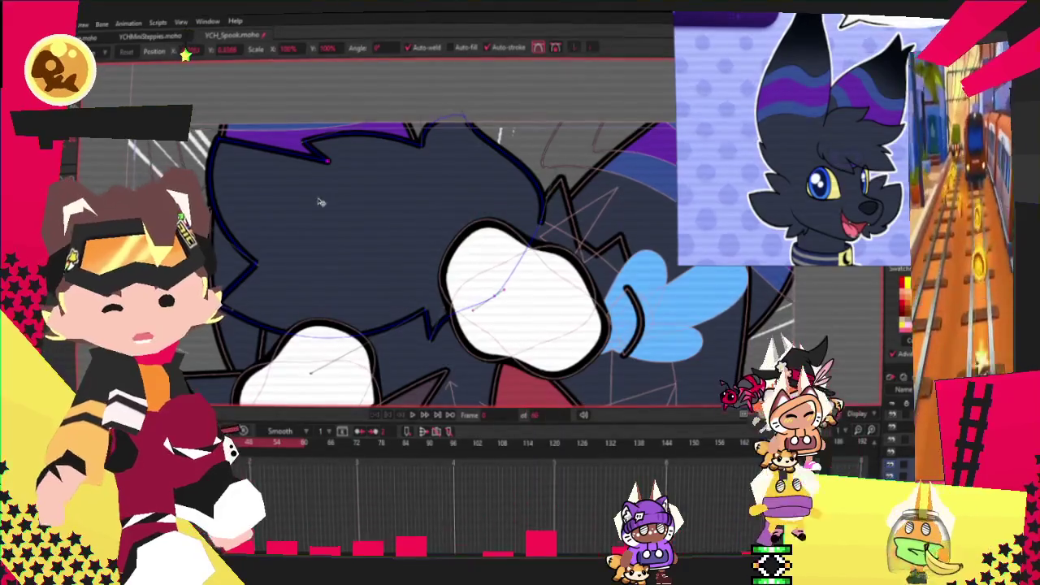
{"action": "left_click", "coordinate": [357, 242]}
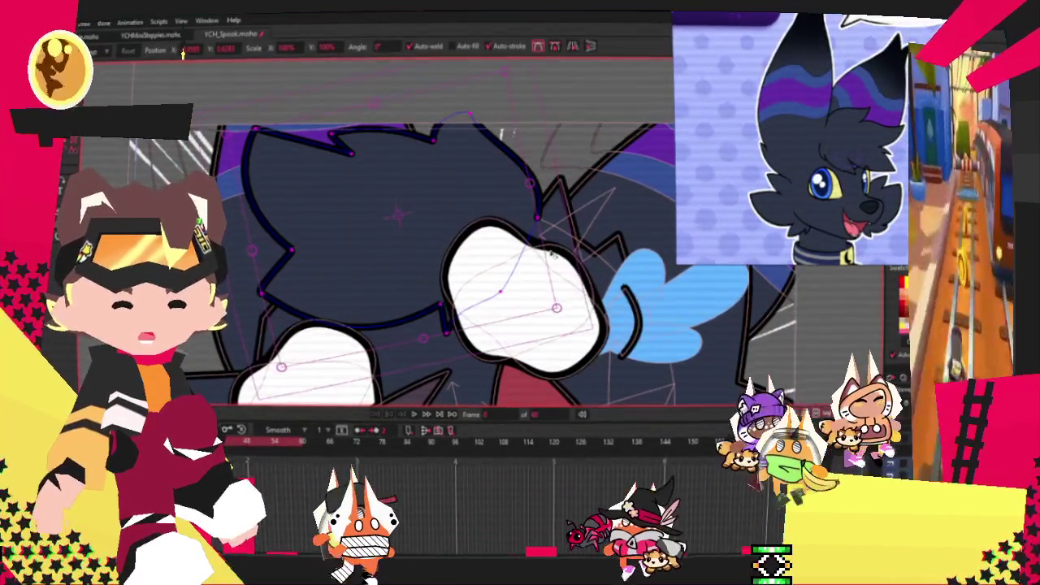
Play the animation to check the reshaped head, then switch to the rectangle shape tool.
{"action": "scroll", "coordinate": [396, 360], "scroll_direction": "down", "scroll_amount": 2}
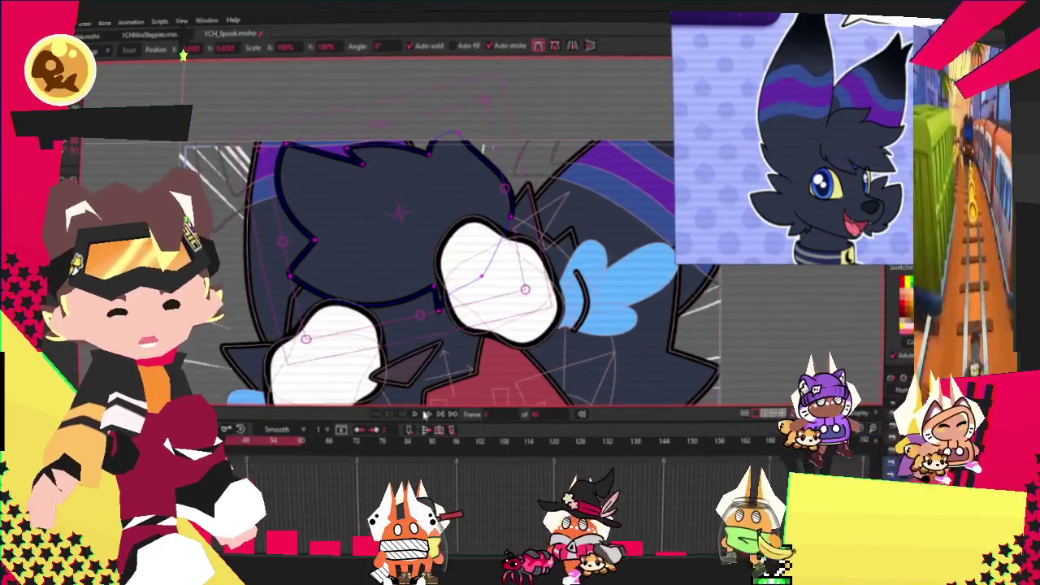
{"action": "left_click", "coordinate": [413, 415]}
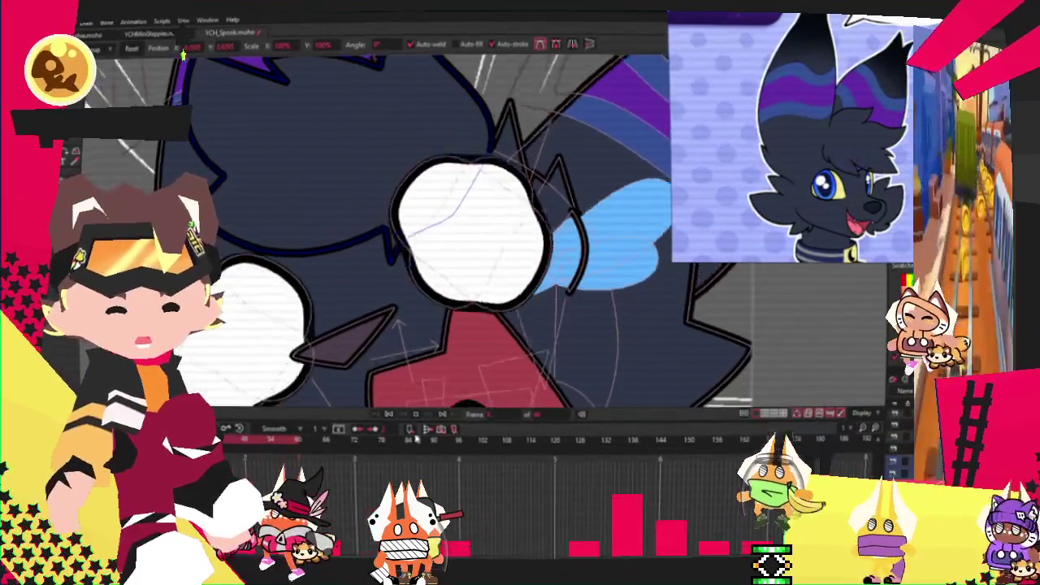
{"action": "left_click", "coordinate": [396, 416]}
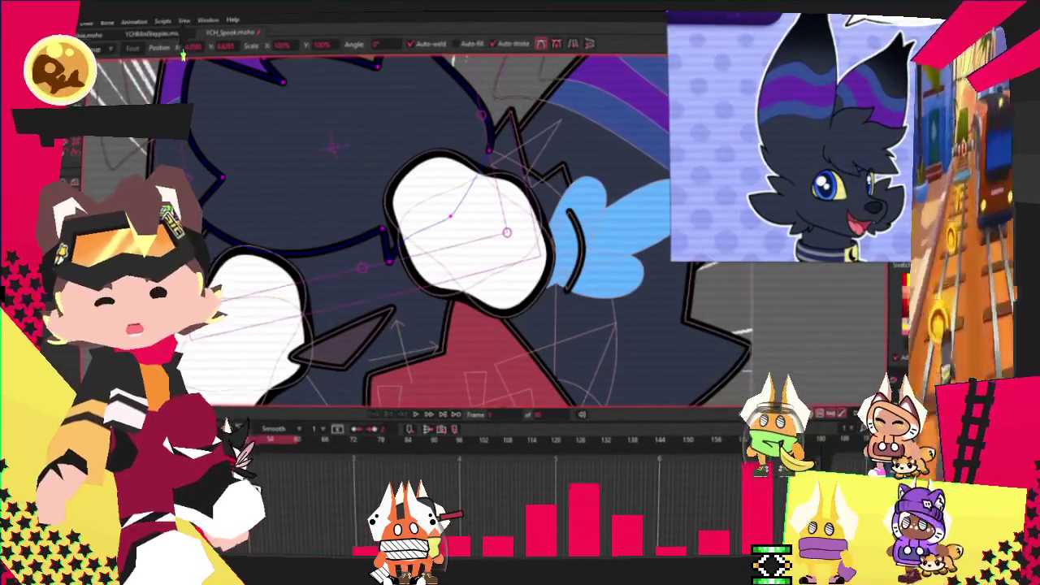
{"action": "key", "text": "g"}
{"action": "scroll", "coordinate": [312, 247], "scroll_direction": "up", "scroll_amount": 2}
{"action": "scroll", "coordinate": [287, 217], "scroll_direction": "up", "scroll_amount": 1}
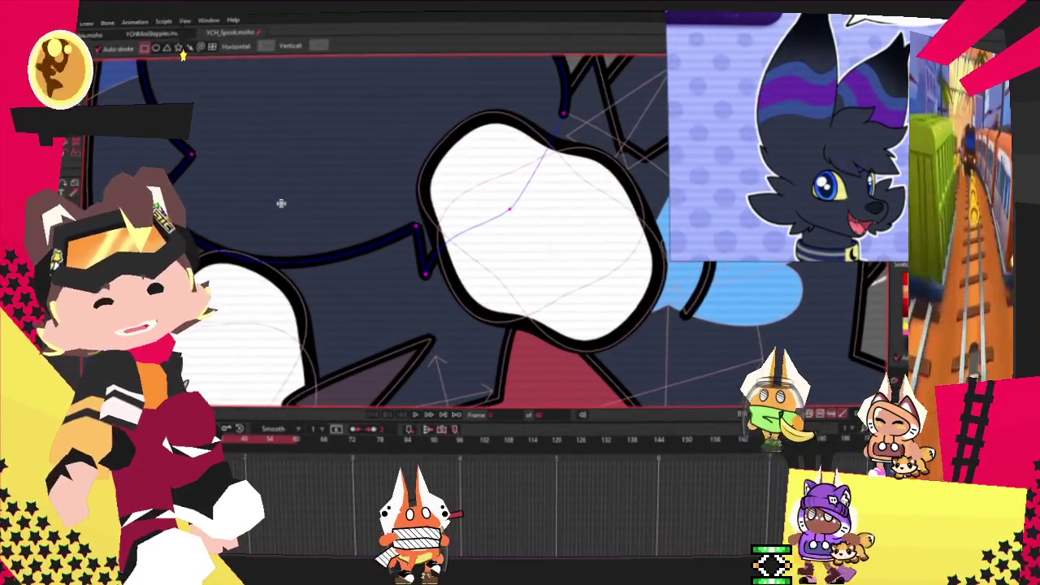
Draw a rounded dark-blue oval beside the eye, select it, and zoom out.
{"action": "left_click_drag", "start_coordinate": [288, 193], "coordinate": [439, 278]}
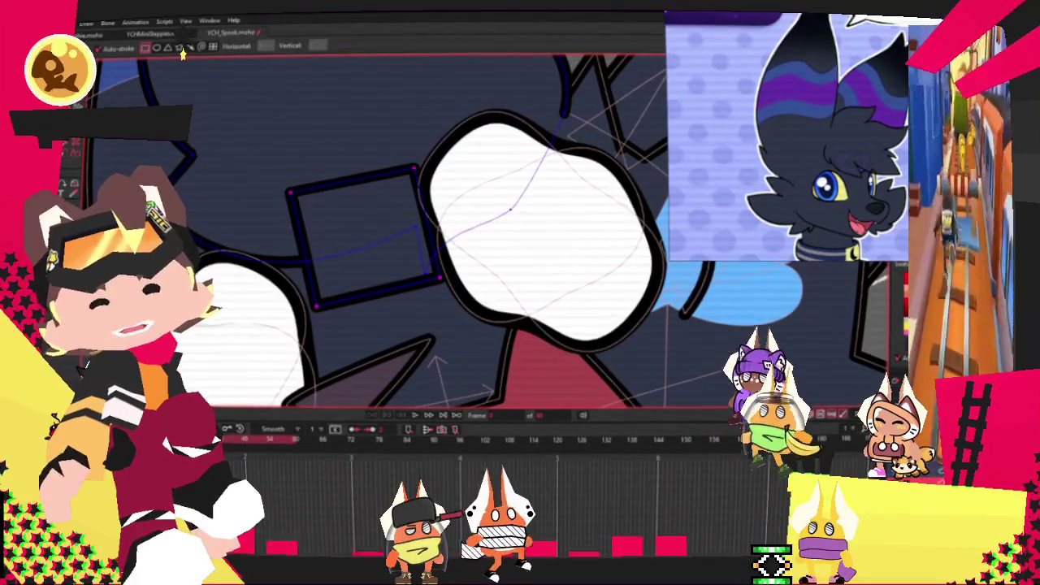
{"action": "key", "text": "ctrl+shift+m"}
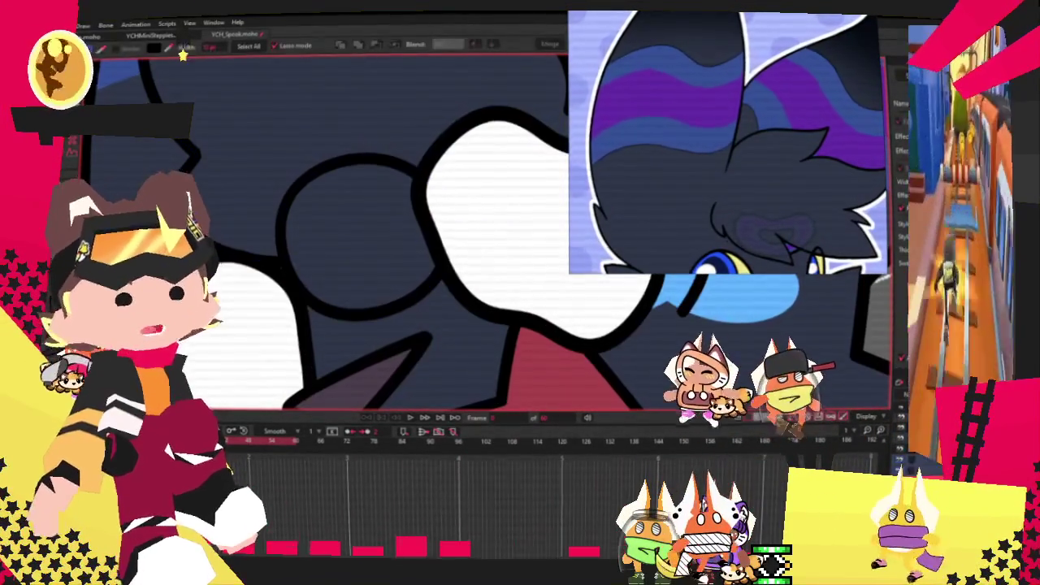
{"action": "key", "text": "g"}
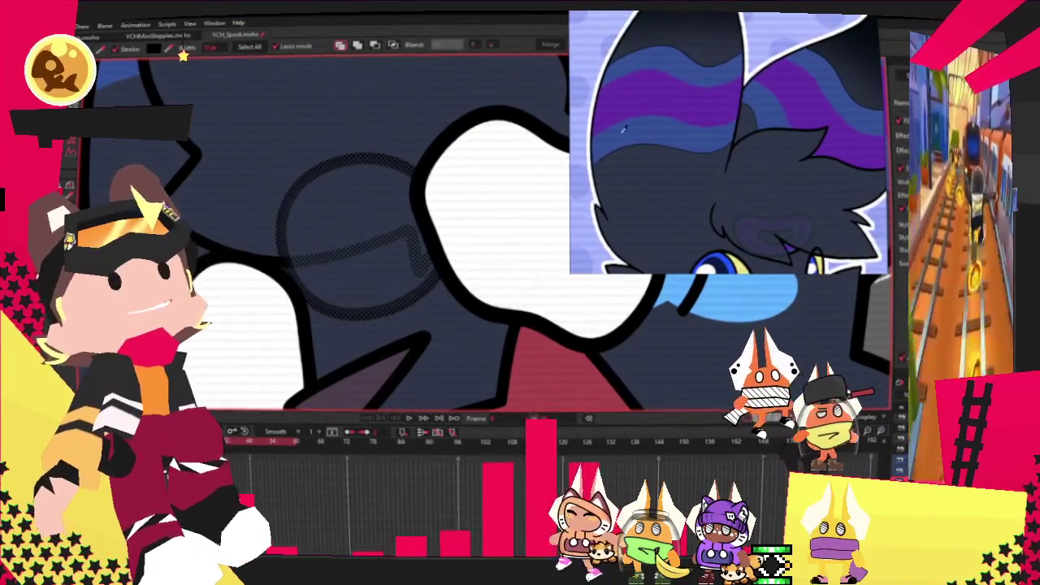
{"action": "key", "text": "ctrl+a"}
{"action": "scroll", "coordinate": [534, 120], "scroll_direction": "down", "scroll_amount": 1}
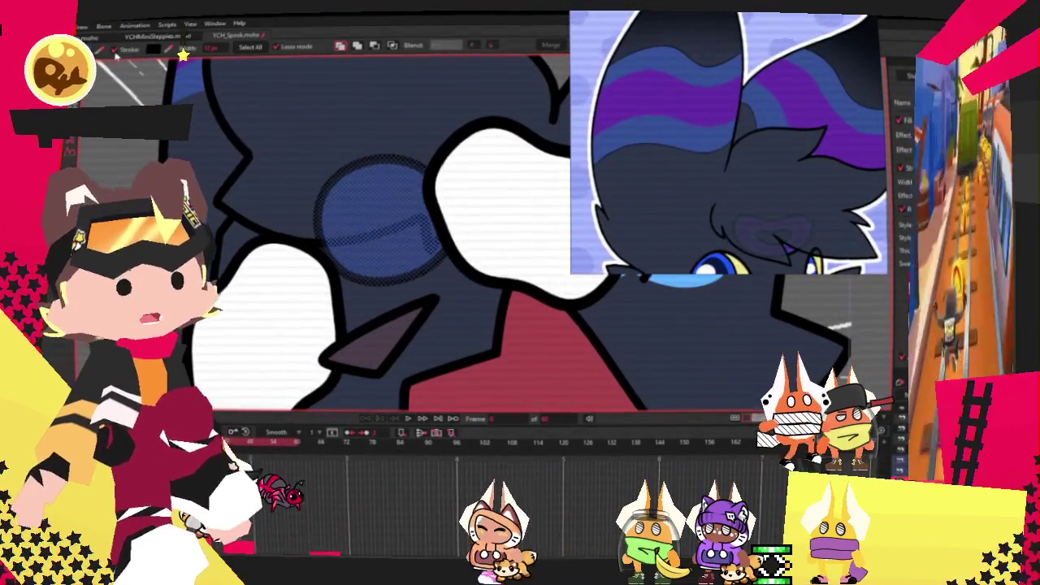
{"action": "scroll", "coordinate": [294, 189], "scroll_direction": "down", "scroll_amount": 3}
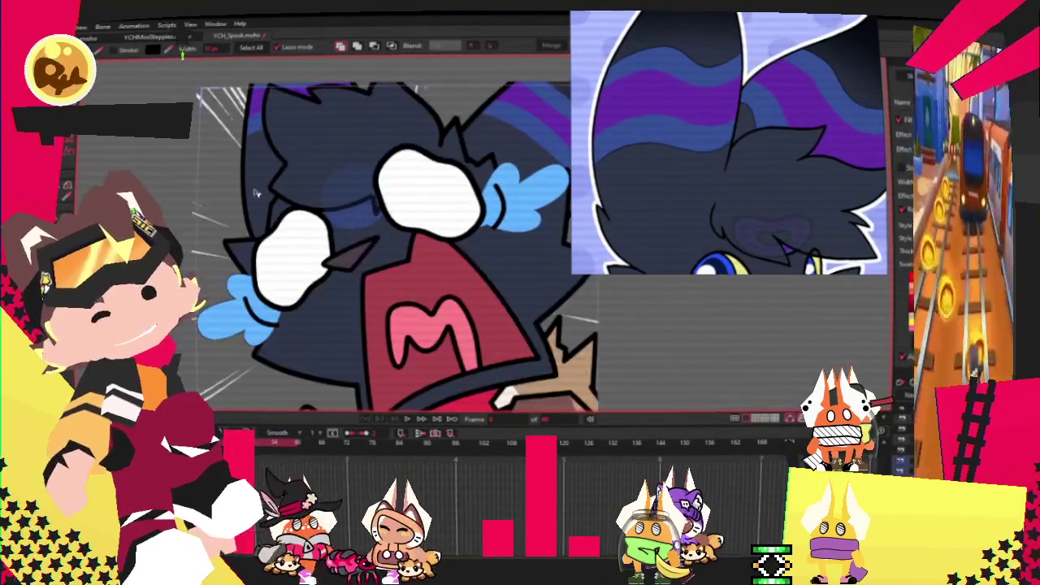
Scale and move the dark-blue circle's points so it tucks under the eye.
{"action": "scroll", "coordinate": [290, 232], "scroll_direction": "up", "scroll_amount": 5}
{"action": "key", "text": "t"}
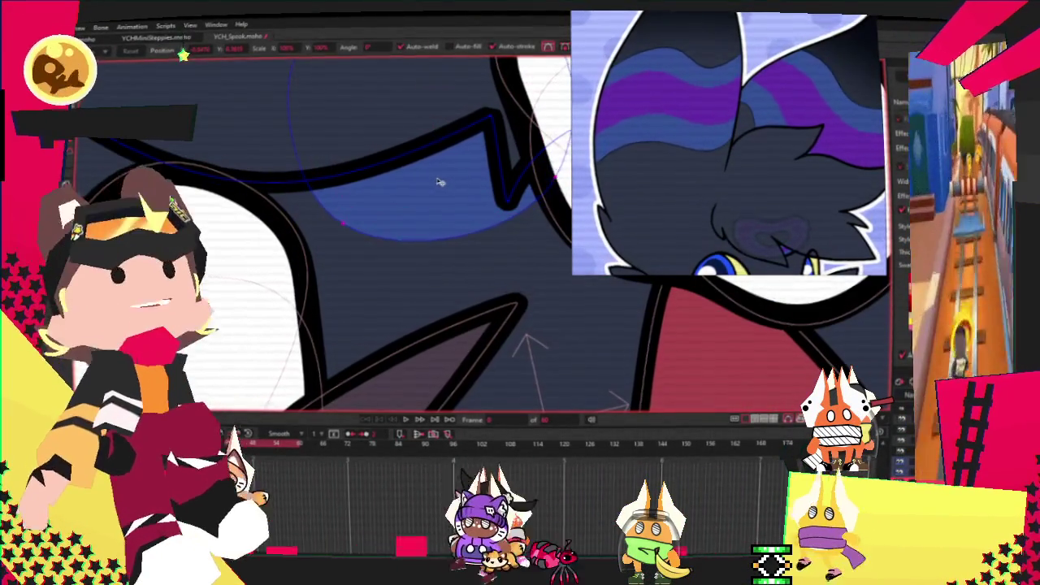
{"action": "scroll", "coordinate": [439, 182], "scroll_direction": "down", "scroll_amount": 3}
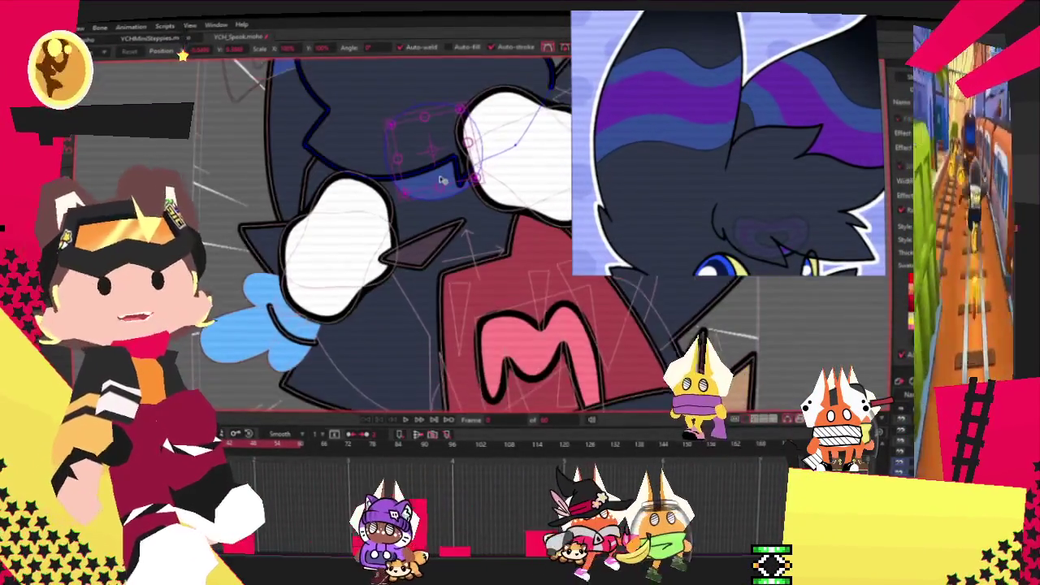
{"action": "scroll", "coordinate": [417, 154], "scroll_direction": "down", "scroll_amount": 1}
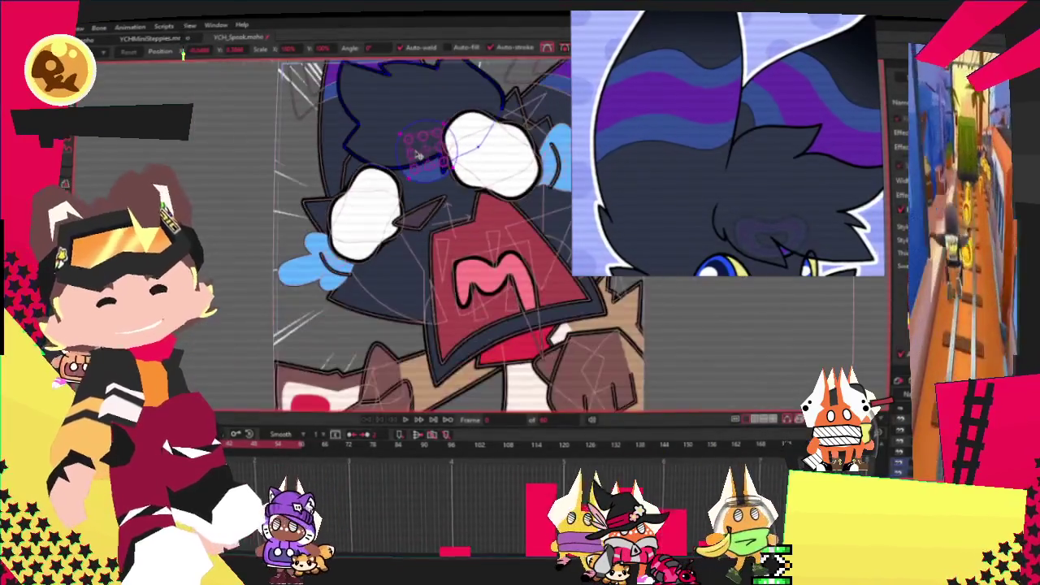
{"action": "scroll", "coordinate": [417, 154], "scroll_direction": "up", "scroll_amount": 2}
{"action": "scroll", "coordinate": [430, 151], "scroll_direction": "up", "scroll_amount": 1}
{"action": "scroll", "coordinate": [438, 148], "scroll_direction": "up", "scroll_amount": 1}
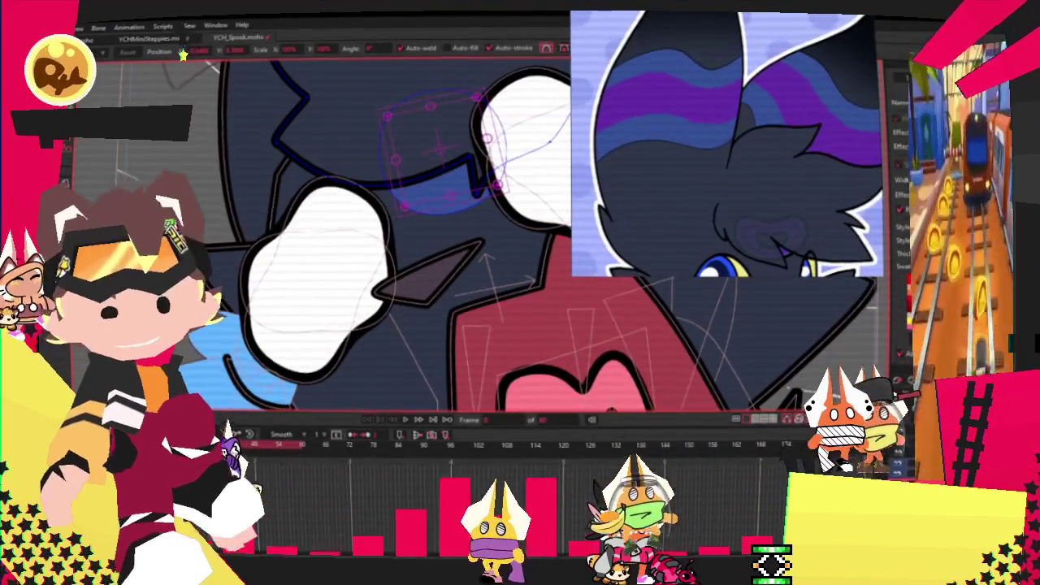
Select the small dark triangle beside the eye and pull its tip inward.
{"action": "key", "text": "g"}
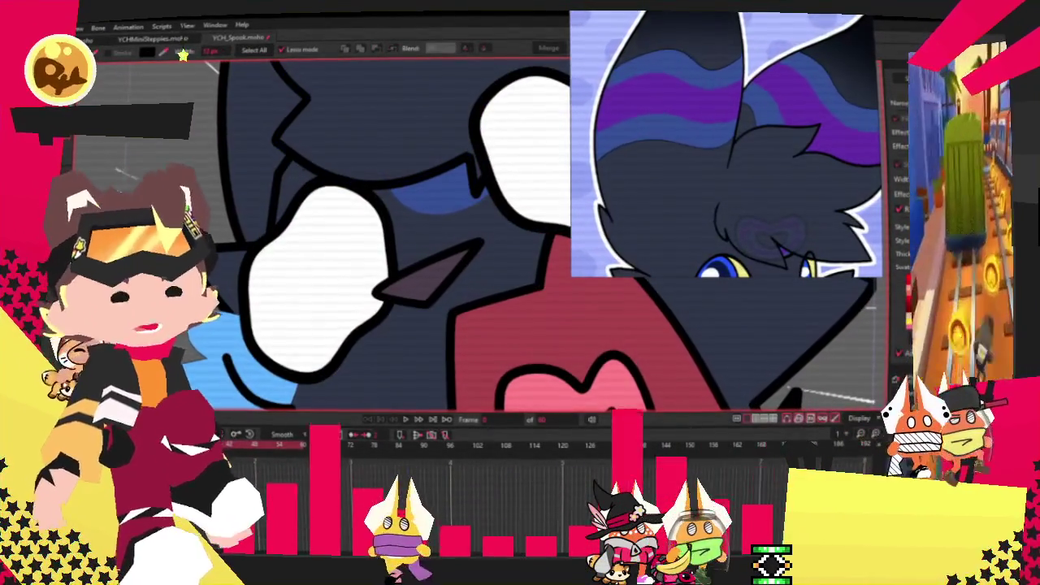
{"action": "left_click", "coordinate": [437, 287]}
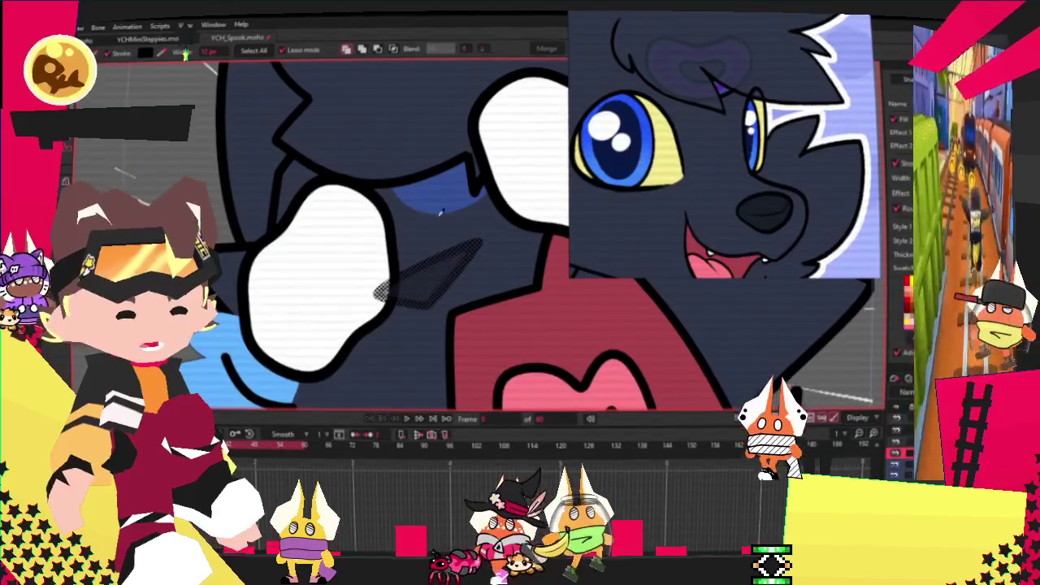
{"action": "scroll", "coordinate": [390, 244], "scroll_direction": "down", "scroll_amount": 2}
{"action": "key", "text": "t"}
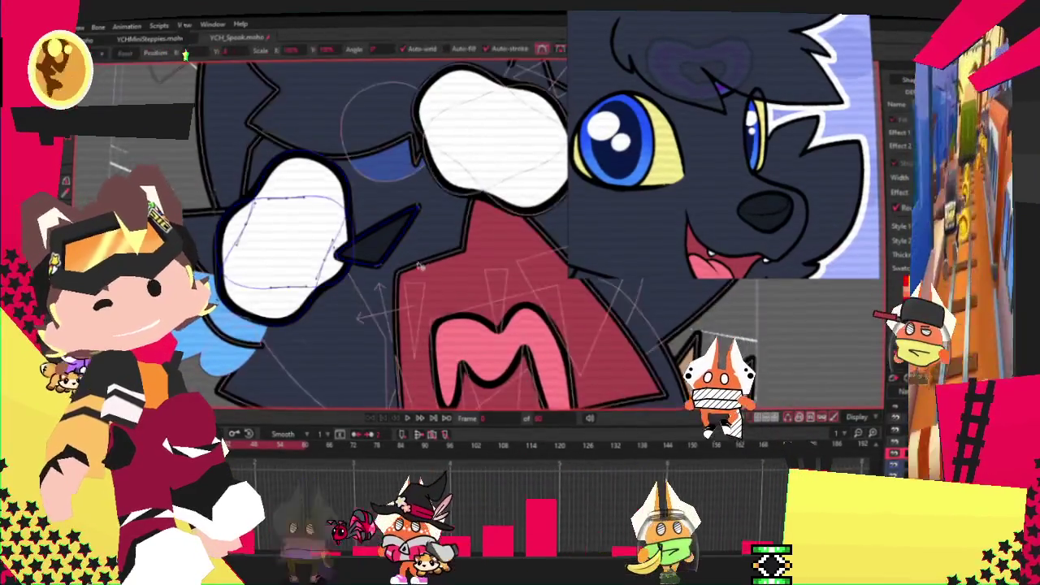
{"action": "scroll", "coordinate": [271, 209], "scroll_direction": "up", "scroll_amount": 3}
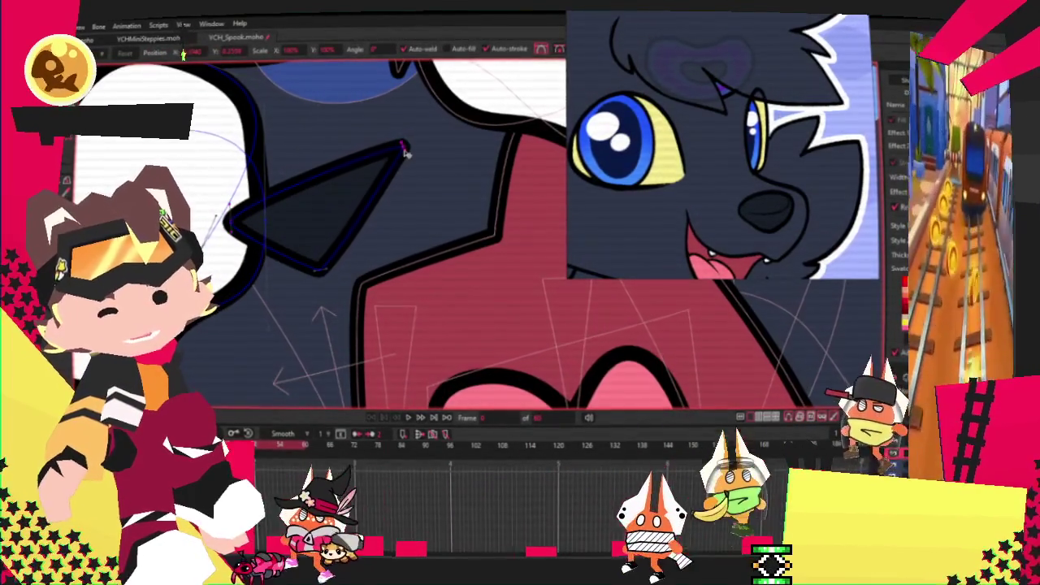
{"action": "left_click_drag", "start_coordinate": [402, 146], "coordinate": [357, 160]}
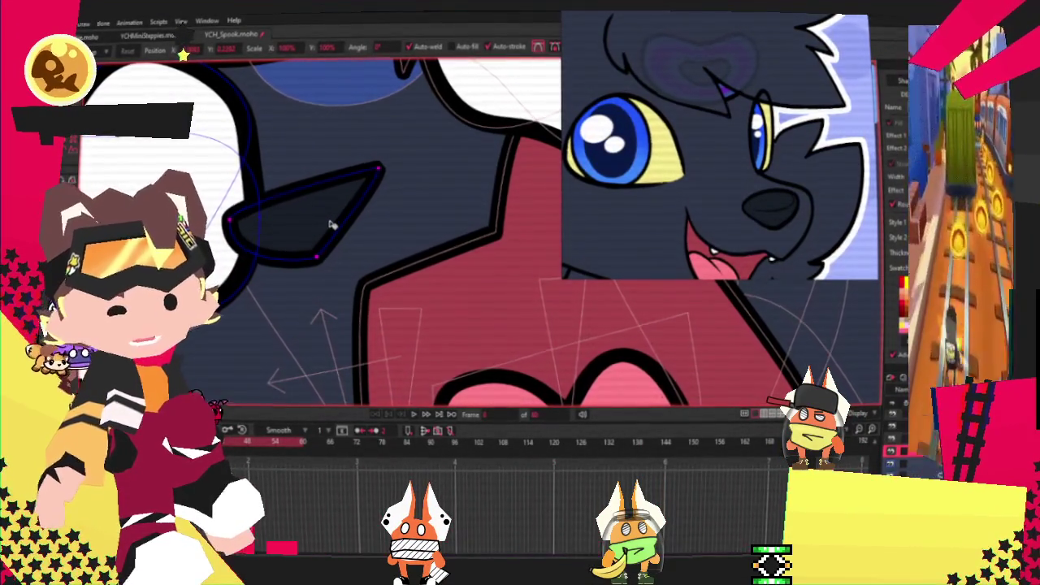
Zoom the view around the narrowed dark triangle beside the eye.
{"action": "scroll", "coordinate": [681, 189], "scroll_direction": "down", "scroll_amount": 2}
{"action": "scroll", "coordinate": [680, 188], "scroll_direction": "down", "scroll_amount": 2}
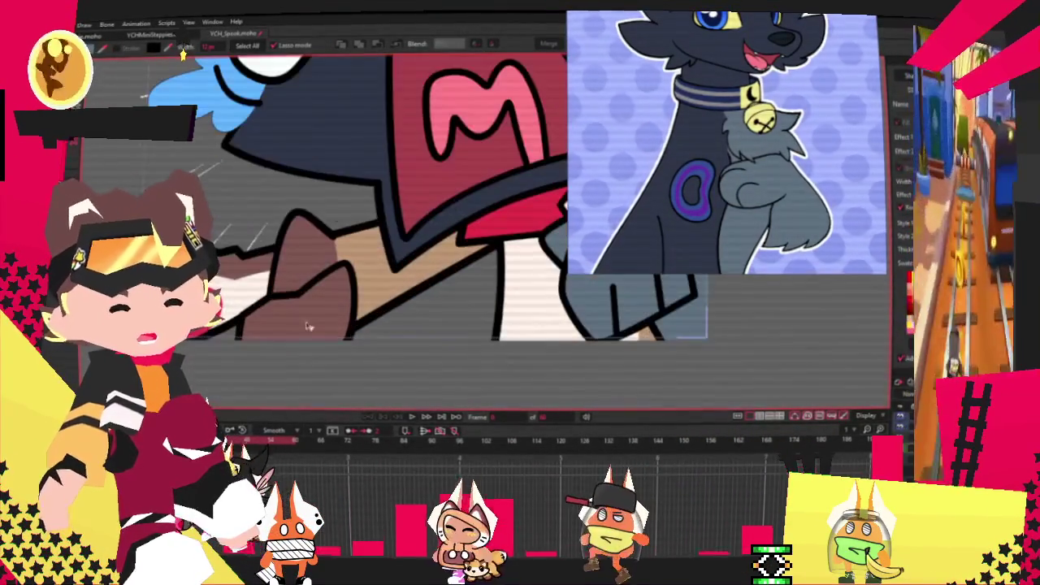
Select the sleeve shape and draw a thin rectangle across the arm below the mouth.
{"action": "left_click", "coordinate": [375, 262]}
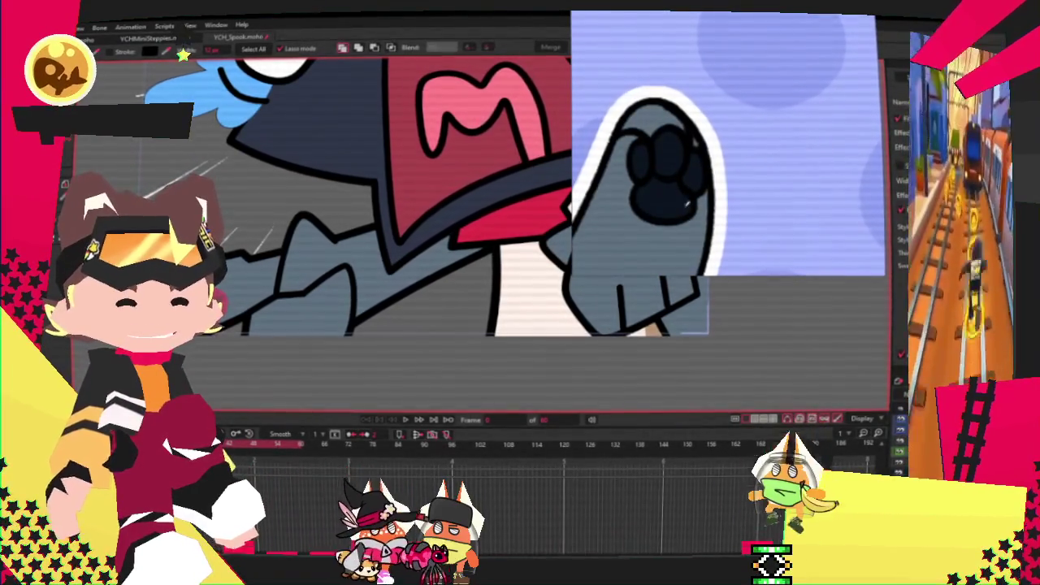
{"action": "scroll", "coordinate": [664, 201], "scroll_direction": "down", "scroll_amount": 3}
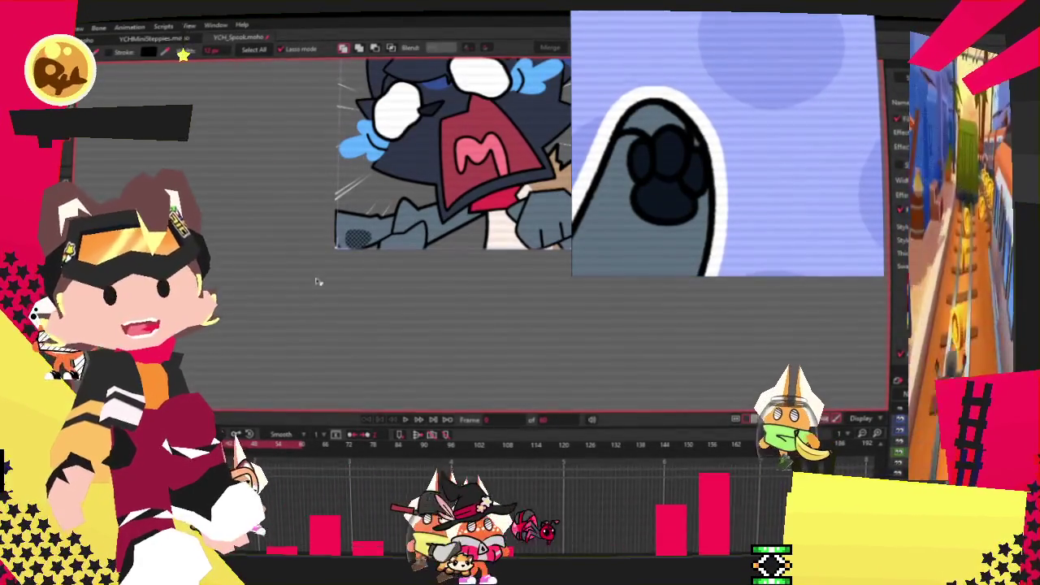
{"action": "scroll", "coordinate": [443, 262], "scroll_direction": "up", "scroll_amount": 3}
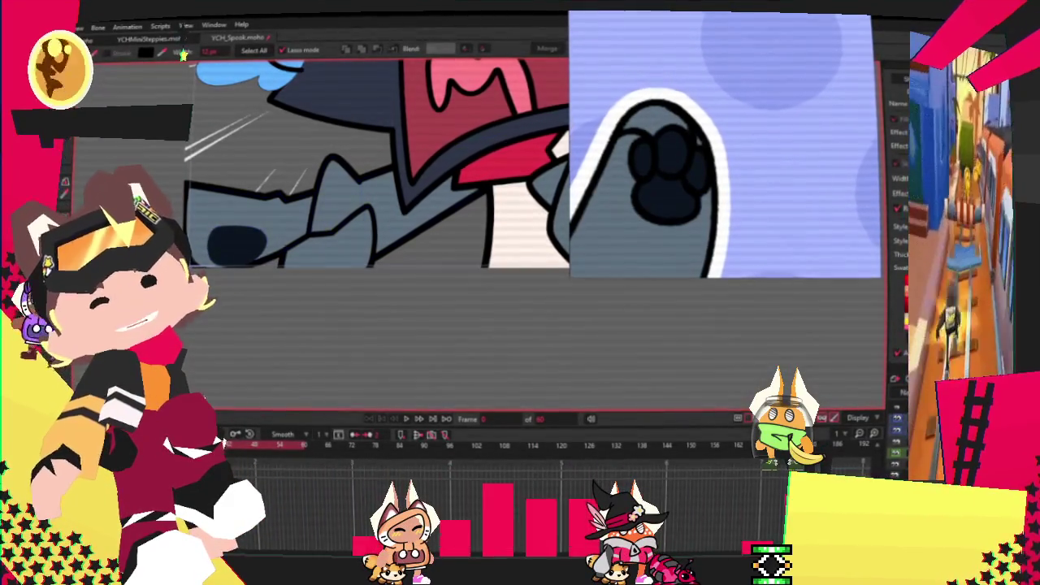
{"action": "key", "text": "r"}
{"action": "left_click_drag", "start_coordinate": [482, 247], "coordinate": [543, 250]}
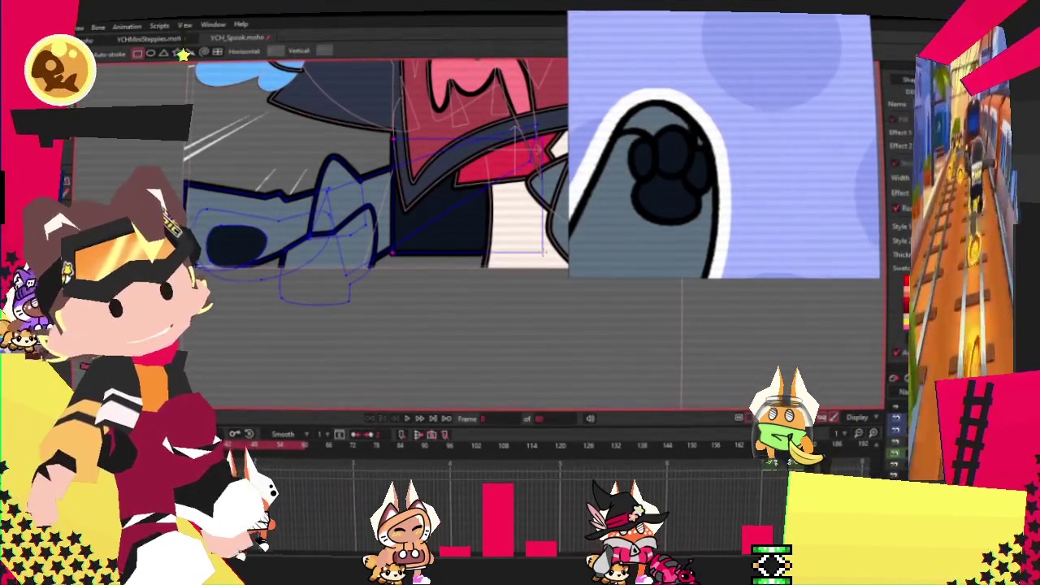
{"action": "key", "text": "g"}
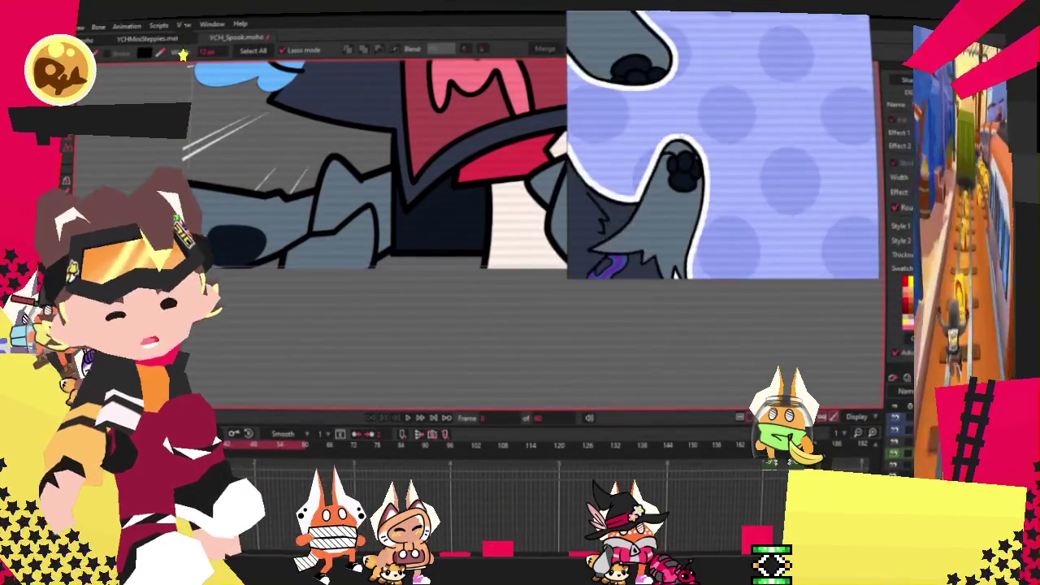
{"action": "scroll", "coordinate": [624, 55], "scroll_direction": "down", "scroll_amount": 3}
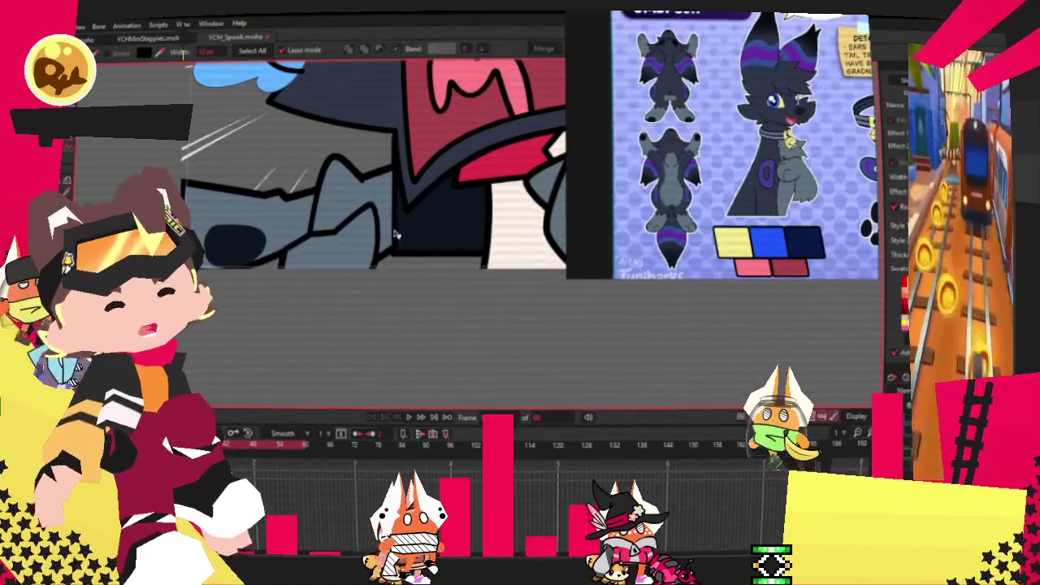
Zoom around the face while trying the Transform Points and Add Point tools.
{"action": "scroll", "coordinate": [401, 232], "scroll_direction": "up", "scroll_amount": 1}
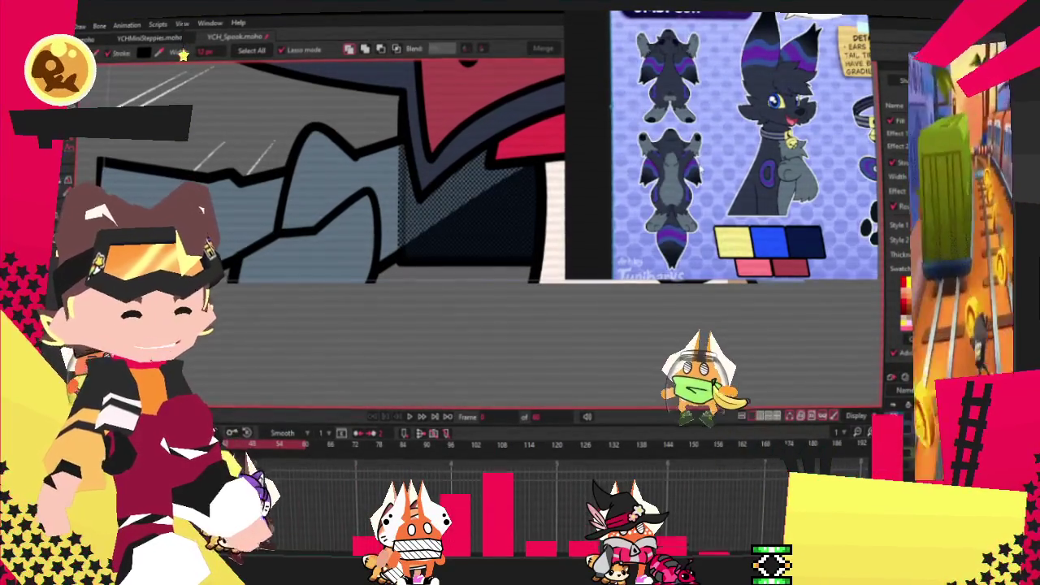
{"action": "scroll", "coordinate": [743, 146], "scroll_direction": "down", "scroll_amount": 1}
{"action": "scroll", "coordinate": [384, 256], "scroll_direction": "down", "scroll_amount": 2}
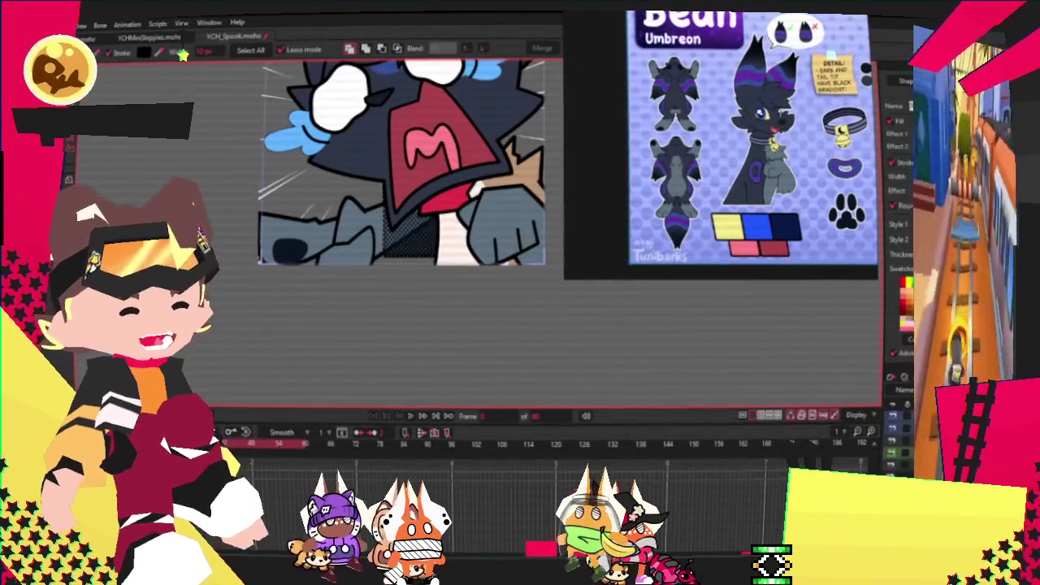
{"action": "scroll", "coordinate": [467, 226], "scroll_direction": "up", "scroll_amount": 5}
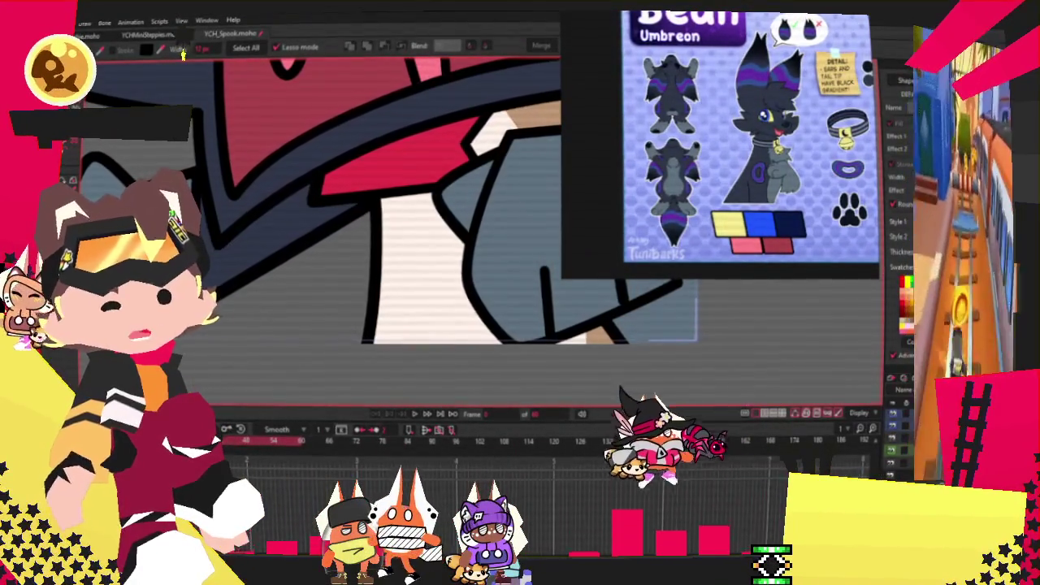
{"action": "key", "text": "t"}
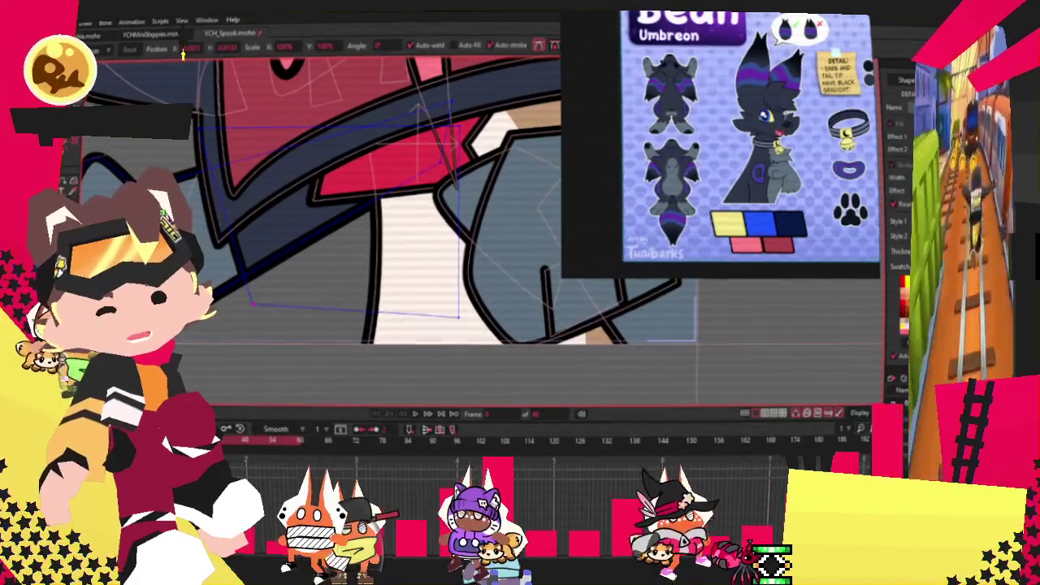
{"action": "key", "text": "a"}
{"action": "scroll", "coordinate": [226, 263], "scroll_direction": "up", "scroll_amount": 2}
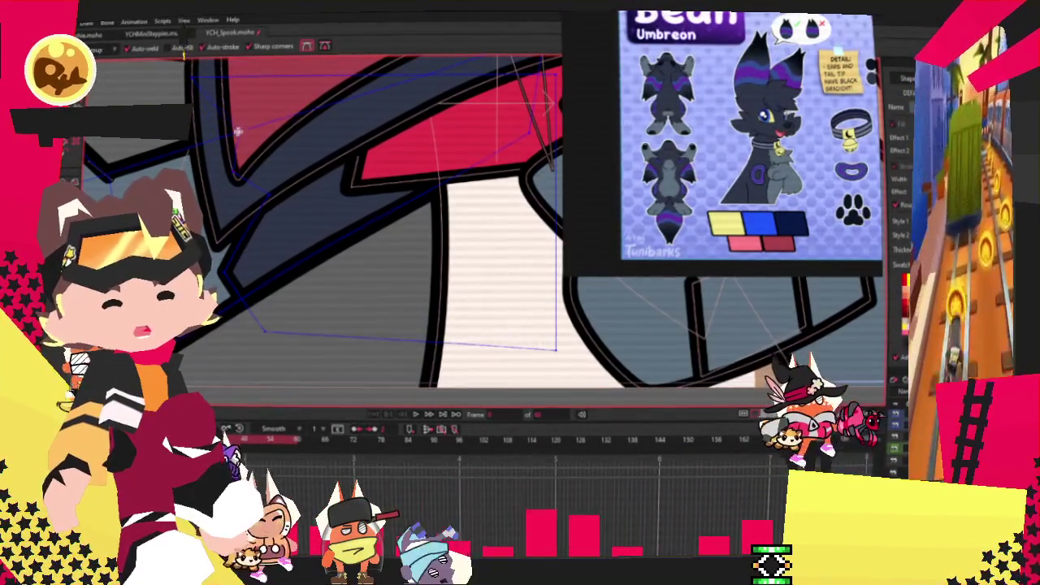
{"action": "scroll", "coordinate": [263, 168], "scroll_direction": "down", "scroll_amount": 2}
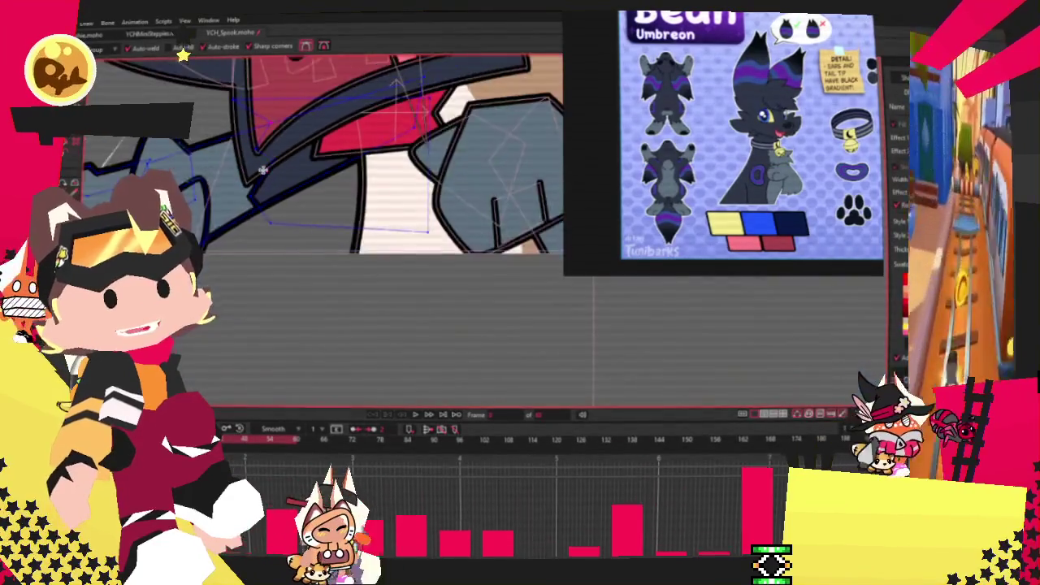
{"action": "scroll", "coordinate": [263, 168], "scroll_direction": "up", "scroll_amount": 2}
{"action": "key", "text": "t"}
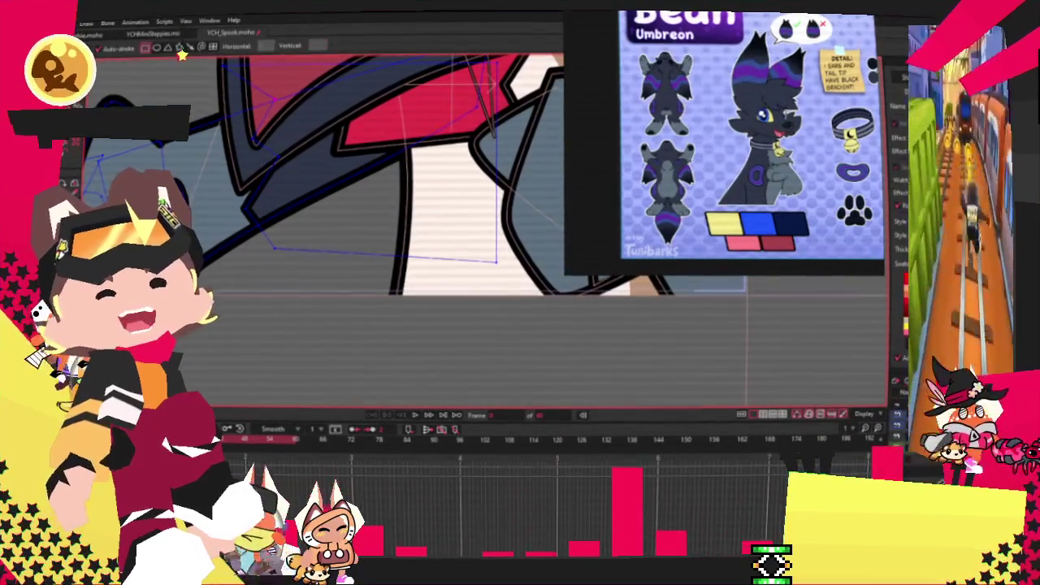
Give the inner-ear shape a dark grey fill.
{"action": "scroll", "coordinate": [369, 193], "scroll_direction": "down", "scroll_amount": 2}
{"action": "scroll", "coordinate": [370, 193], "scroll_direction": "down", "scroll_amount": 1}
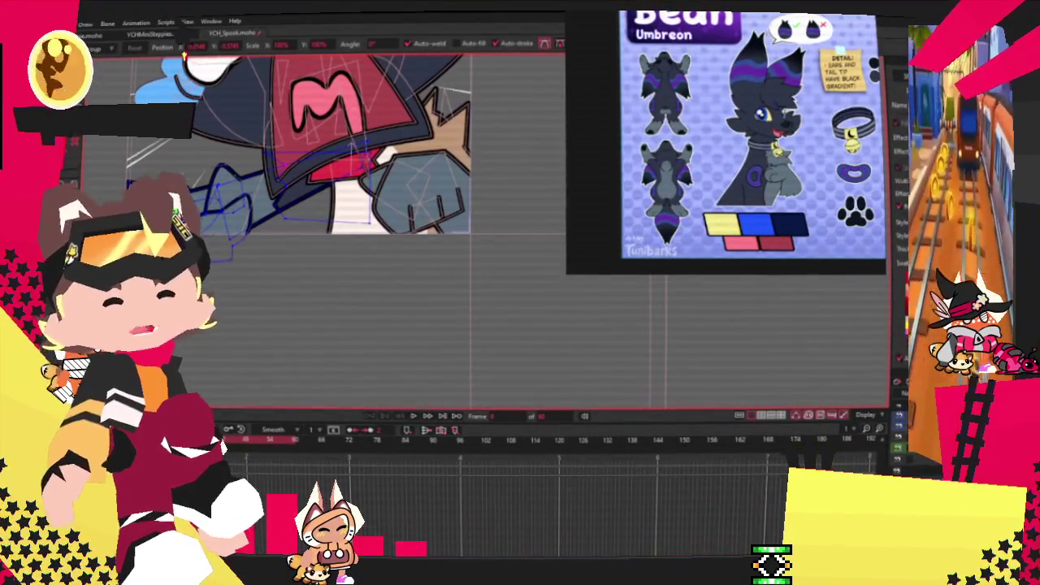
{"action": "scroll", "coordinate": [341, 116], "scroll_direction": "up", "scroll_amount": 2}
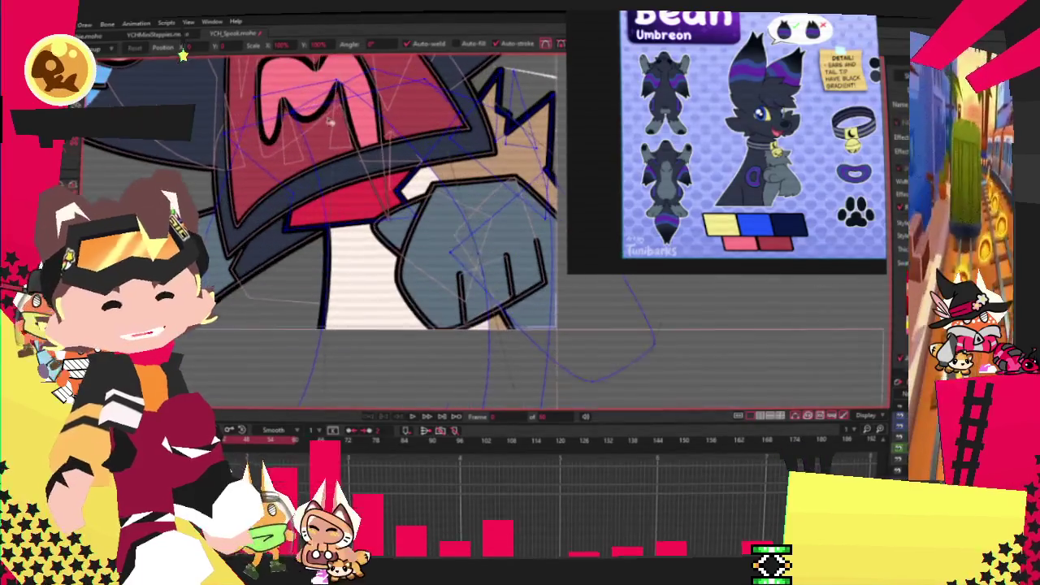
{"action": "key", "text": "e"}
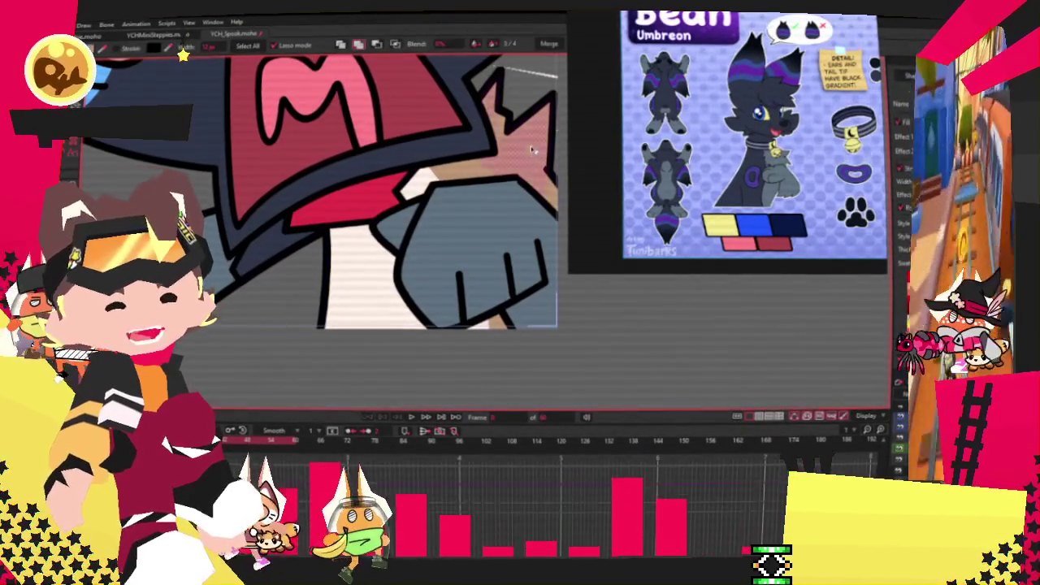
{"action": "left_click", "coordinate": [462, 181]}
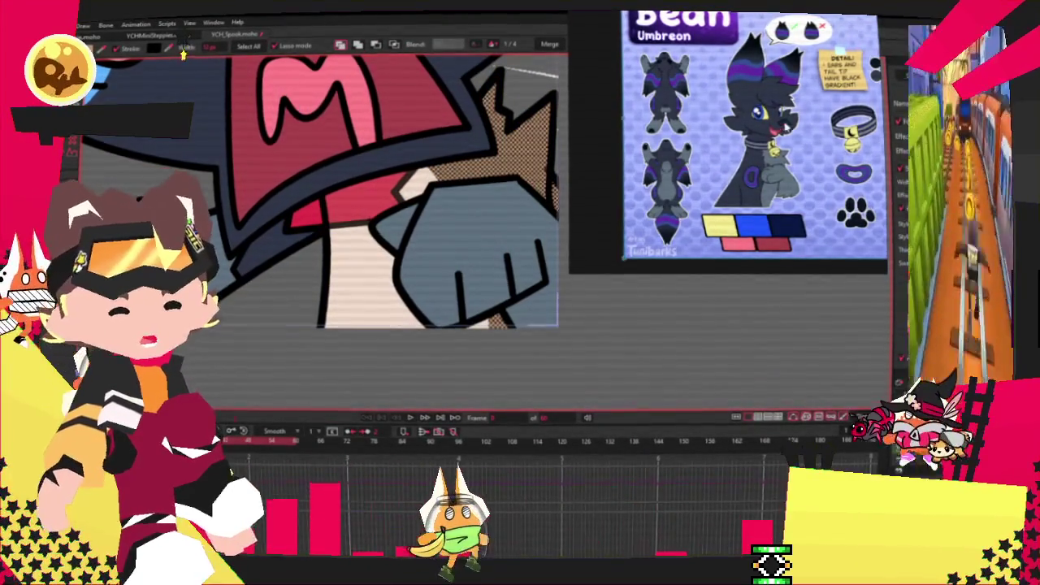
{"action": "left_click", "coordinate": [357, 276]}
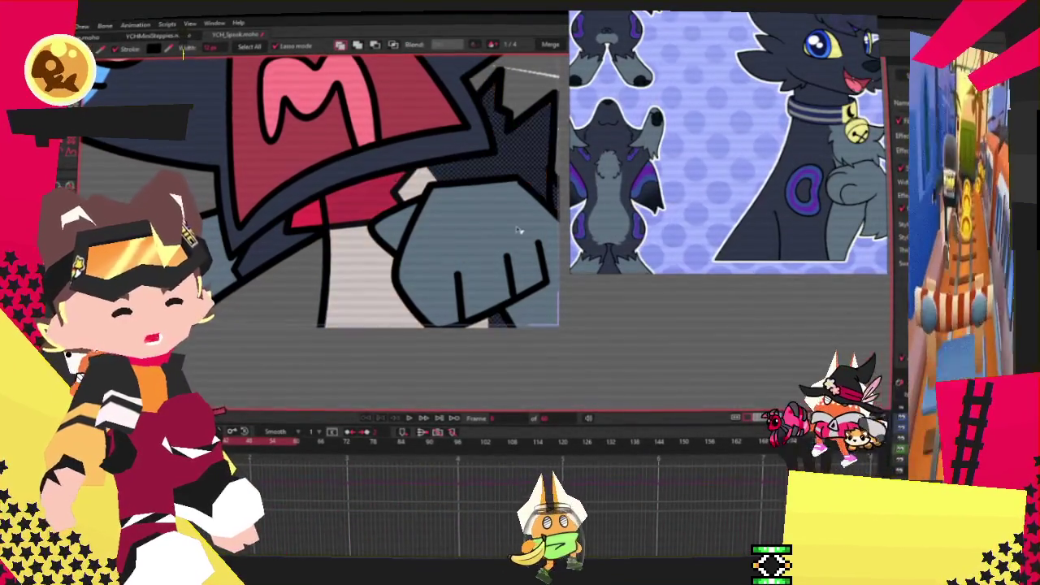
Fill the neck shape under the mouth with flat grey-blue instead of the pink halftone.
{"action": "left_click", "coordinate": [512, 138]}
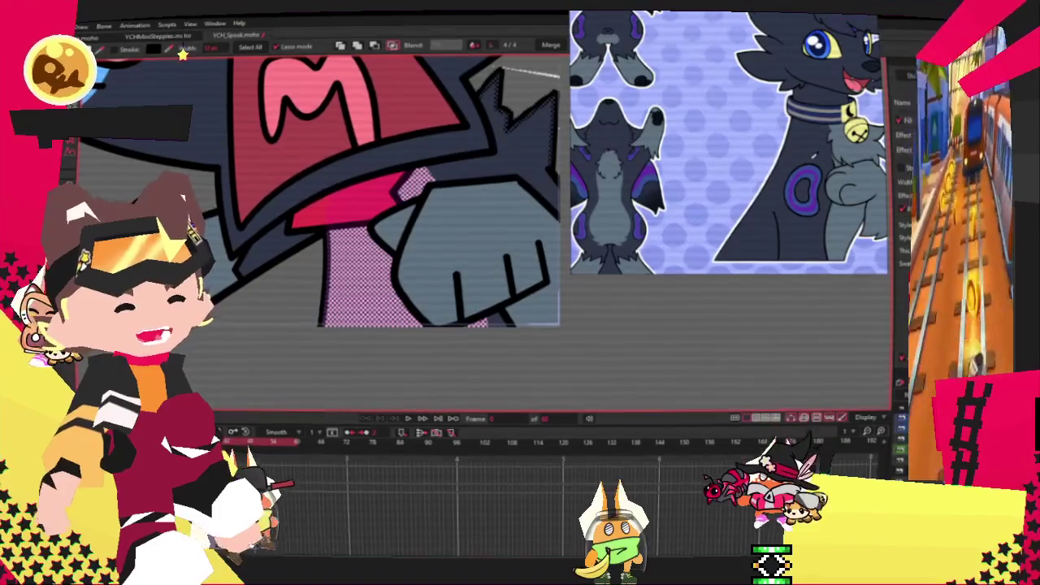
{"action": "left_click", "coordinate": [366, 277]}
{"action": "left_click", "coordinate": [385, 216]}
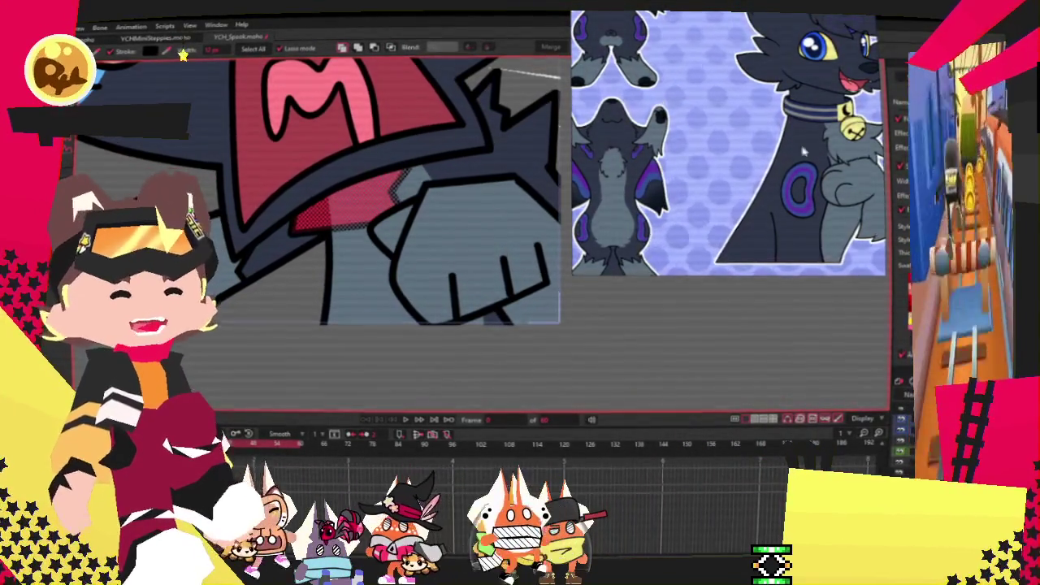
{"action": "scroll", "coordinate": [824, 138], "scroll_direction": "down", "scroll_amount": 3}
{"action": "scroll", "coordinate": [824, 138], "scroll_direction": "up", "scroll_amount": 5}
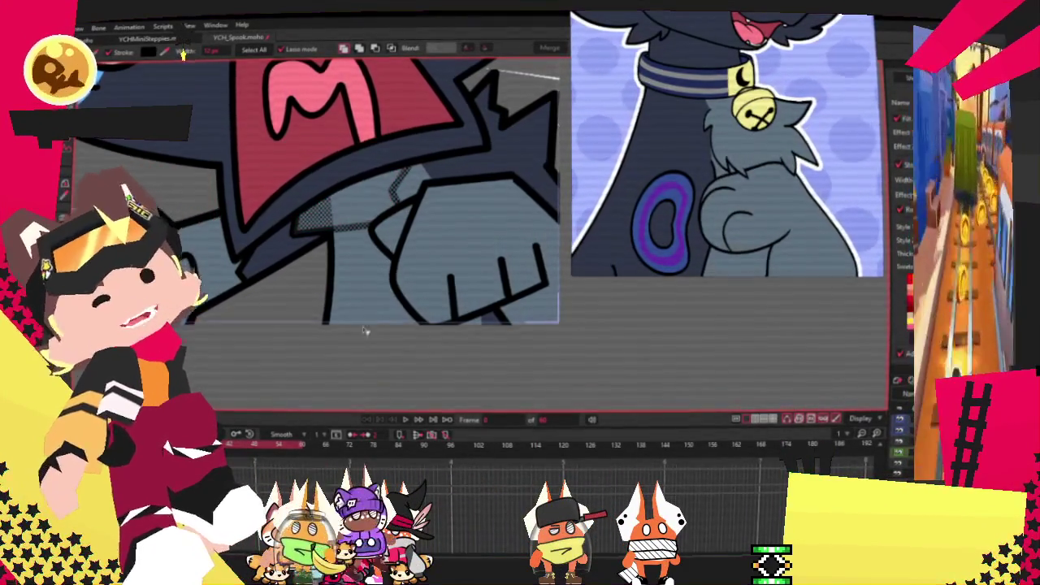
{"action": "scroll", "coordinate": [357, 319], "scroll_direction": "down", "scroll_amount": 2}
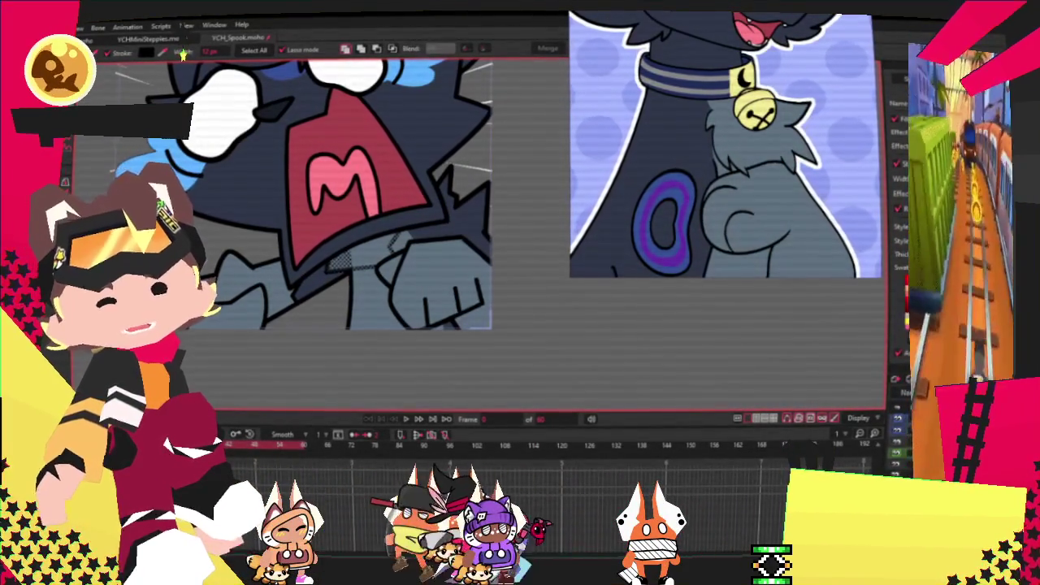
{"action": "key", "text": "t"}
{"action": "scroll", "coordinate": [430, 294], "scroll_direction": "up", "scroll_amount": 3}
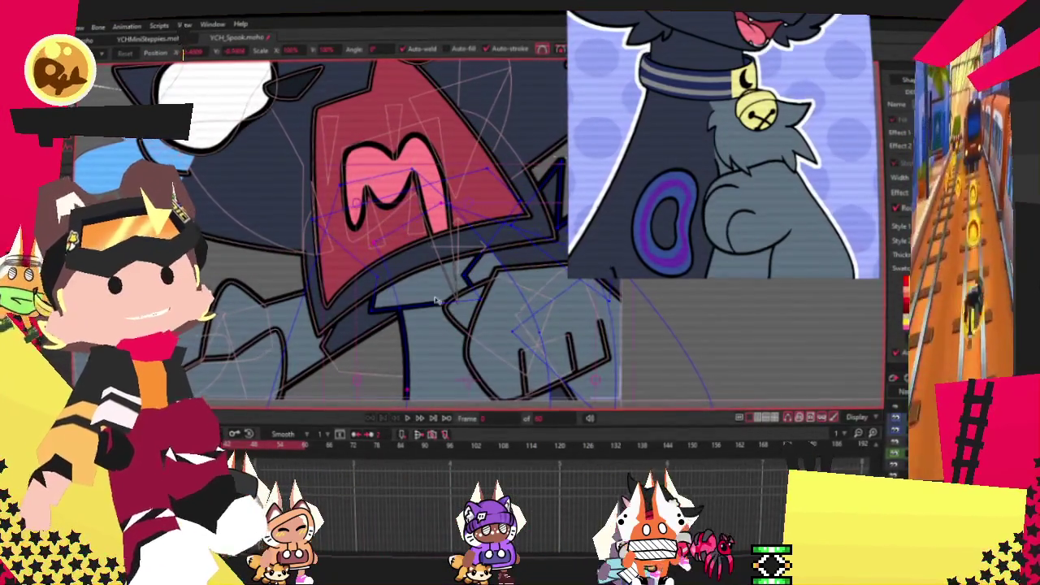
Pull the lower-left hand curve downward, then undo the point move.
{"action": "scroll", "coordinate": [349, 244], "scroll_direction": "up", "scroll_amount": 3}
{"action": "scroll", "coordinate": [350, 256], "scroll_direction": "down", "scroll_amount": 1}
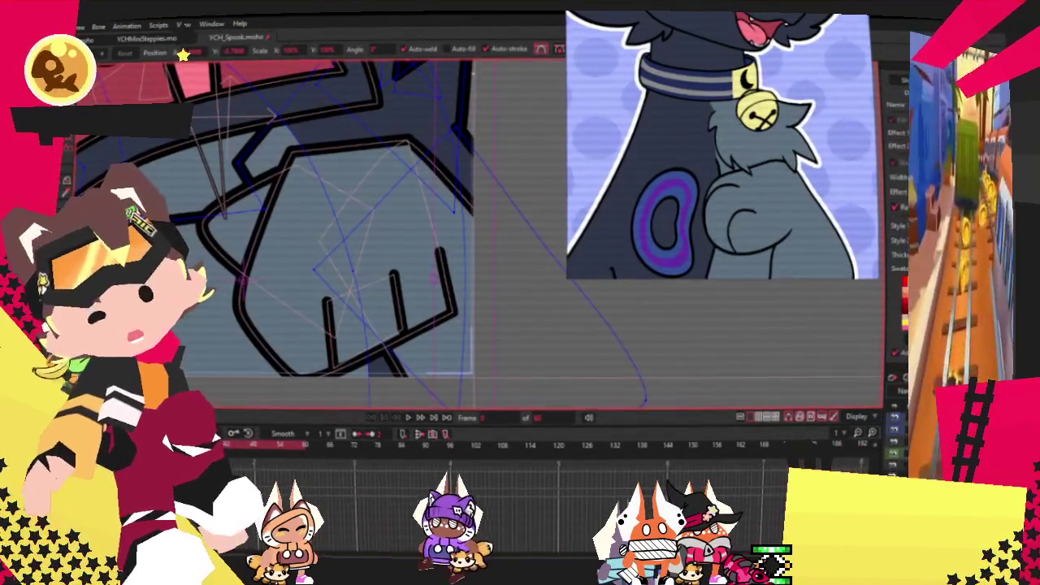
{"action": "scroll", "coordinate": [206, 248], "scroll_direction": "down", "scroll_amount": 2}
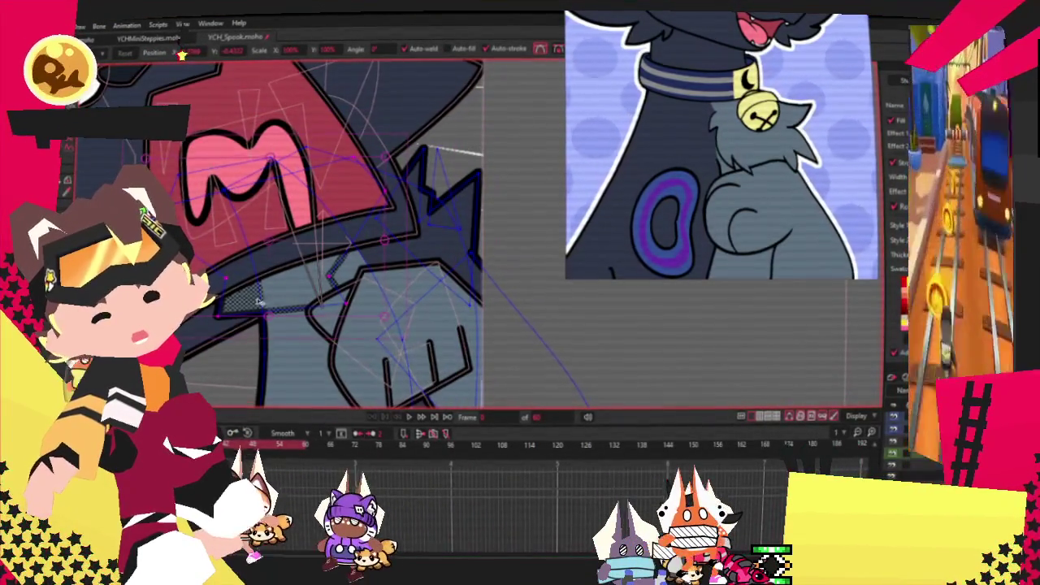
{"action": "left_click_drag", "start_coordinate": [231, 306], "coordinate": [216, 344]}
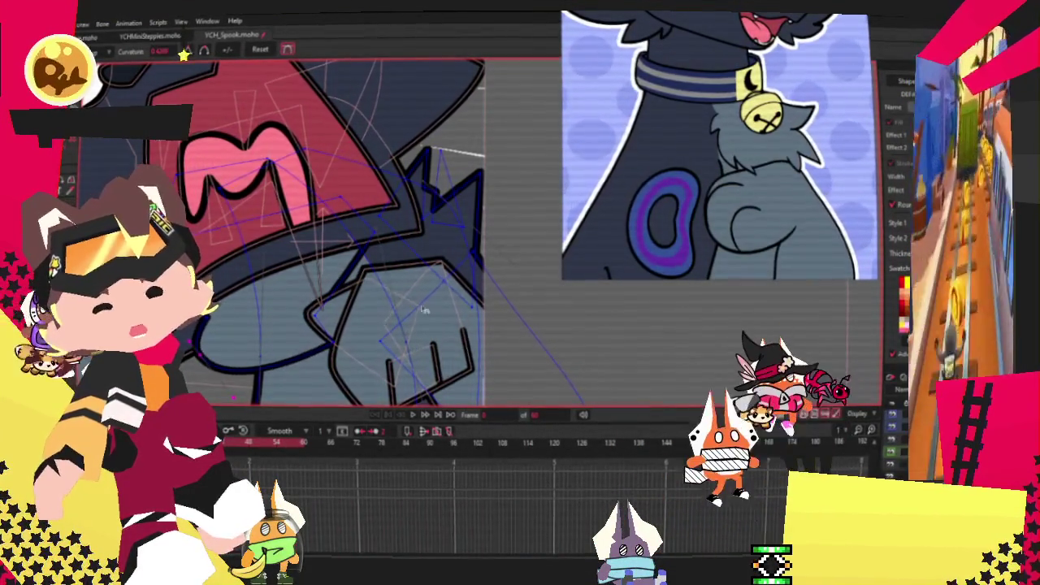
{"action": "key", "text": "t"}
{"action": "scroll", "coordinate": [230, 315], "scroll_direction": "up", "scroll_amount": 3}
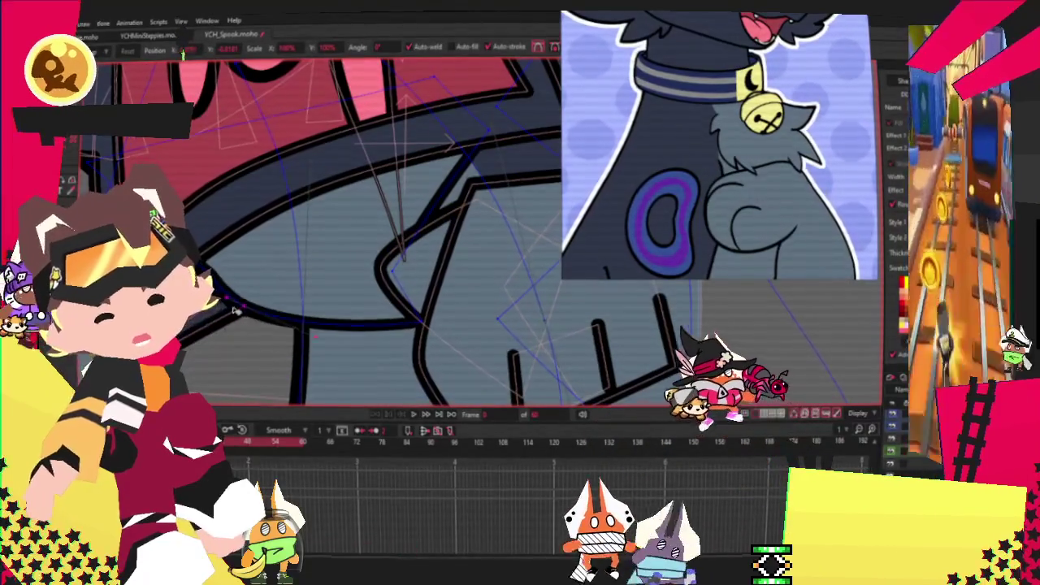
{"action": "left_click_drag", "start_coordinate": [230, 314], "coordinate": [369, 348]}
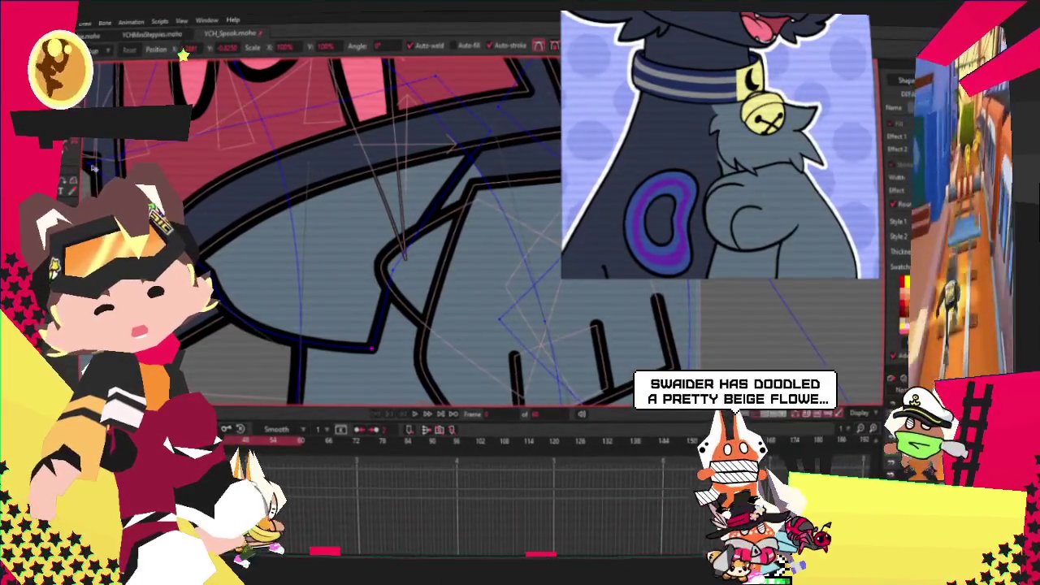
{"action": "key", "text": "ctrl+z"}
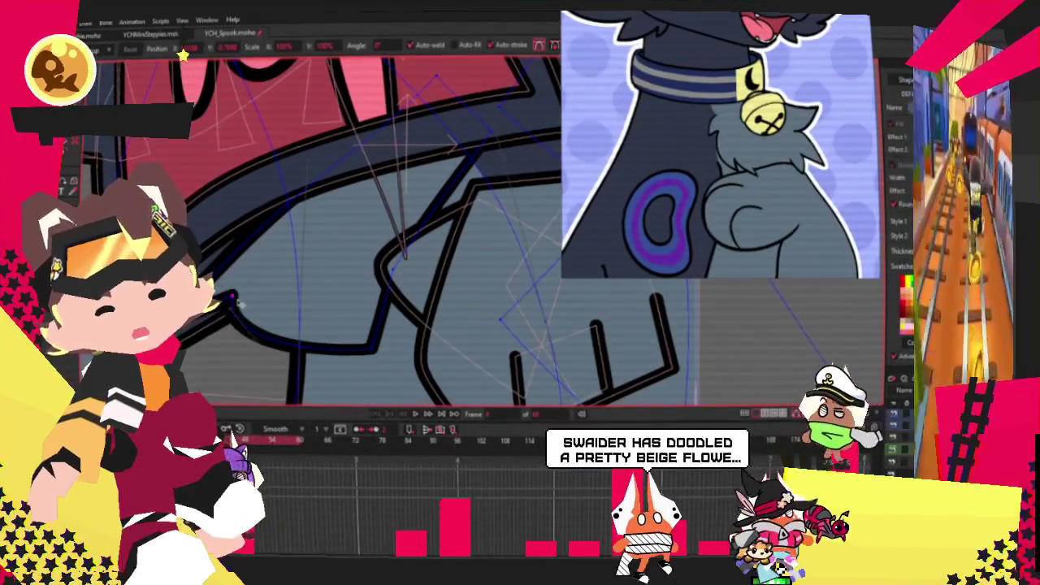
Smooth the hand and arm outline curves using the Add Point and Curvature tools.
{"action": "key", "text": "a"}
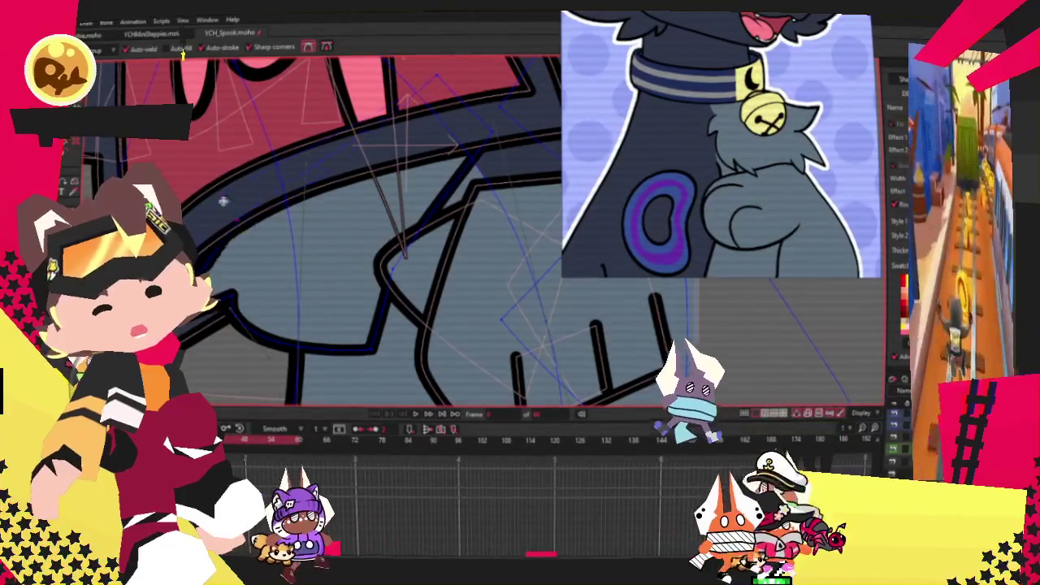
{"action": "scroll", "coordinate": [240, 222], "scroll_direction": "down", "scroll_amount": 2}
{"action": "key", "text": "c"}
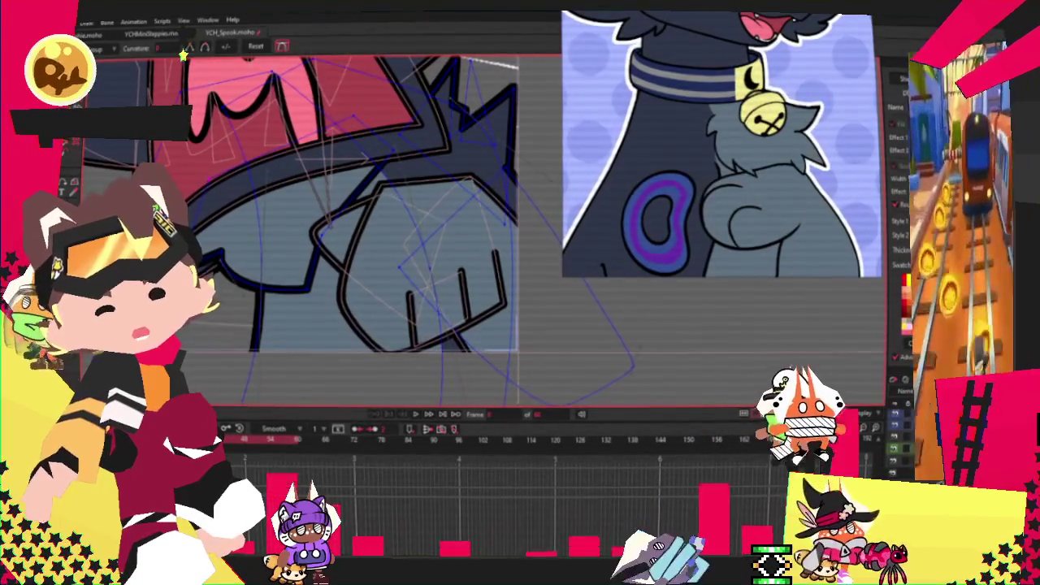
{"action": "scroll", "coordinate": [207, 227], "scroll_direction": "down", "scroll_amount": 1}
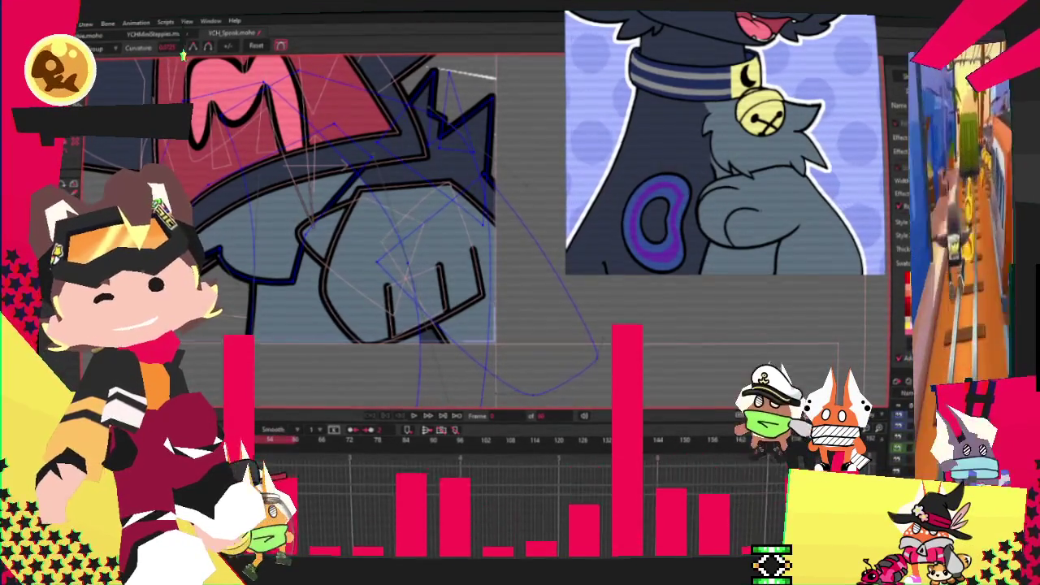
{"action": "key", "text": "t"}
{"action": "scroll", "coordinate": [237, 191], "scroll_direction": "up", "scroll_amount": 1}
{"action": "scroll", "coordinate": [237, 192], "scroll_direction": "up", "scroll_amount": 1}
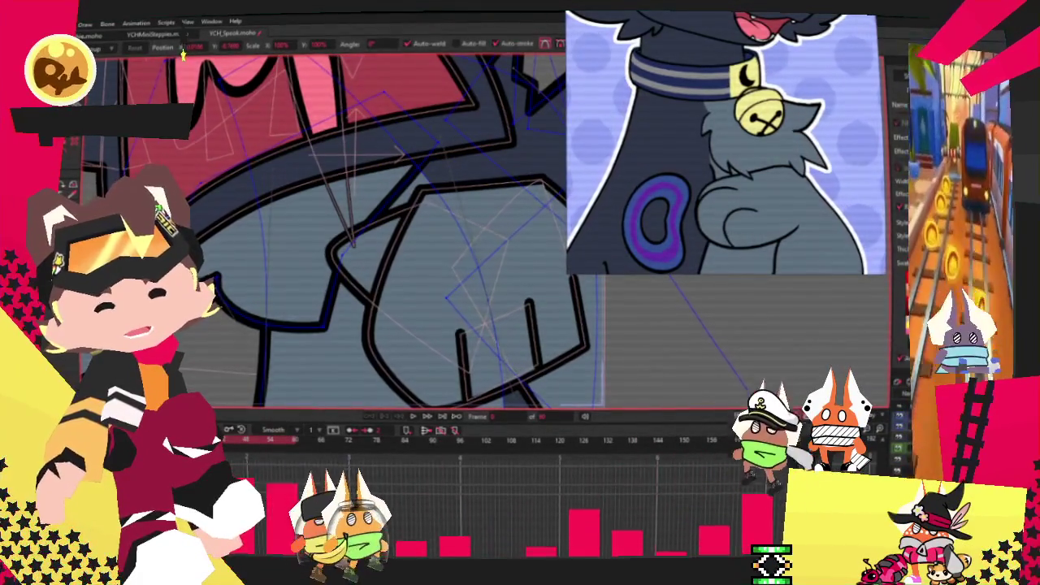
{"action": "scroll", "coordinate": [328, 252], "scroll_direction": "up", "scroll_amount": 2}
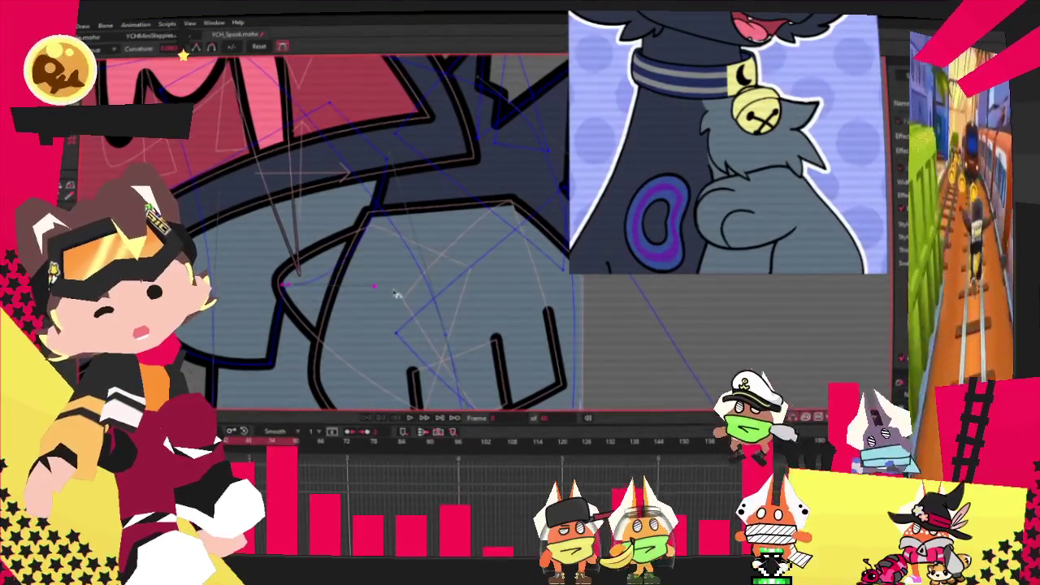
{"action": "key", "text": "t"}
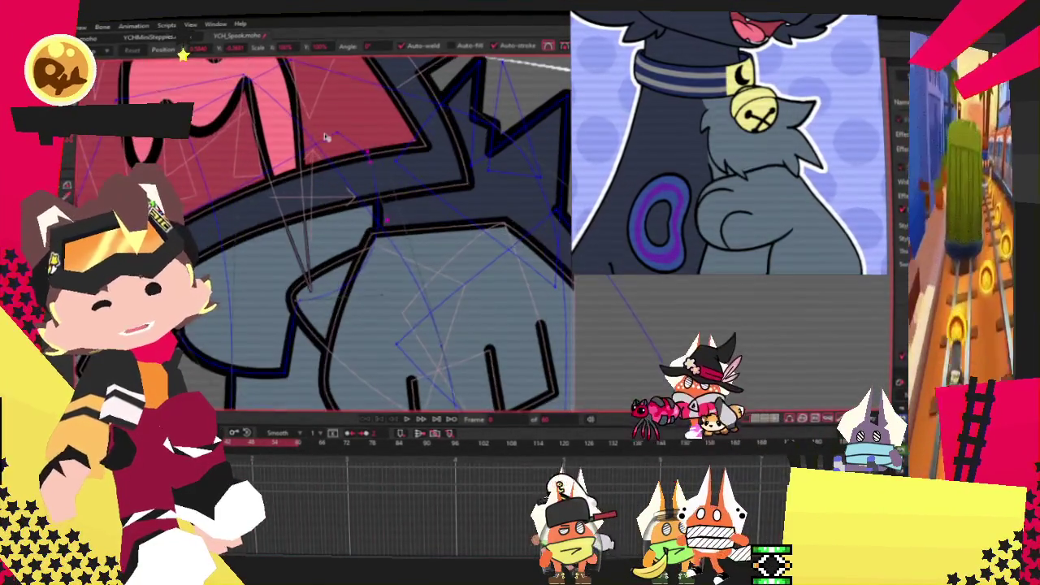
{"action": "scroll", "coordinate": [361, 221], "scroll_direction": "down", "scroll_amount": 3}
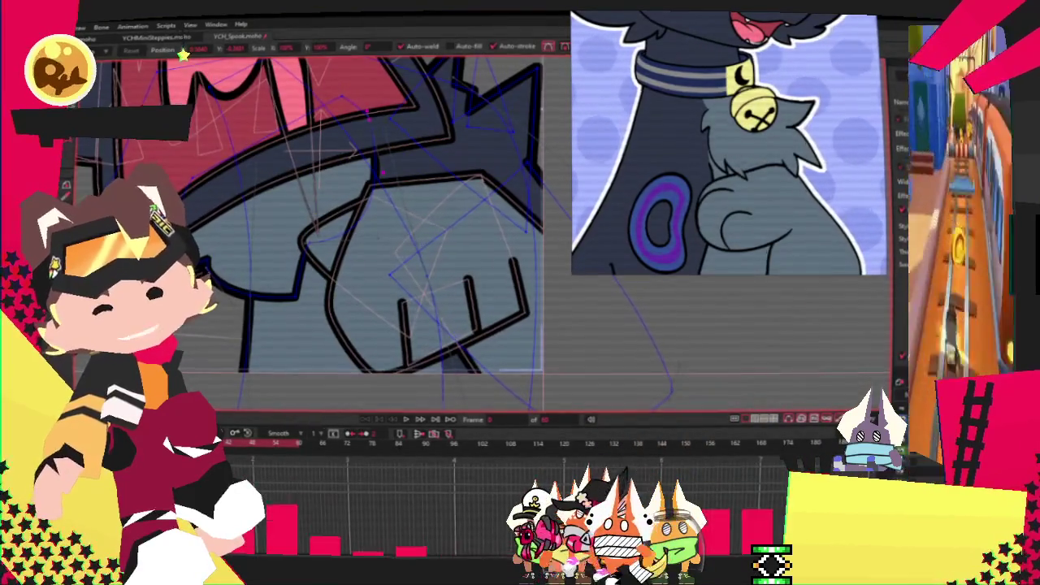
{"action": "key", "text": "e"}
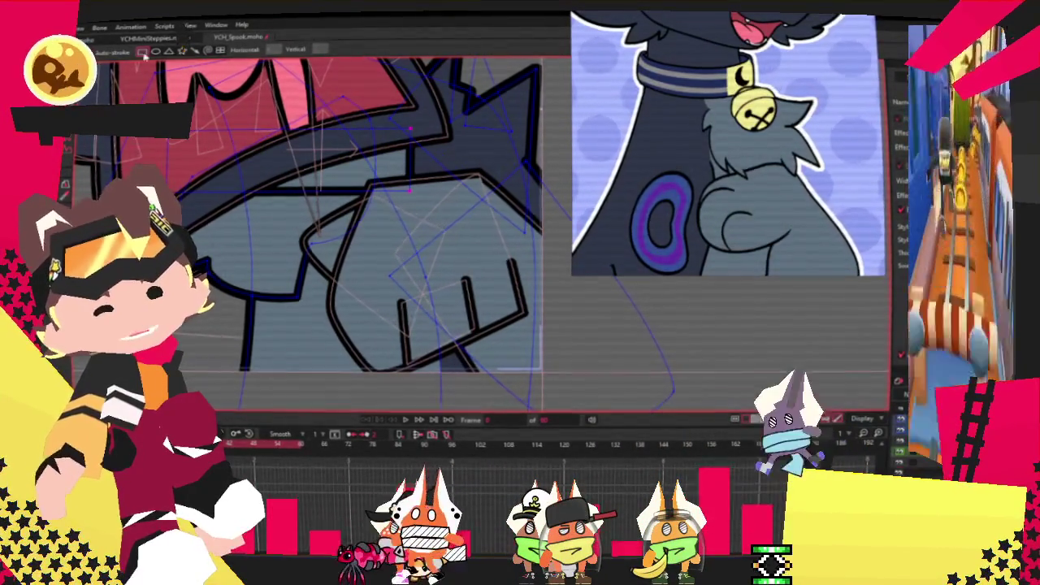
{"action": "scroll", "coordinate": [284, 192], "scroll_direction": "up", "scroll_amount": 1}
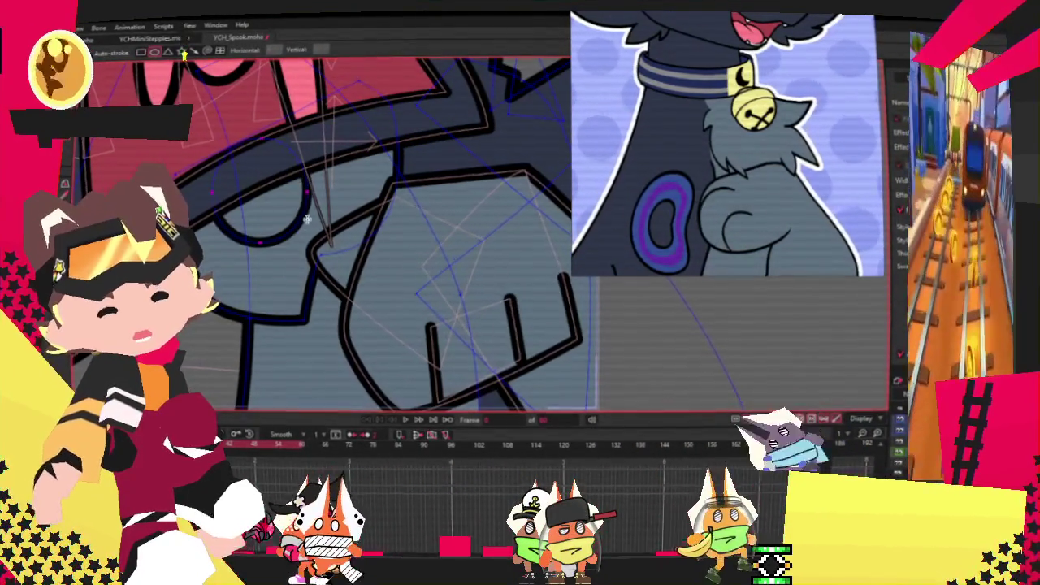
{"action": "key", "text": "u"}
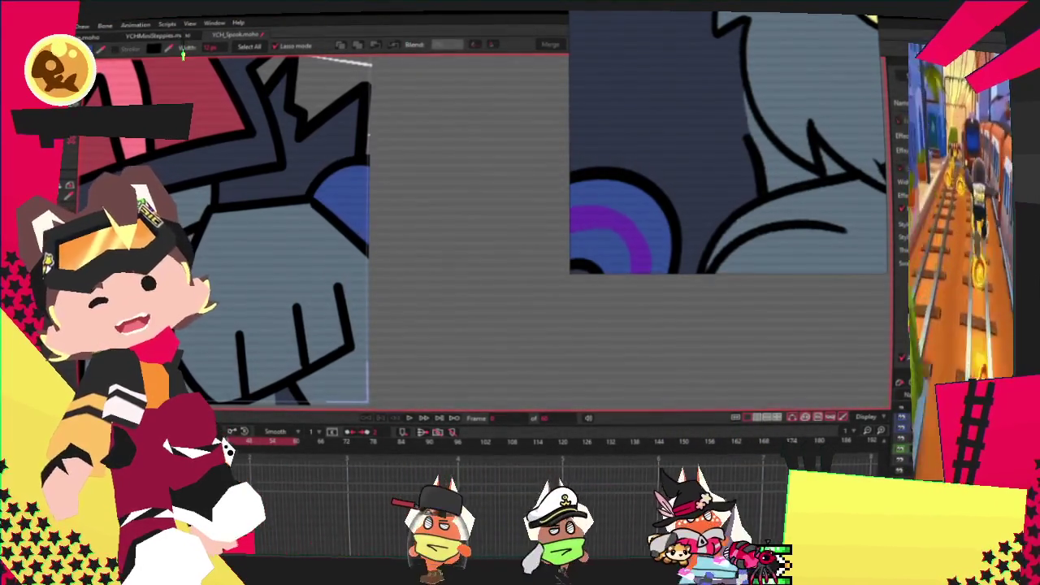
Drag the blue shape's outline points to reshape its curve.
{"action": "key", "text": "t"}
{"action": "scroll", "coordinate": [399, 153], "scroll_direction": "up", "scroll_amount": 2}
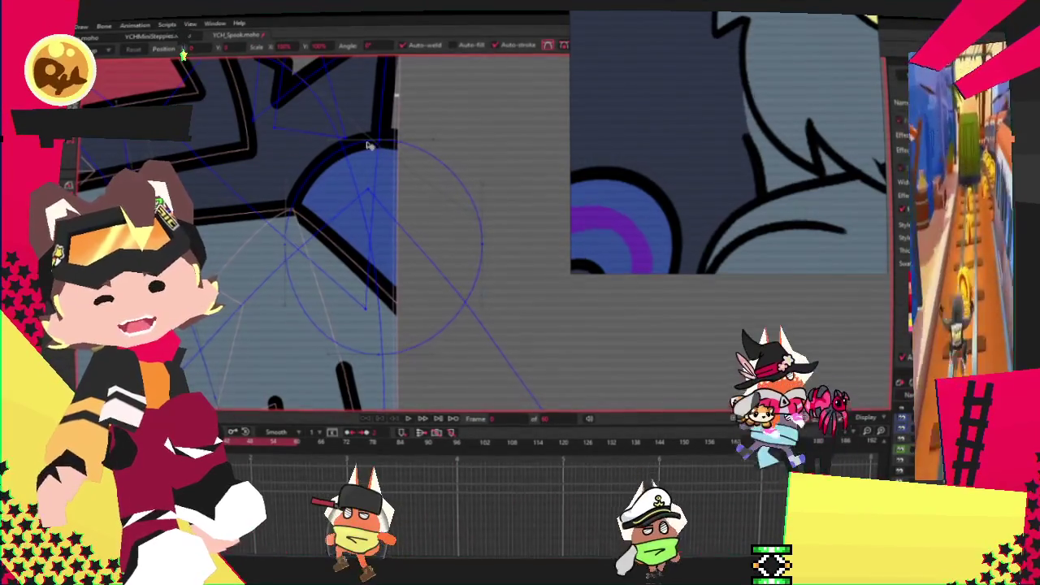
{"action": "scroll", "coordinate": [390, 144], "scroll_direction": "up", "scroll_amount": 1}
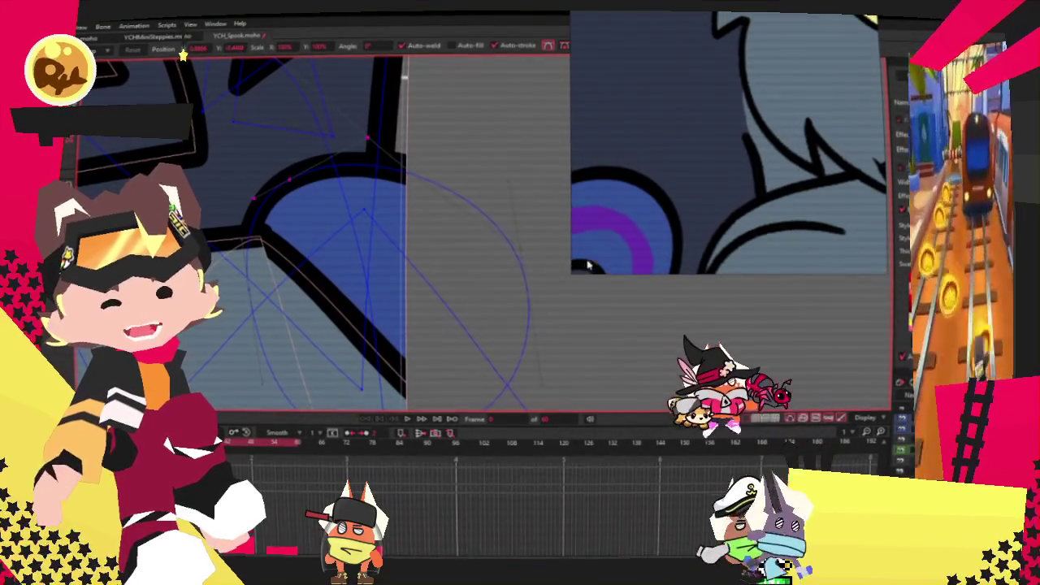
{"action": "left_click_drag", "start_coordinate": [587, 264], "coordinate": [390, 236]}
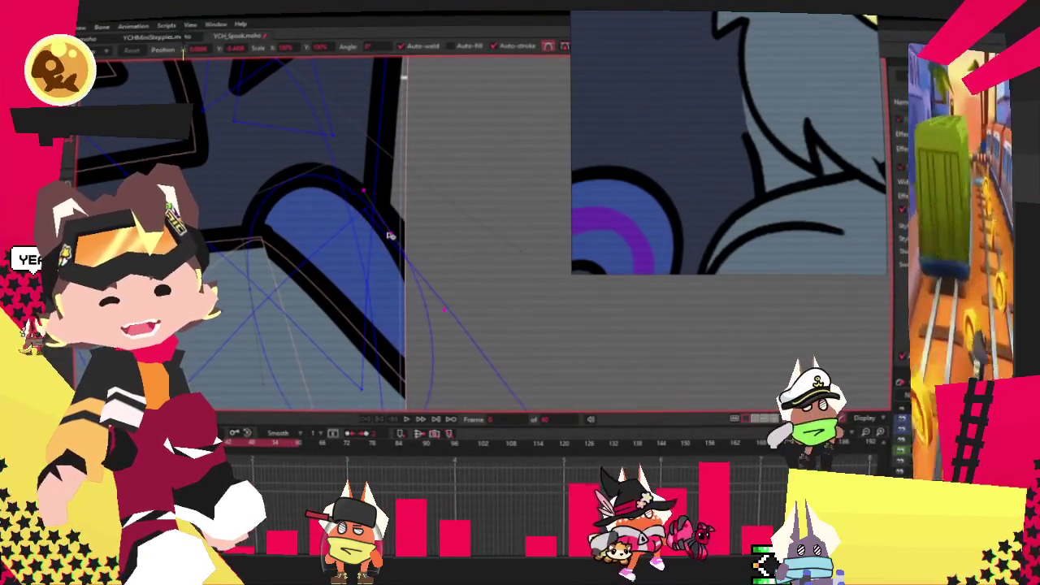
{"action": "scroll", "coordinate": [349, 236], "scroll_direction": "down", "scroll_amount": 2}
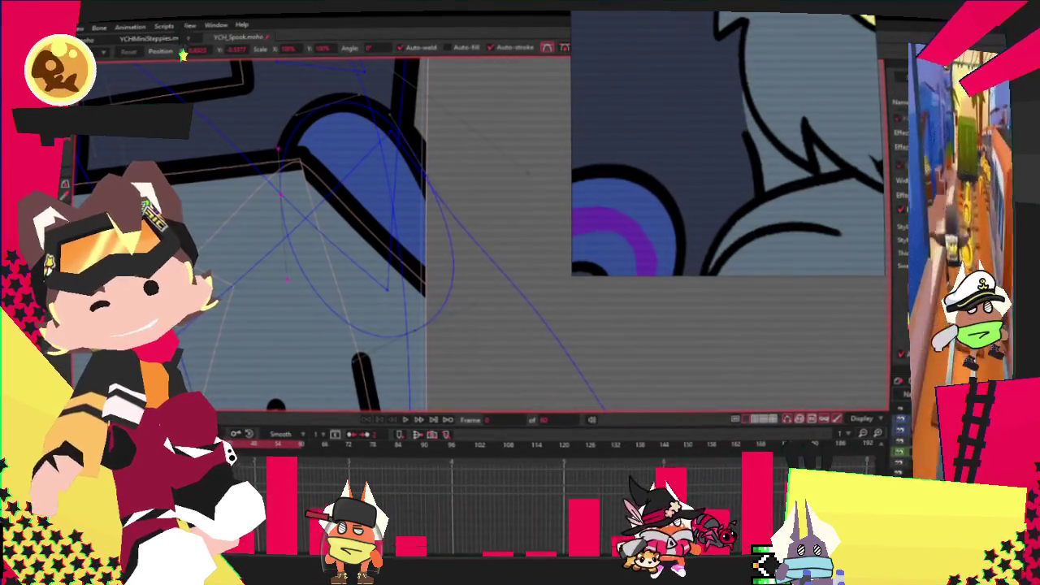
{"action": "key", "text": "a"}
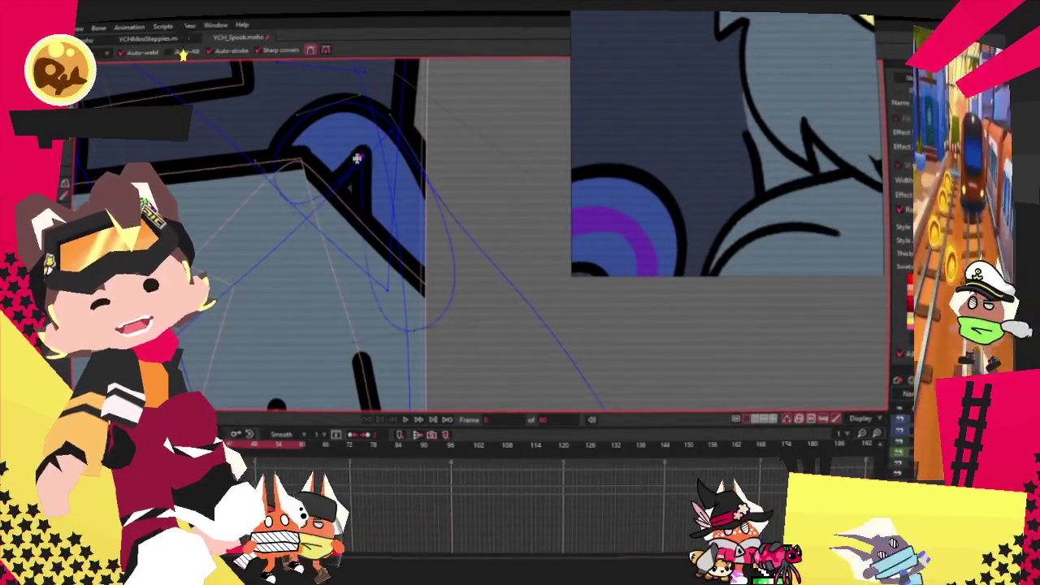
{"action": "left_click_drag", "start_coordinate": [360, 158], "coordinate": [402, 227]}
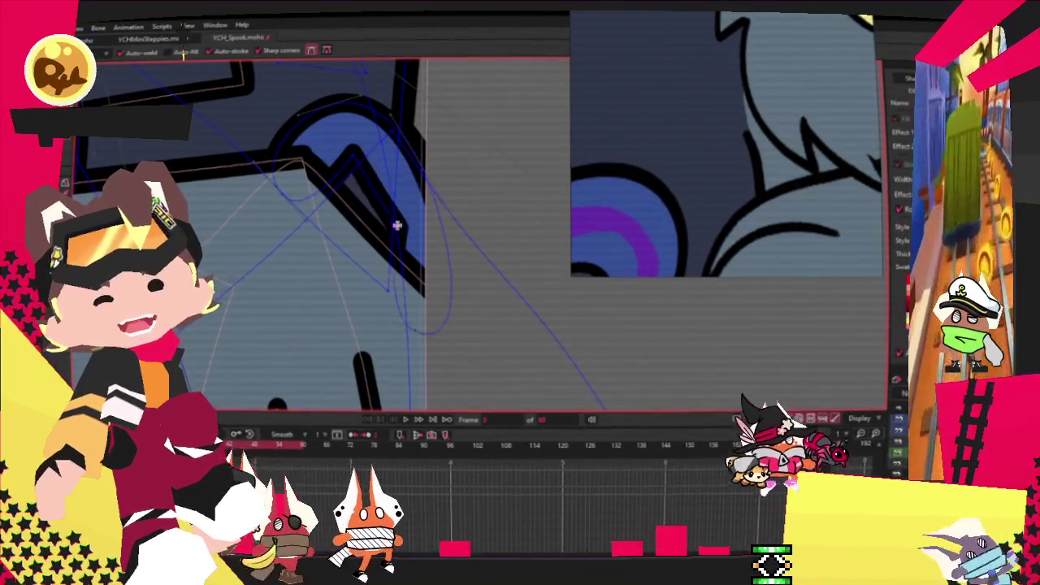
Round the curve to widen the blue shape and adjust the outline near the curl.
{"action": "key", "text": "c"}
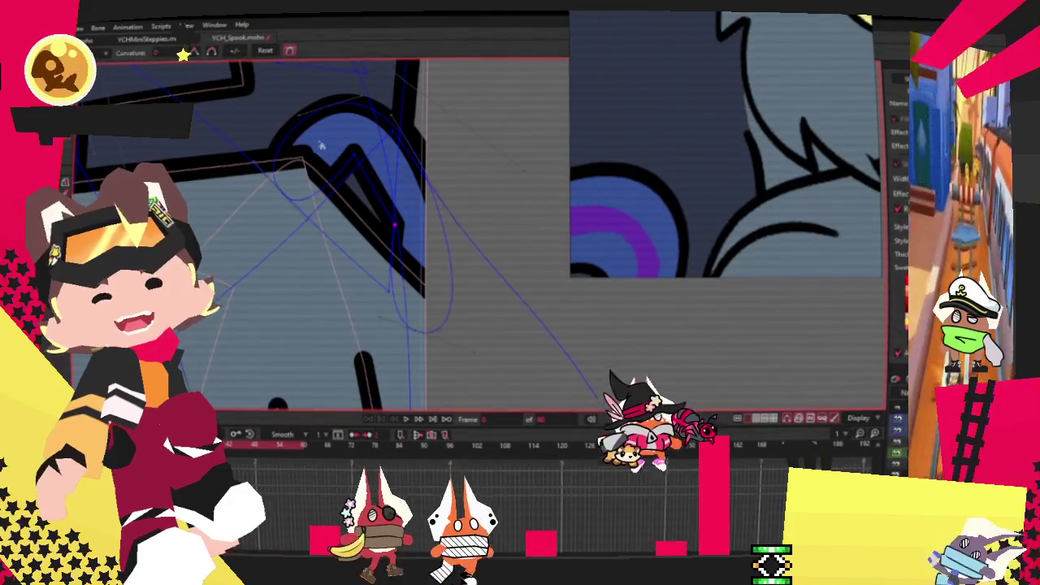
{"action": "left_click_drag", "start_coordinate": [285, 144], "coordinate": [420, 261]}
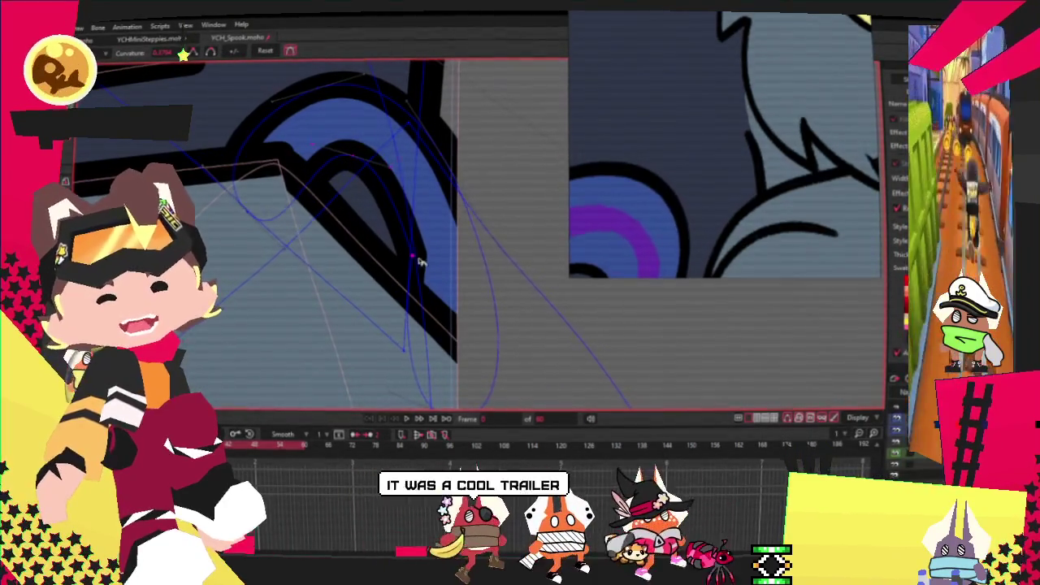
{"action": "left_click_drag", "start_coordinate": [615, 304], "coordinate": [333, 177]}
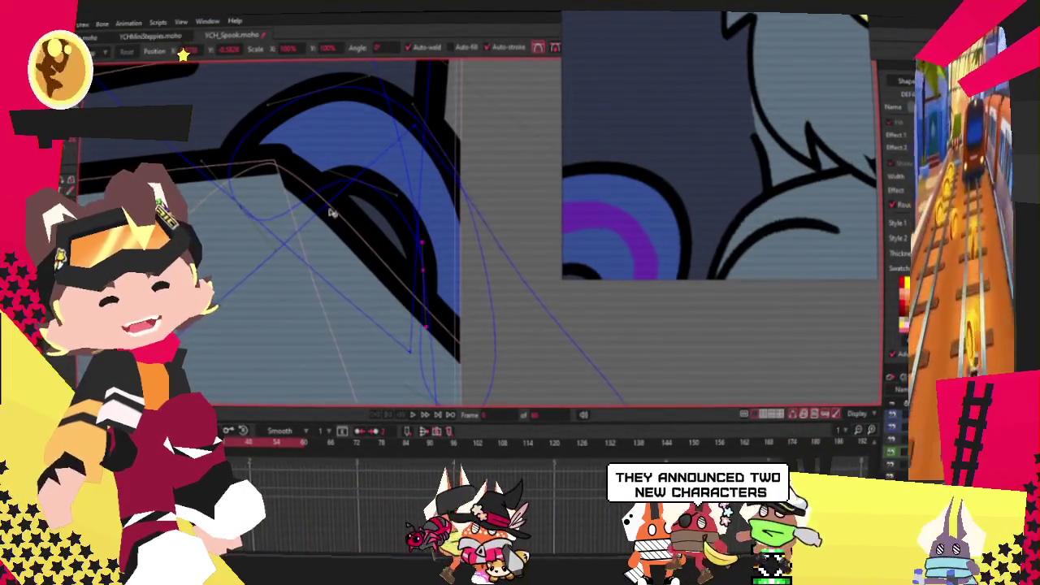
{"action": "scroll", "coordinate": [358, 195], "scroll_direction": "up", "scroll_amount": 1}
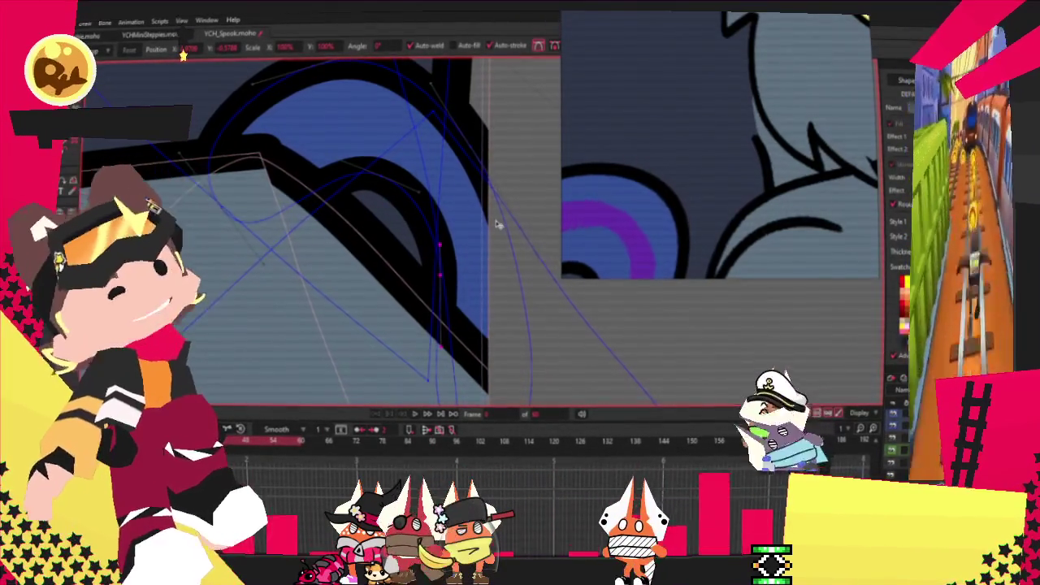
{"action": "scroll", "coordinate": [496, 224], "scroll_direction": "down", "scroll_amount": 2}
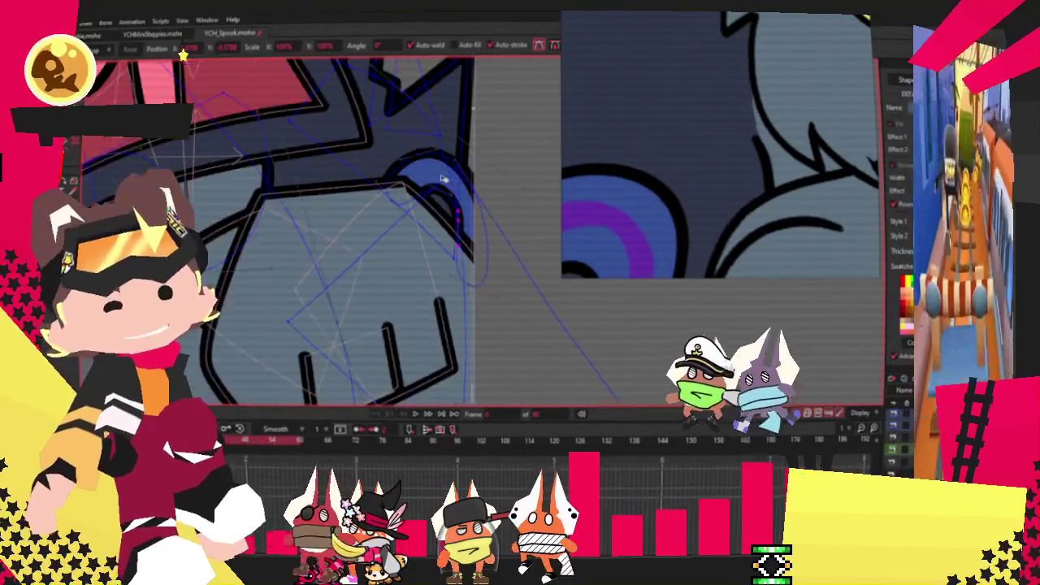
{"action": "scroll", "coordinate": [455, 227], "scroll_direction": "down", "scroll_amount": 2}
{"action": "scroll", "coordinate": [451, 230], "scroll_direction": "down", "scroll_amount": 2}
{"action": "scroll", "coordinate": [430, 211], "scroll_direction": "up", "scroll_amount": 2}
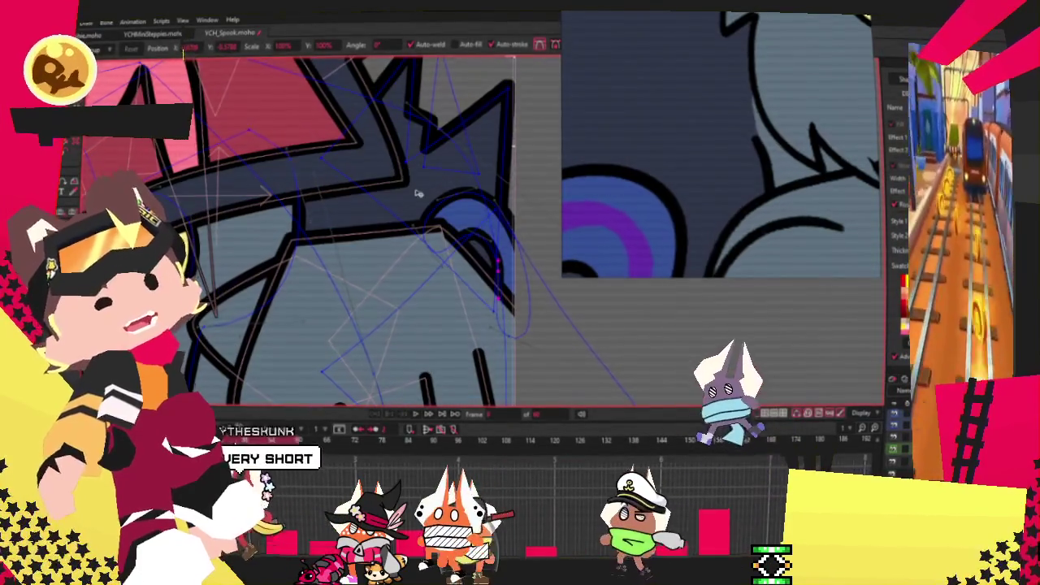
{"action": "scroll", "coordinate": [417, 193], "scroll_direction": "up", "scroll_amount": 1}
{"action": "scroll", "coordinate": [418, 194], "scroll_direction": "up", "scroll_amount": 1}
{"action": "left_click_drag", "start_coordinate": [449, 315], "coordinate": [443, 342]}
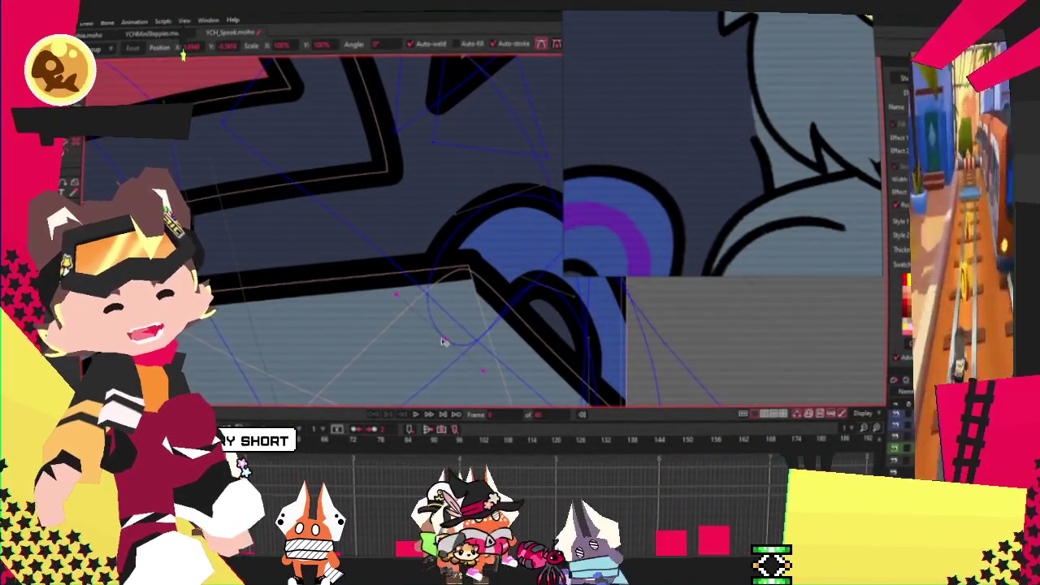
{"action": "scroll", "coordinate": [443, 342], "scroll_direction": "up", "scroll_amount": 1}
{"action": "scroll", "coordinate": [476, 256], "scroll_direction": "down", "scroll_amount": 2}
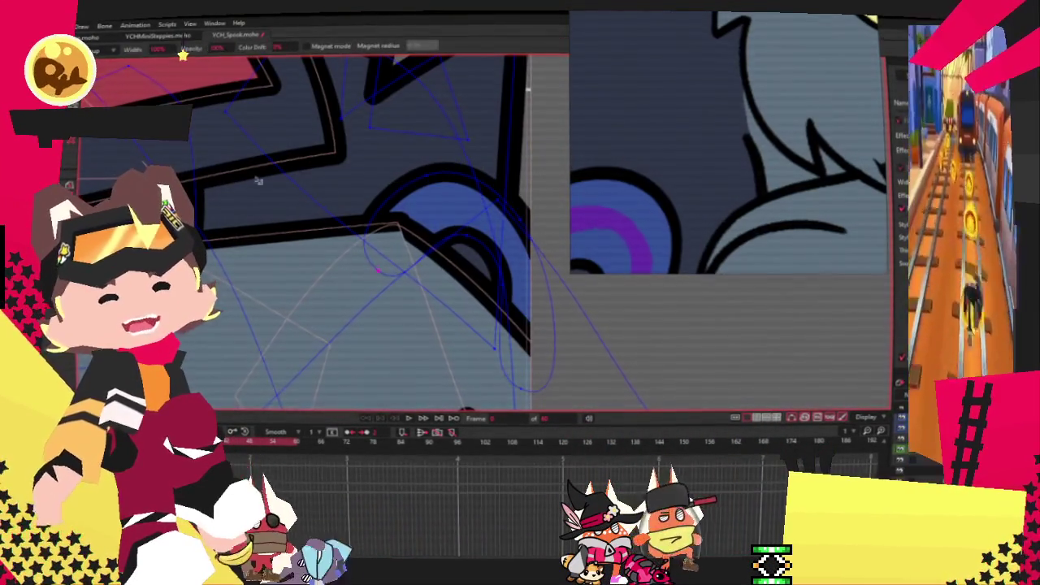
{"action": "left_click", "coordinate": [446, 240]}
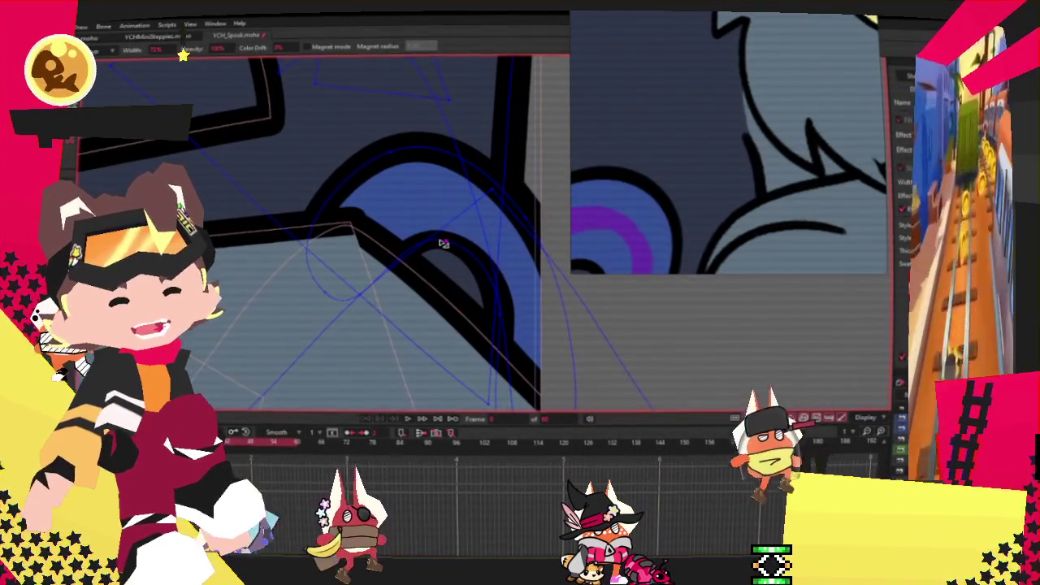
{"action": "scroll", "coordinate": [513, 304], "scroll_direction": "up", "scroll_amount": 1}
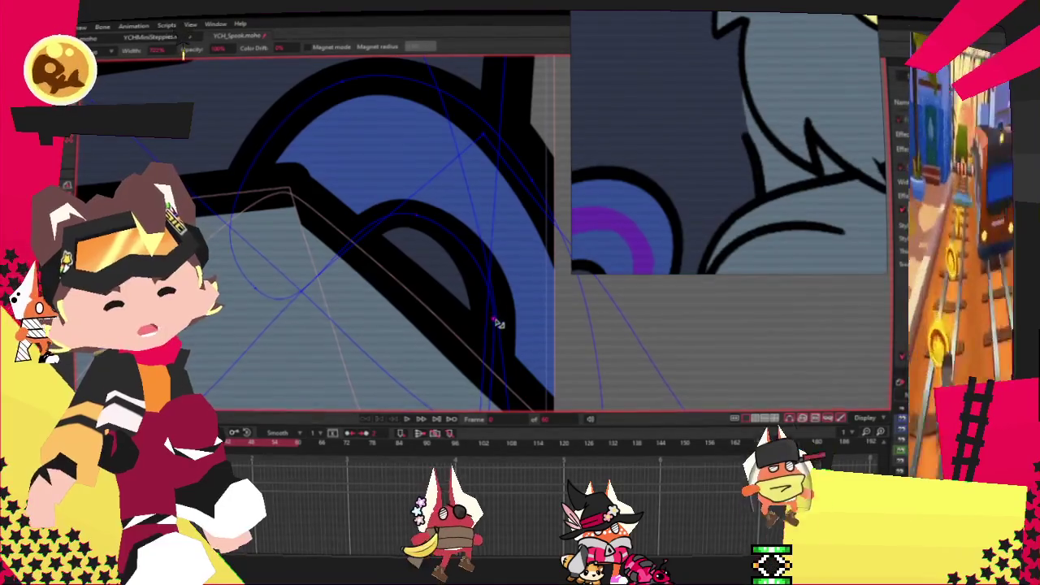
{"action": "scroll", "coordinate": [362, 178], "scroll_direction": "down", "scroll_amount": 1}
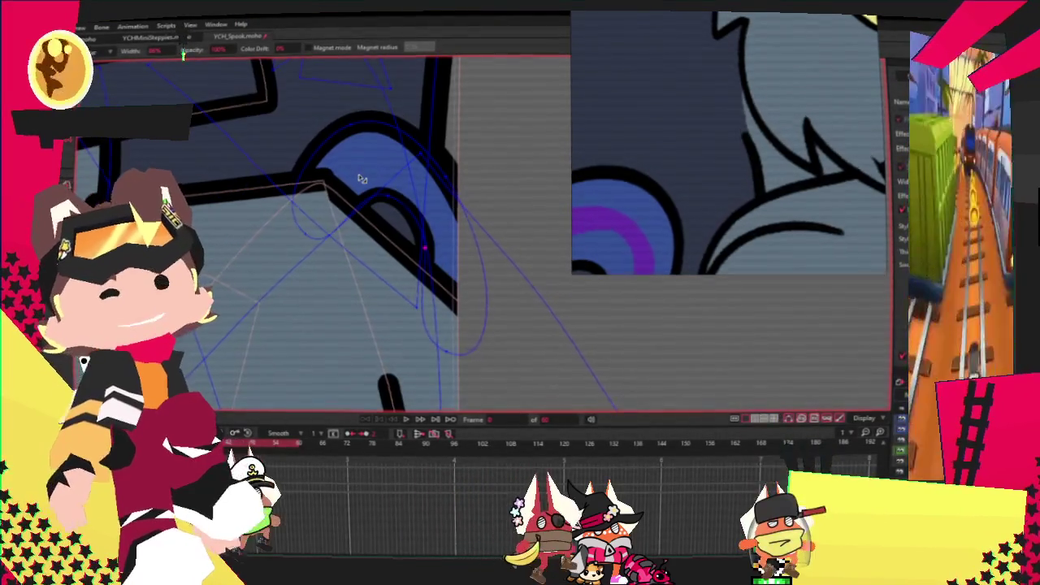
{"action": "scroll", "coordinate": [361, 179], "scroll_direction": "down", "scroll_amount": 1}
{"action": "scroll", "coordinate": [362, 178], "scroll_direction": "up", "scroll_amount": 1}
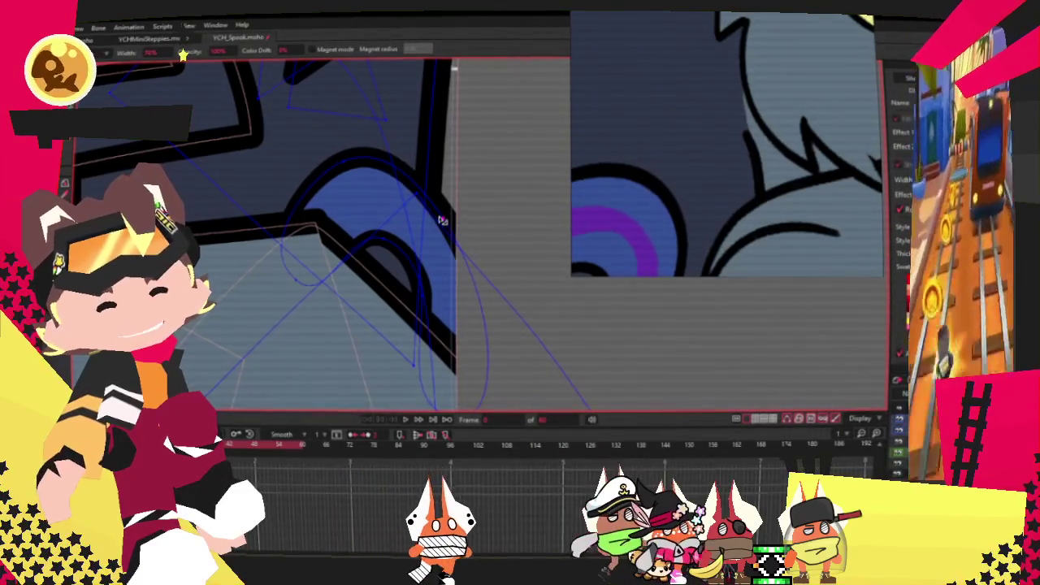
{"action": "scroll", "coordinate": [439, 214], "scroll_direction": "down", "scroll_amount": 1}
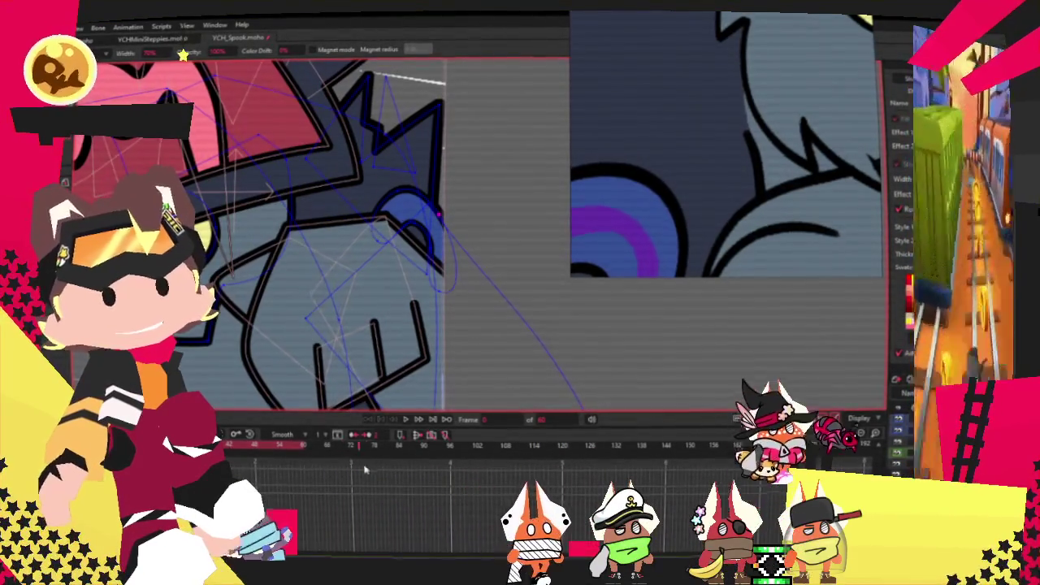
{"action": "scroll", "coordinate": [376, 248], "scroll_direction": "down", "scroll_amount": 2}
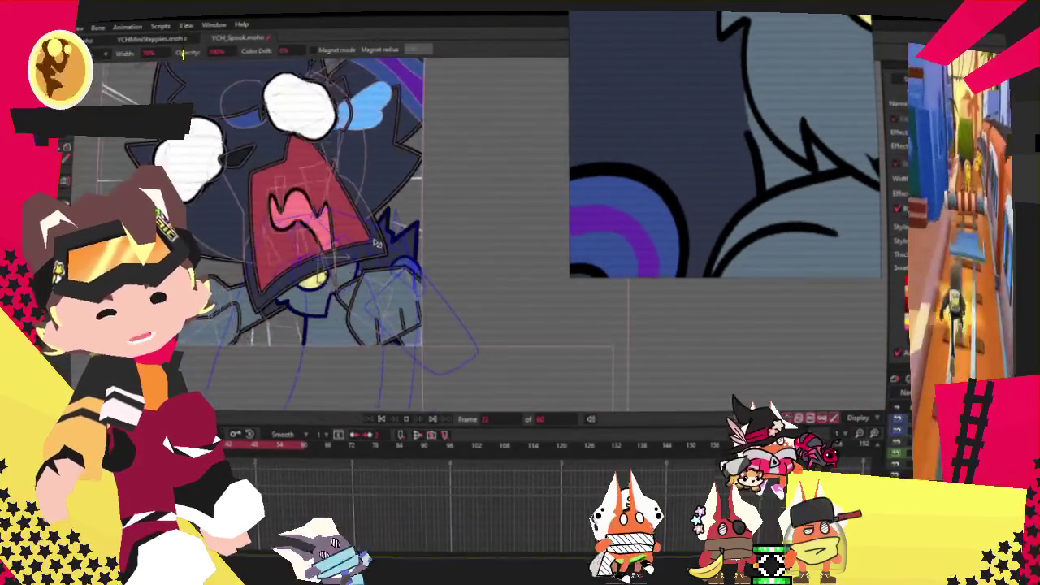
{"action": "scroll", "coordinate": [376, 248], "scroll_direction": "up", "scroll_amount": 3}
{"action": "scroll", "coordinate": [341, 203], "scroll_direction": "down", "scroll_amount": 2}
{"action": "scroll", "coordinate": [309, 162], "scroll_direction": "up", "scroll_amount": 2}
{"action": "scroll", "coordinate": [267, 120], "scroll_direction": "down", "scroll_amount": 1}
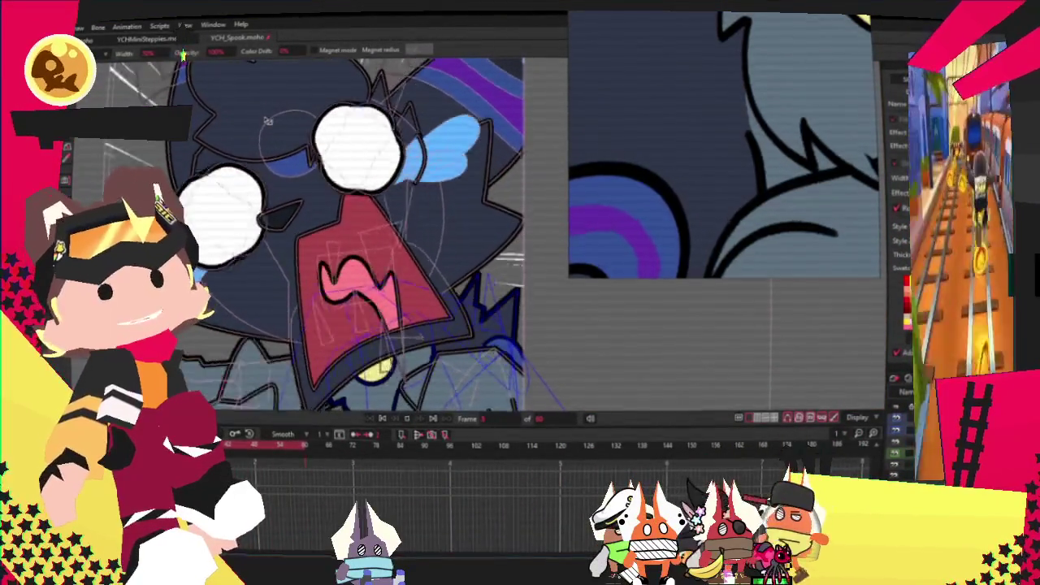
{"action": "scroll", "coordinate": [387, 144], "scroll_direction": "down", "scroll_amount": 2}
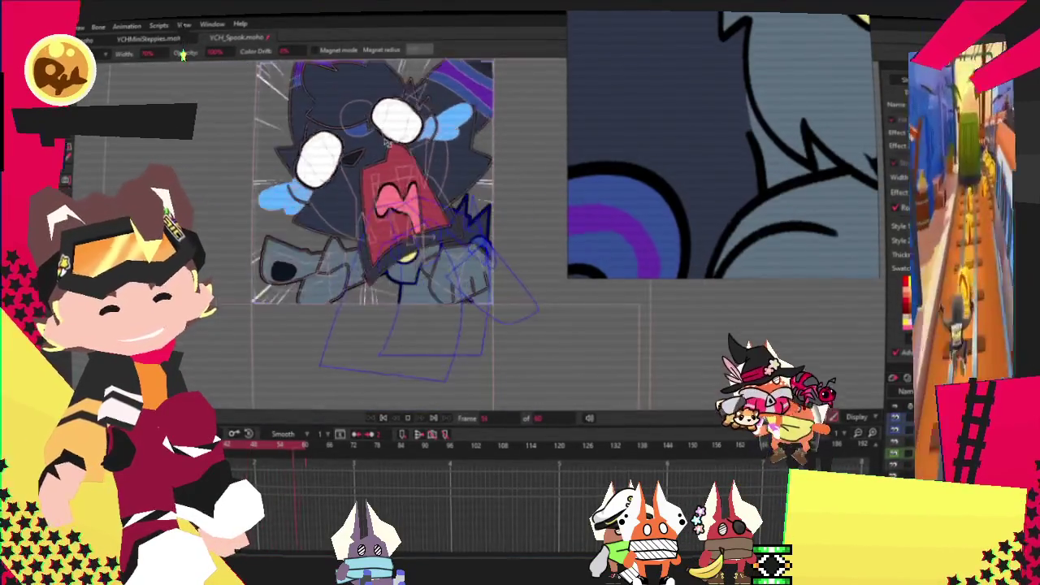
{"action": "scroll", "coordinate": [387, 143], "scroll_direction": "up", "scroll_amount": 2}
{"action": "scroll", "coordinate": [388, 143], "scroll_direction": "down", "scroll_amount": 1}
{"action": "scroll", "coordinate": [414, 195], "scroll_direction": "down", "scroll_amount": 2}
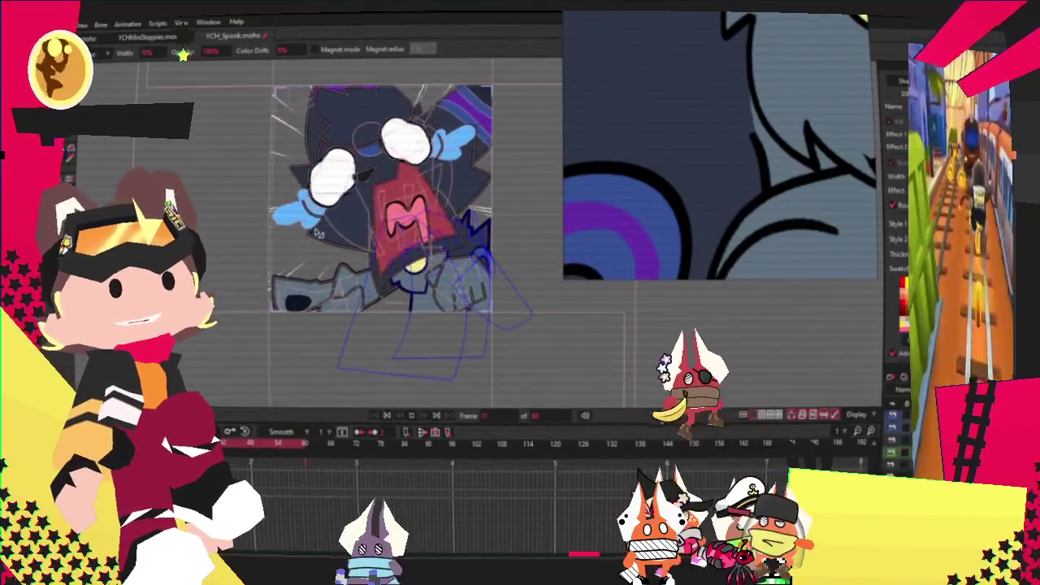
{"action": "scroll", "coordinate": [246, 228], "scroll_direction": "down", "scroll_amount": 1}
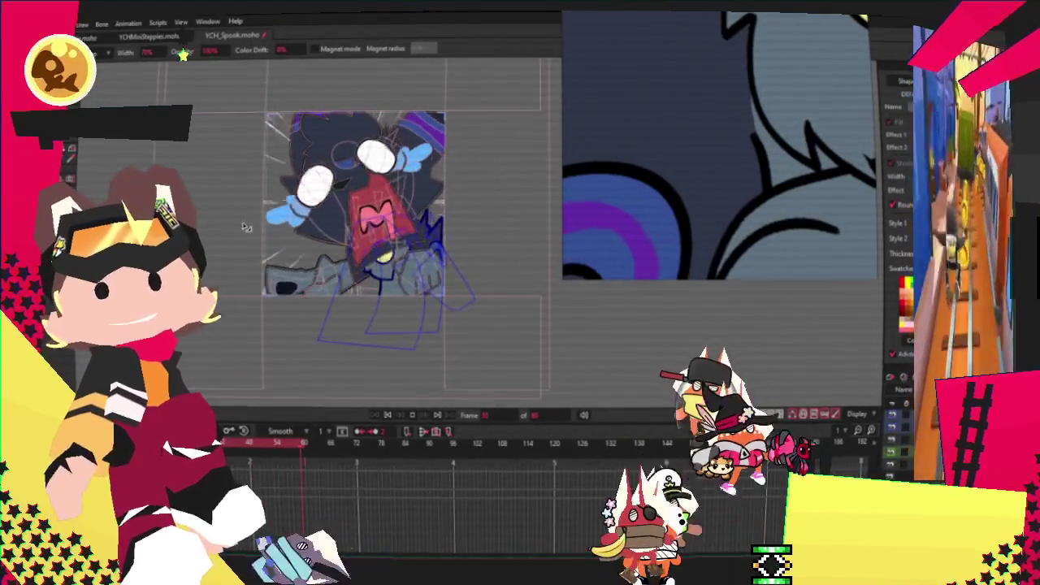
{"action": "scroll", "coordinate": [246, 227], "scroll_direction": "up", "scroll_amount": 2}
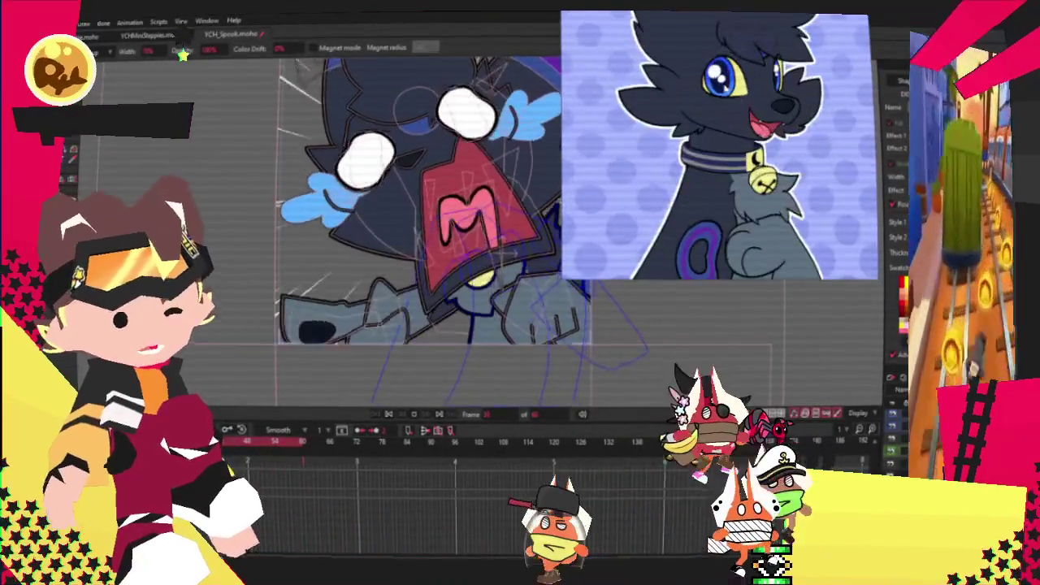
{"action": "scroll", "coordinate": [387, 237], "scroll_direction": "down", "scroll_amount": 2}
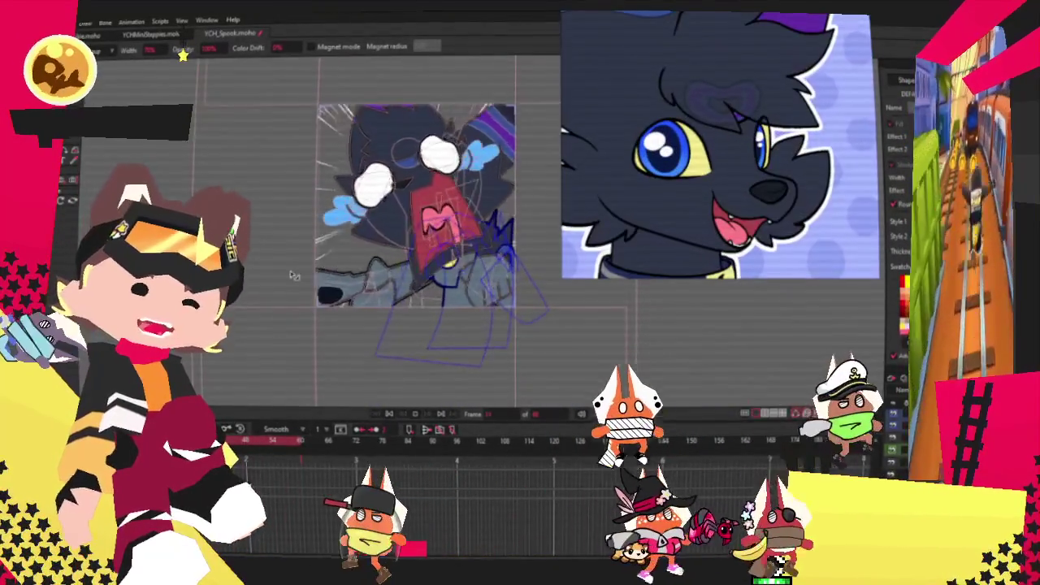
{"action": "scroll", "coordinate": [298, 271], "scroll_direction": "up", "scroll_amount": 2}
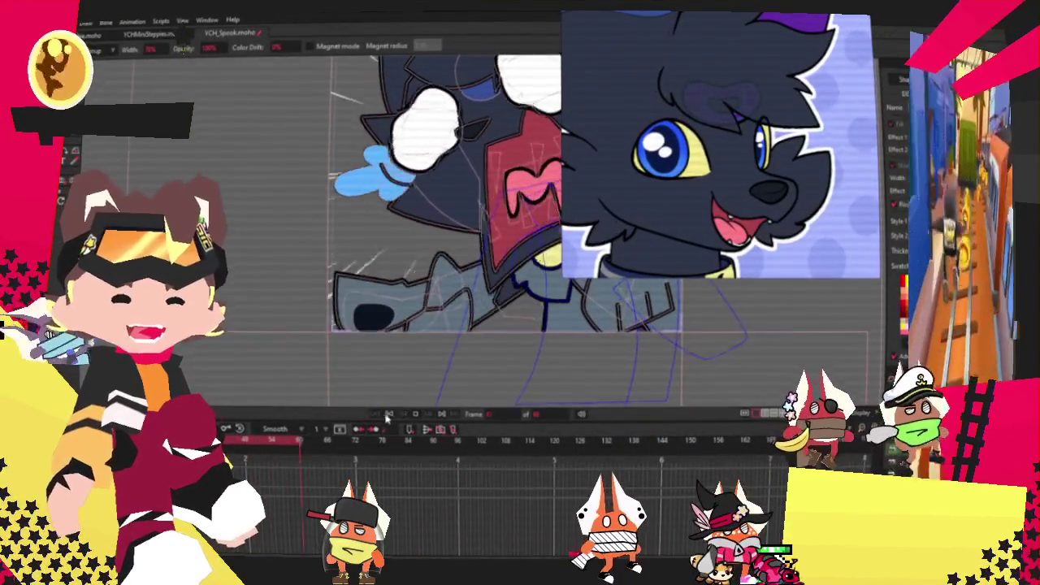
{"action": "scroll", "coordinate": [317, 205], "scroll_direction": "down", "scroll_amount": 2}
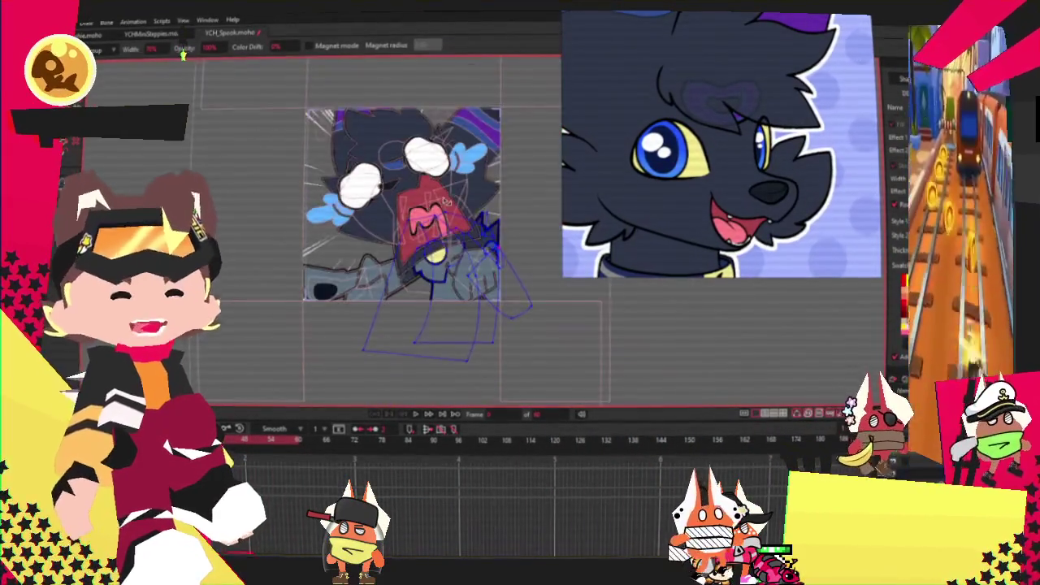
{"action": "scroll", "coordinate": [317, 206], "scroll_direction": "up", "scroll_amount": 2}
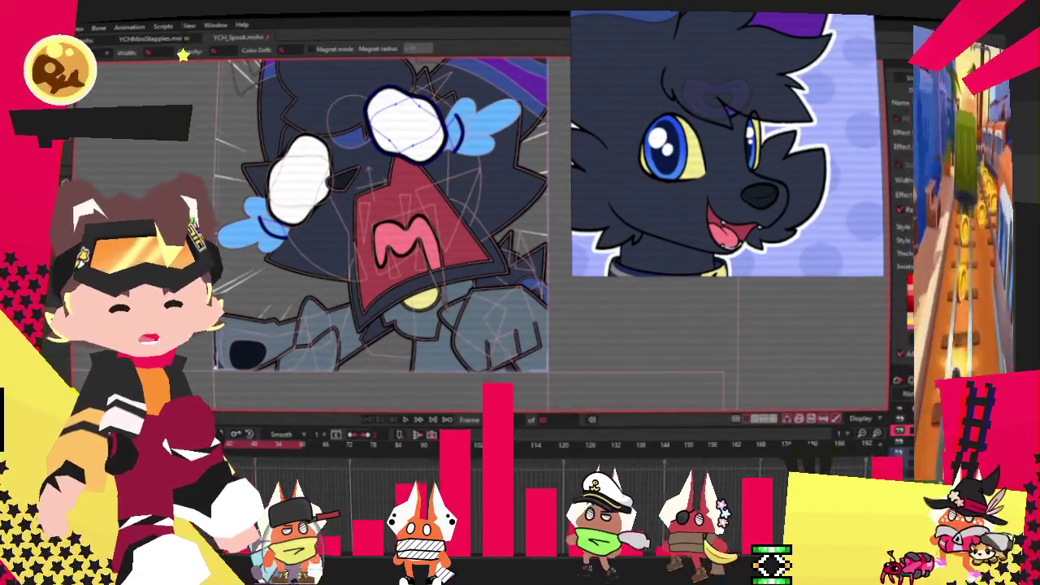
Fill the left white hand with yellow.
{"action": "left_click", "coordinate": [334, 174]}
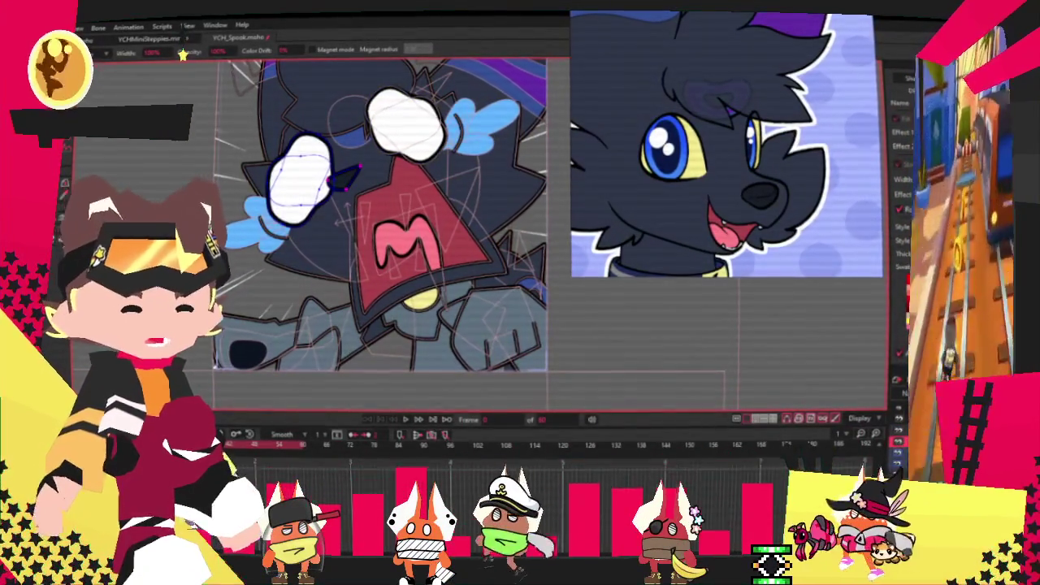
{"action": "scroll", "coordinate": [382, 227], "scroll_direction": "up", "scroll_amount": 2}
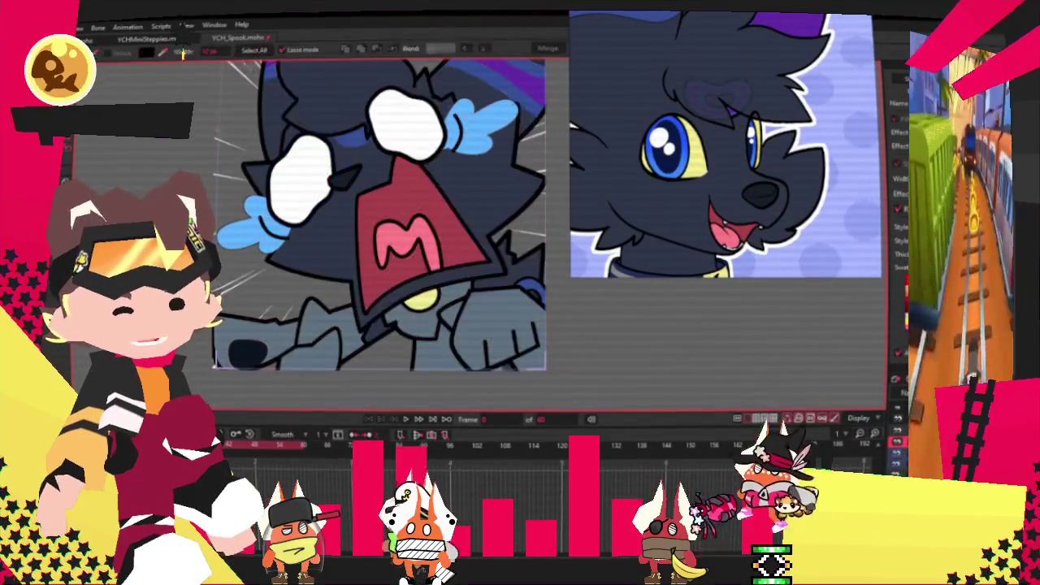
{"action": "scroll", "coordinate": [382, 228], "scroll_direction": "up", "scroll_amount": 2}
{"action": "key", "text": "q"}
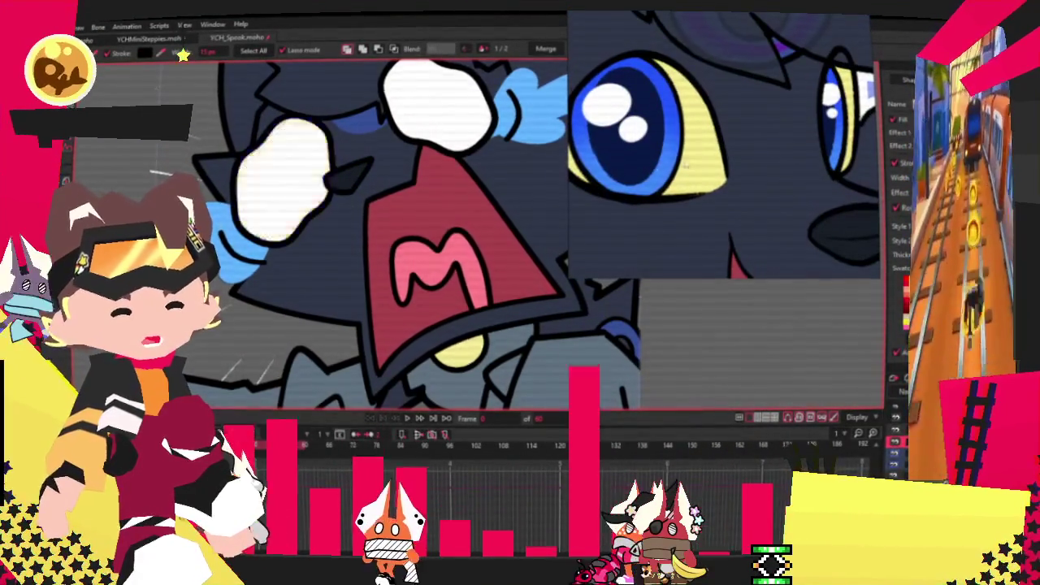
{"action": "scroll", "coordinate": [658, 313], "scroll_direction": "down", "scroll_amount": 2}
{"action": "left_click", "coordinate": [659, 314]}
{"action": "scroll", "coordinate": [659, 313], "scroll_direction": "up", "scroll_amount": 2}
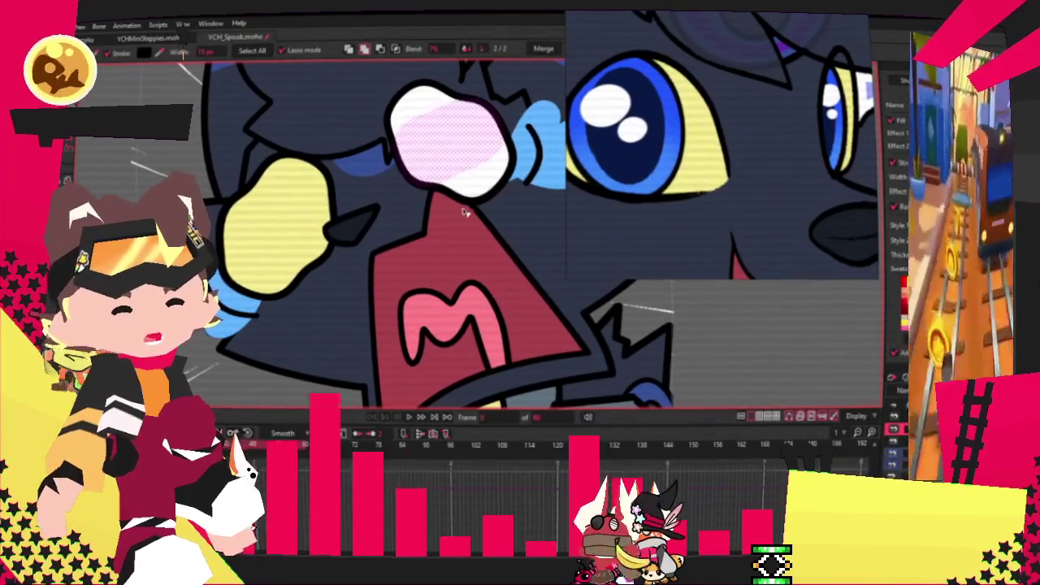
Select the right white hand and fill it yellow as well.
{"action": "left_click", "coordinate": [450, 138]}
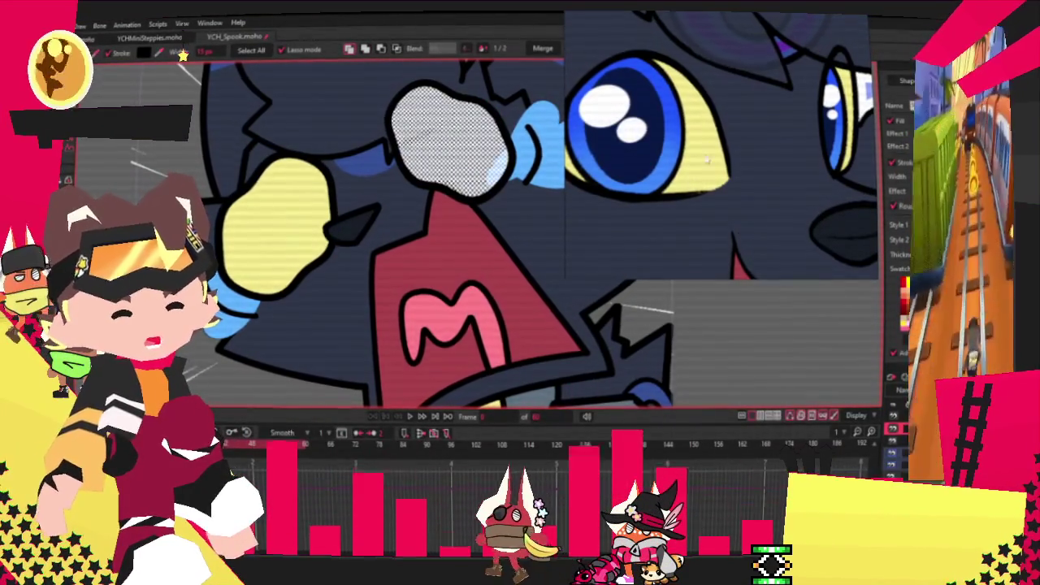
{"action": "scroll", "coordinate": [586, 344], "scroll_direction": "down", "scroll_amount": 2}
{"action": "scroll", "coordinate": [419, 254], "scroll_direction": "down", "scroll_amount": 2}
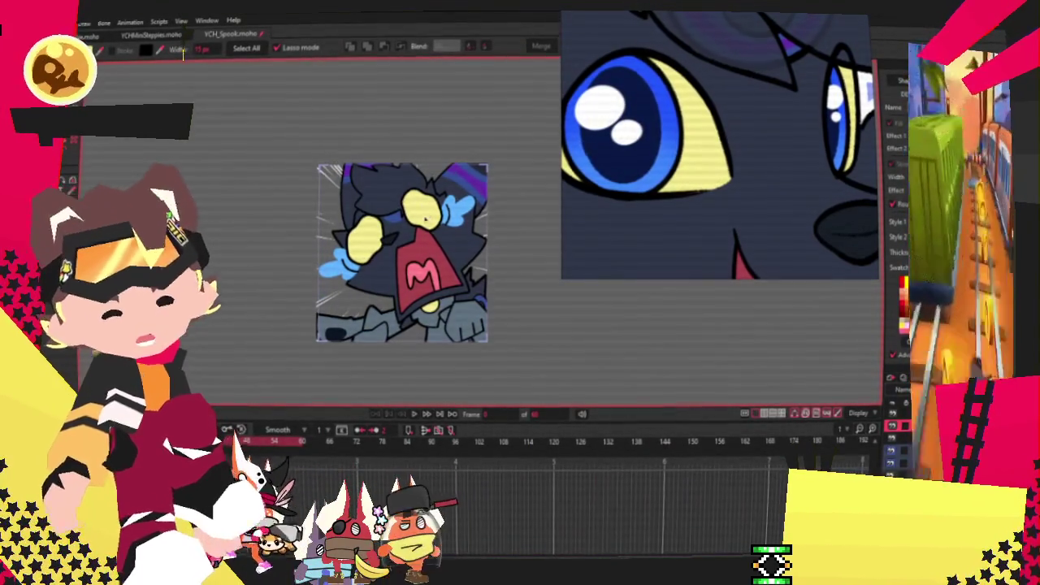
{"action": "scroll", "coordinate": [427, 217], "scroll_direction": "up", "scroll_amount": 1}
{"action": "scroll", "coordinate": [427, 216], "scroll_direction": "up", "scroll_amount": 1}
{"action": "scroll", "coordinate": [428, 217], "scroll_direction": "up", "scroll_amount": 2}
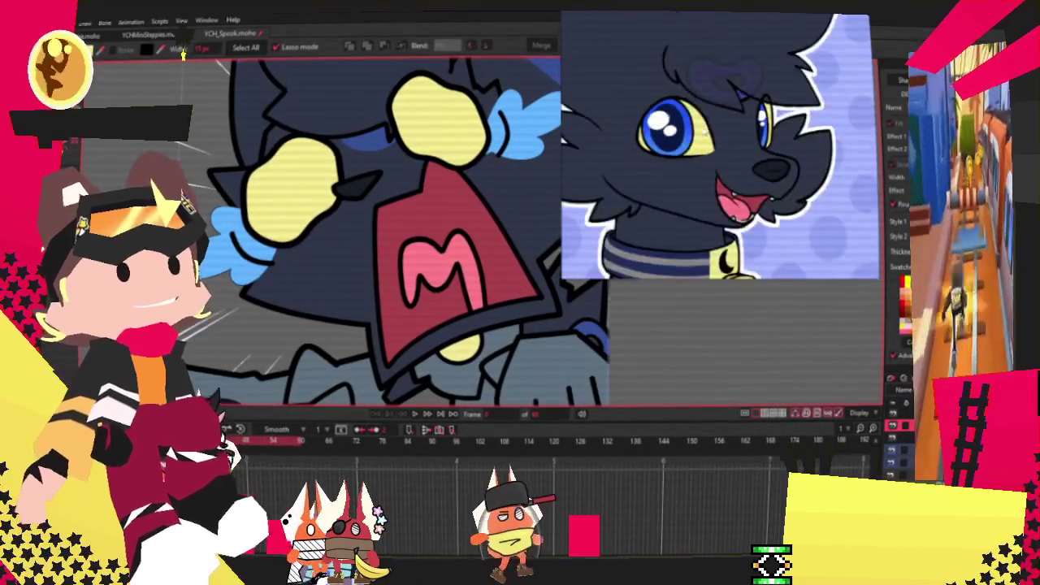
{"action": "scroll", "coordinate": [419, 232], "scroll_direction": "down", "scroll_amount": 1}
{"action": "scroll", "coordinate": [419, 232], "scroll_direction": "down", "scroll_amount": 2}
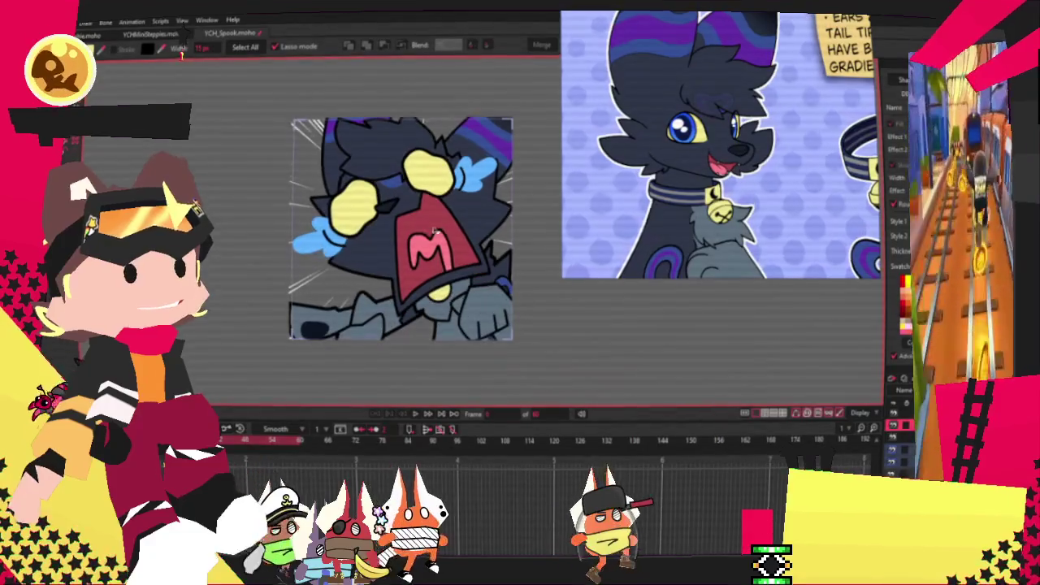
{"action": "scroll", "coordinate": [484, 228], "scroll_direction": "up", "scroll_amount": 1}
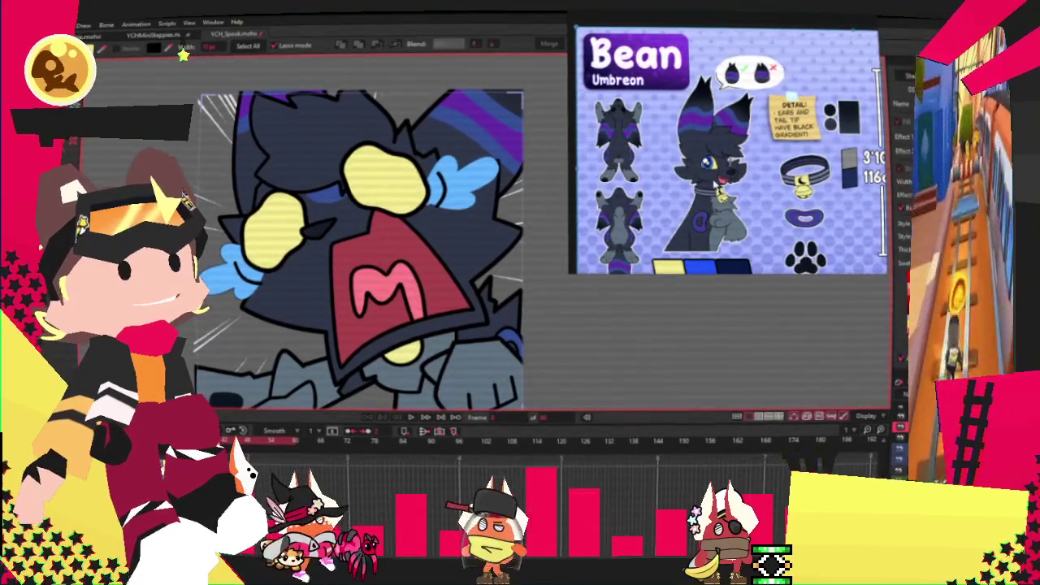
{"action": "scroll", "coordinate": [412, 265], "scroll_direction": "down", "scroll_amount": 3}
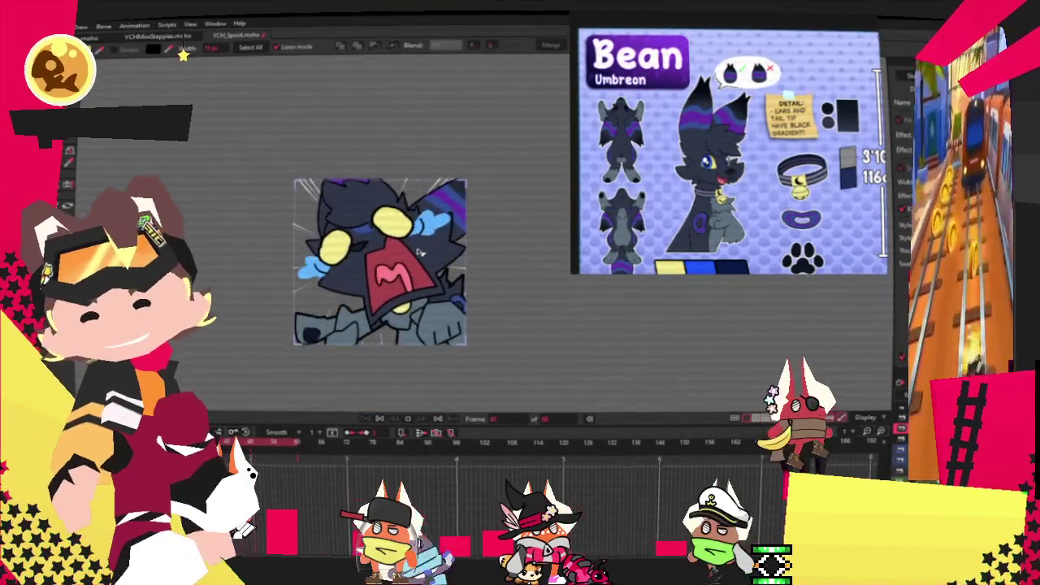
{"action": "scroll", "coordinate": [466, 376], "scroll_direction": "up", "scroll_amount": 1}
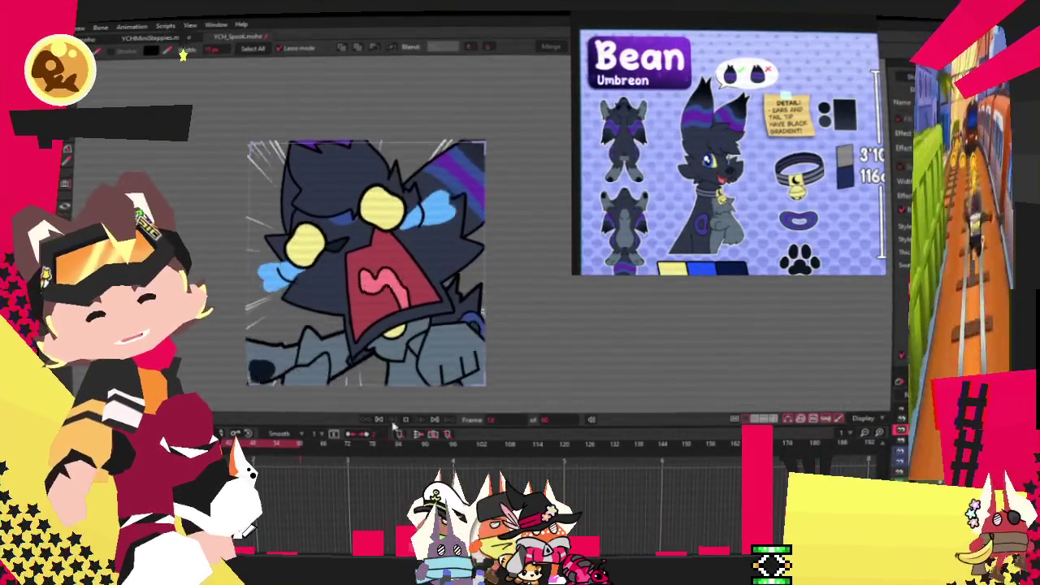
{"action": "scroll", "coordinate": [351, 280], "scroll_direction": "up", "scroll_amount": 1}
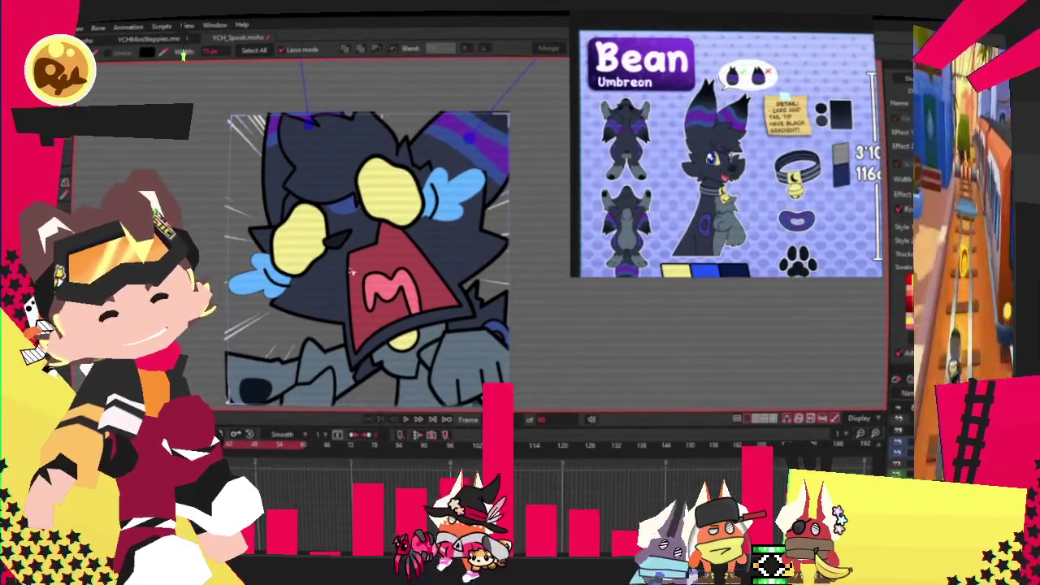
{"action": "key", "text": "t"}
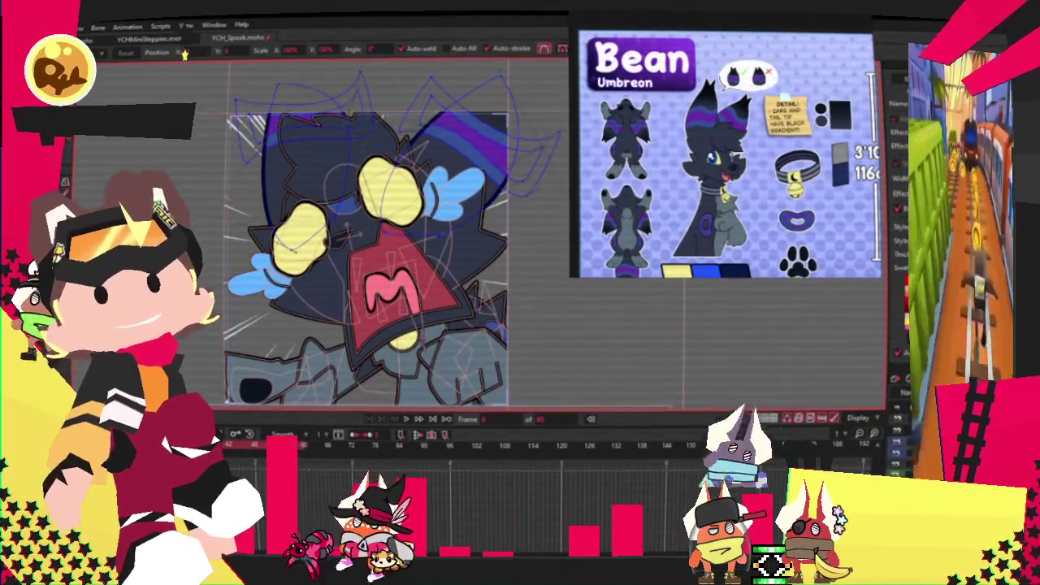
Pull the head outline's right edge inward.
{"action": "scroll", "coordinate": [284, 236], "scroll_direction": "up", "scroll_amount": 3}
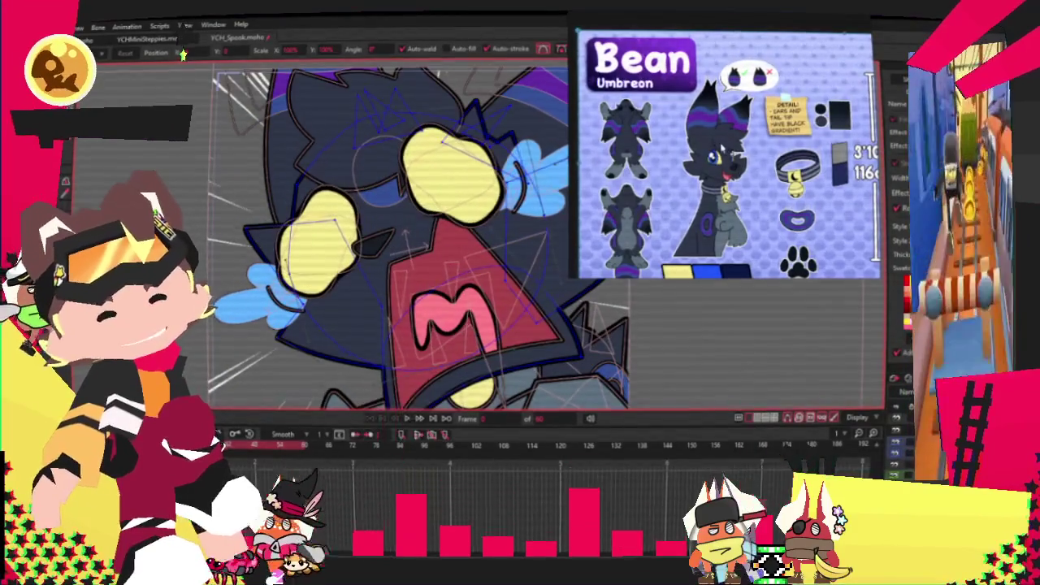
{"action": "scroll", "coordinate": [390, 235], "scroll_direction": "up", "scroll_amount": 3}
{"action": "key", "text": "c"}
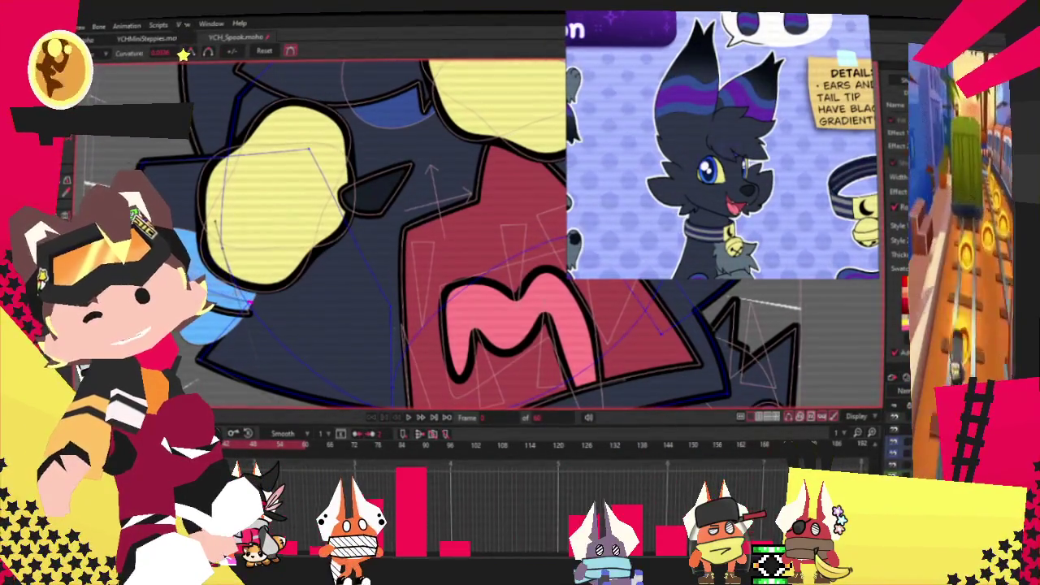
{"action": "scroll", "coordinate": [430, 139], "scroll_direction": "down", "scroll_amount": 2}
{"action": "scroll", "coordinate": [430, 140], "scroll_direction": "down", "scroll_amount": 2}
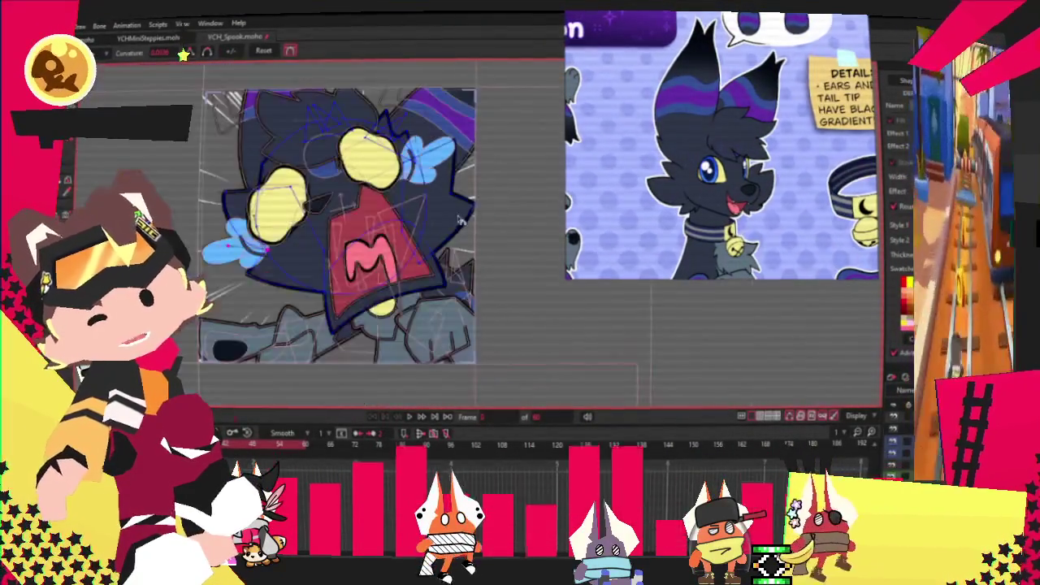
{"action": "scroll", "coordinate": [431, 139], "scroll_direction": "up", "scroll_amount": 3}
{"action": "left_click", "coordinate": [424, 264]}
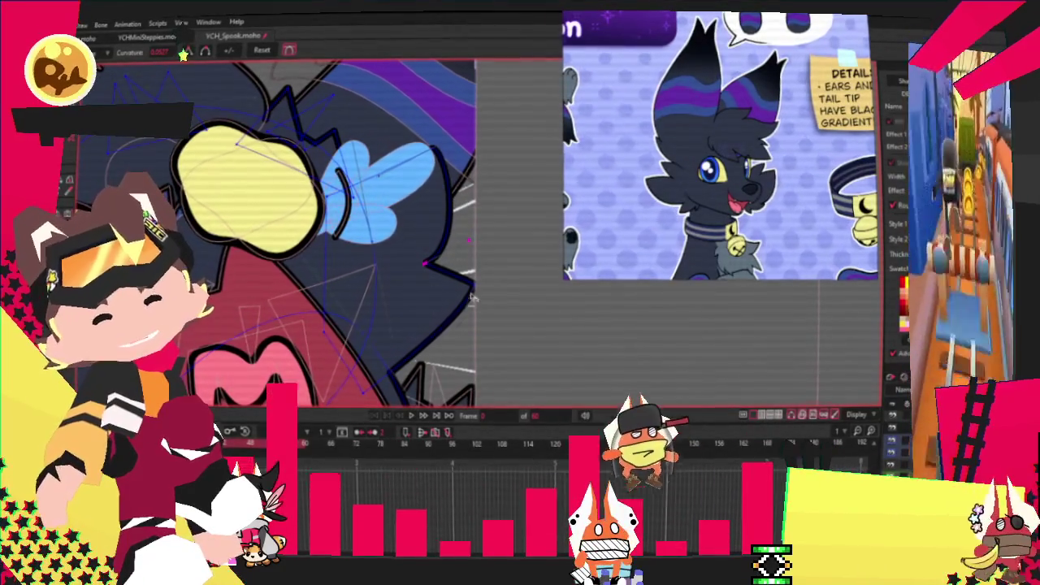
{"action": "key", "text": "t"}
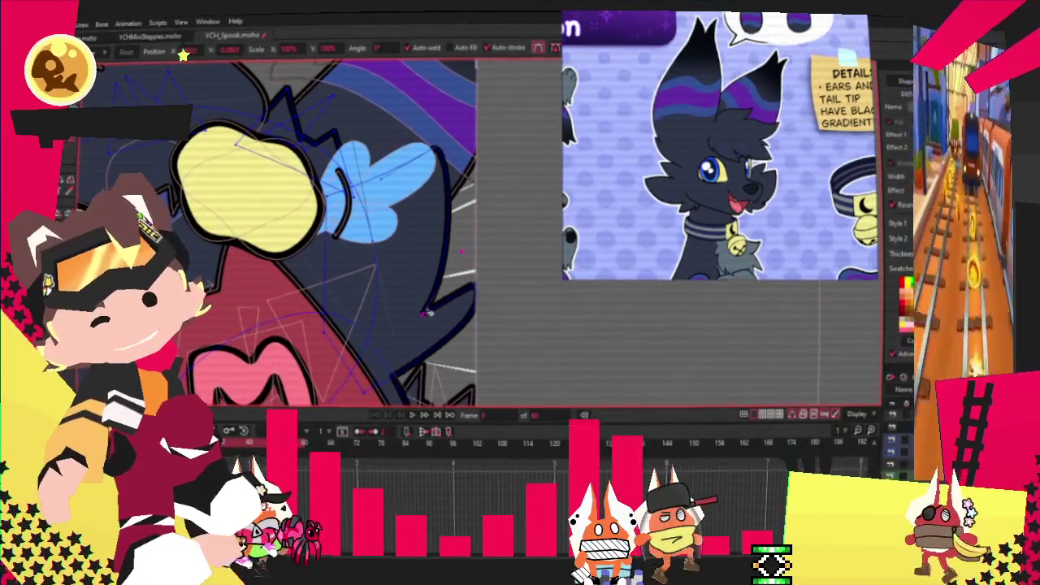
{"action": "left_click_drag", "start_coordinate": [477, 306], "coordinate": [453, 220]}
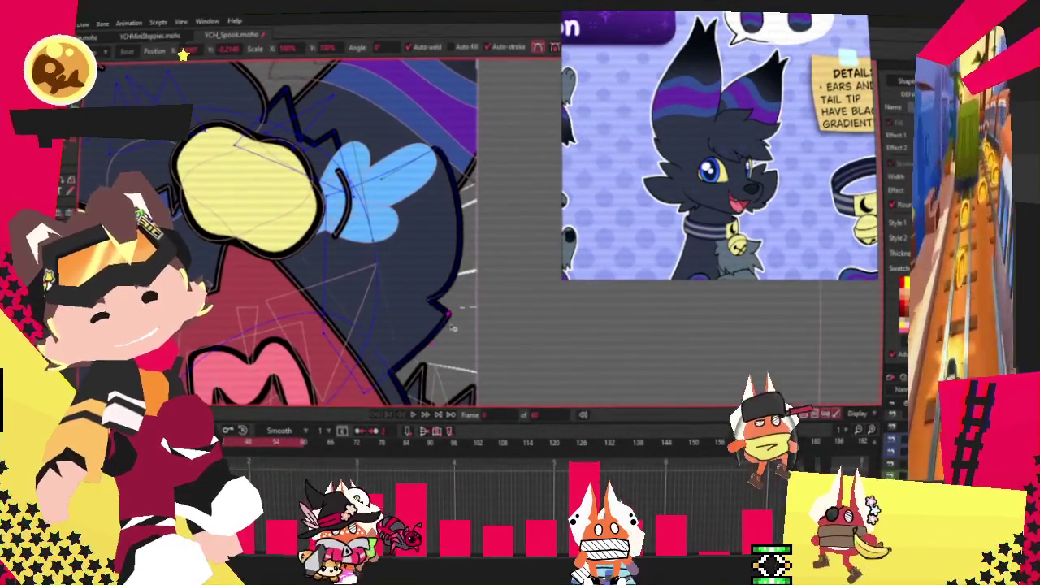
Lift the outline point beside the mouth and nudge the dark shape's points left and down.
{"action": "scroll", "coordinate": [453, 220], "scroll_direction": "down", "scroll_amount": 2}
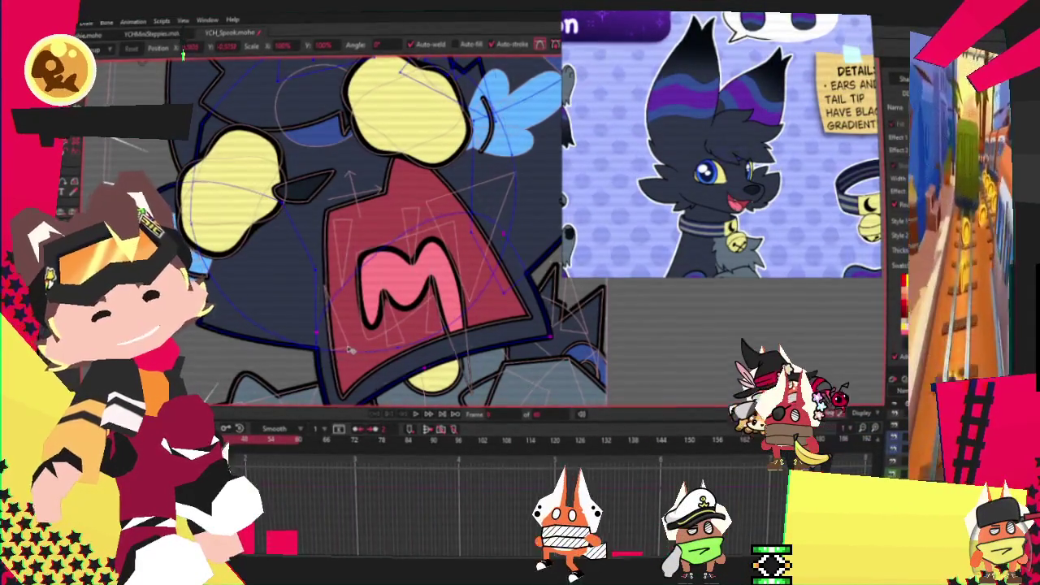
{"action": "scroll", "coordinate": [349, 349], "scroll_direction": "up", "scroll_amount": 3}
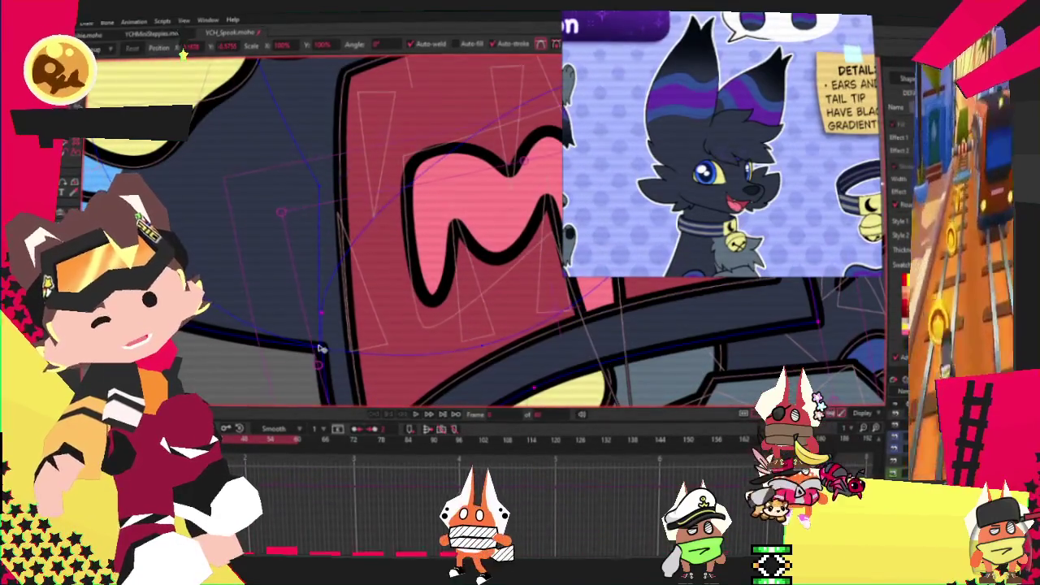
{"action": "left_click_drag", "start_coordinate": [322, 349], "coordinate": [313, 317]}
{"action": "scroll", "coordinate": [295, 265], "scroll_direction": "down", "scroll_amount": 2}
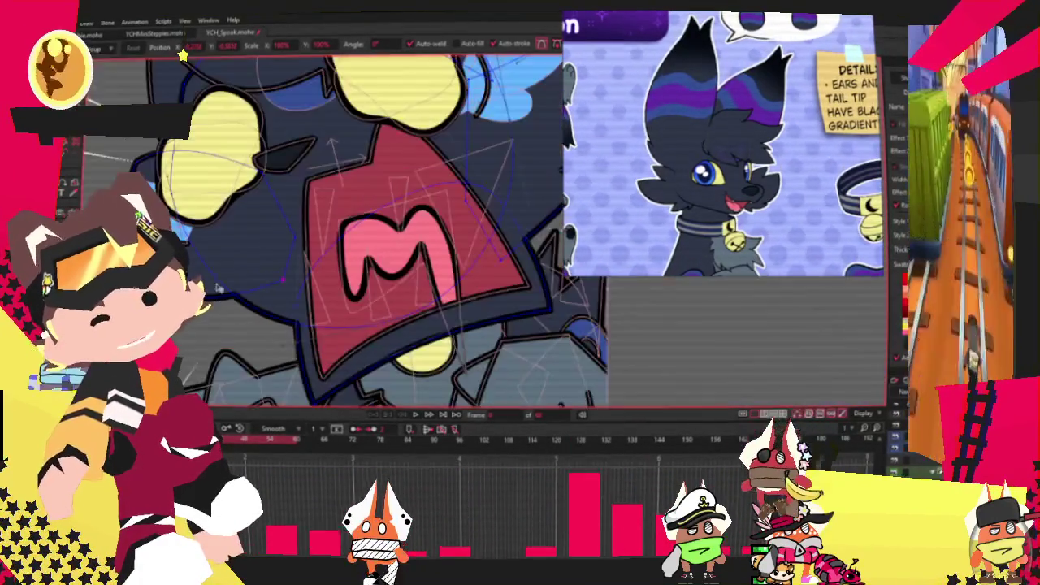
{"action": "left_click", "coordinate": [246, 296]}
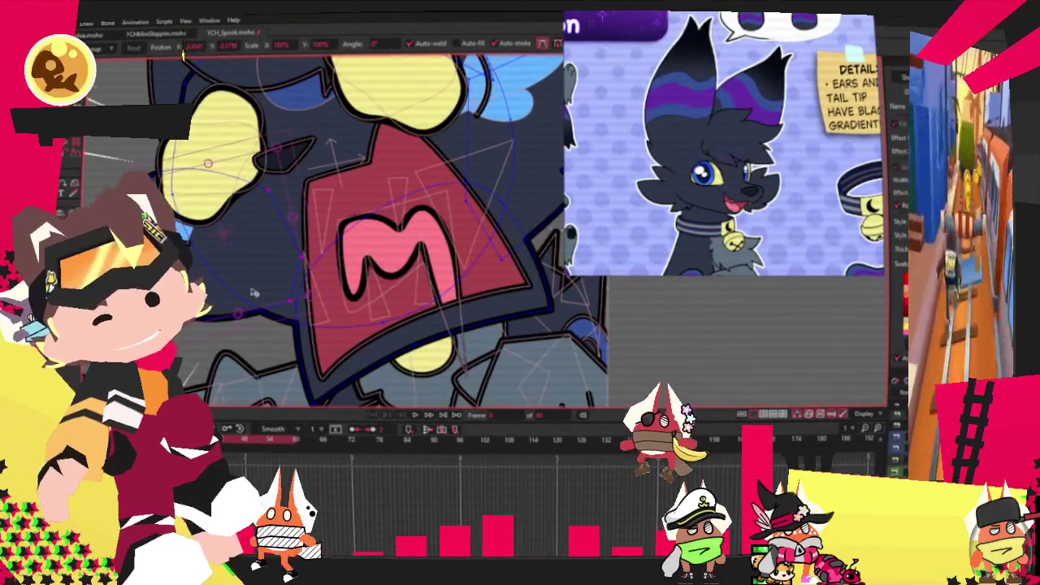
{"action": "scroll", "coordinate": [230, 270], "scroll_direction": "down", "scroll_amount": 2}
{"action": "scroll", "coordinate": [391, 265], "scroll_direction": "up", "scroll_amount": 1}
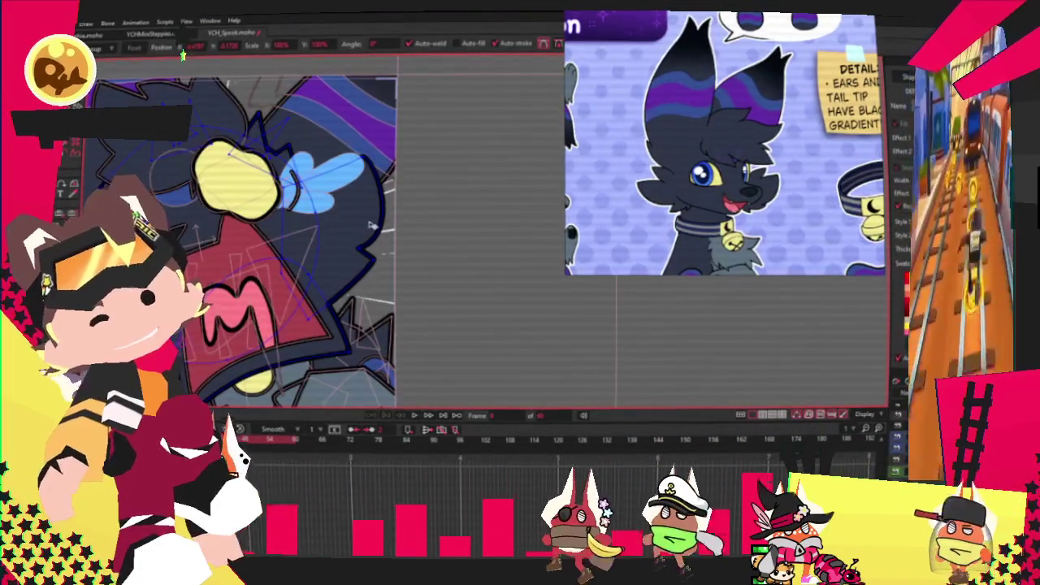
{"action": "scroll", "coordinate": [390, 266], "scroll_direction": "up", "scroll_amount": 1}
{"action": "scroll", "coordinate": [391, 266], "scroll_direction": "up", "scroll_amount": 1}
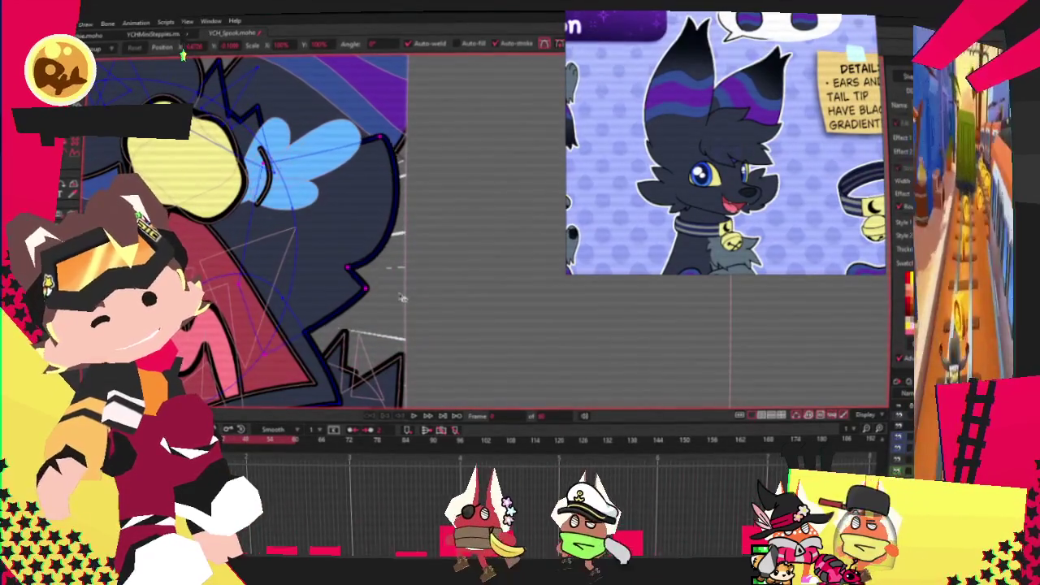
{"action": "left_click_drag", "start_coordinate": [401, 297], "coordinate": [390, 313]}
{"action": "left_click_drag", "start_coordinate": [336, 257], "coordinate": [568, 257]}
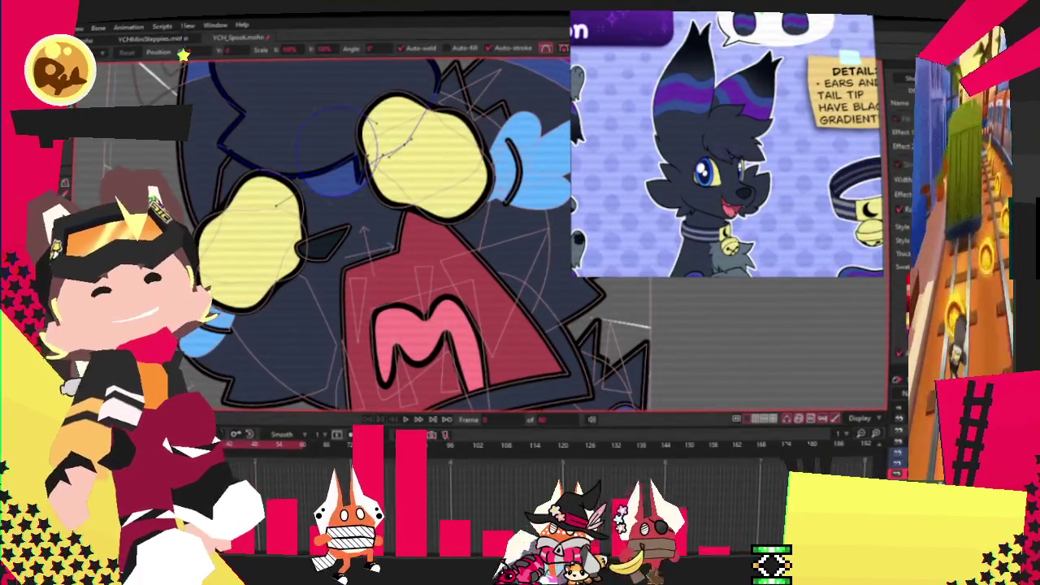
Move the eye's V point up-left, then fit the whole drawing in view.
{"action": "key", "text": "g"}
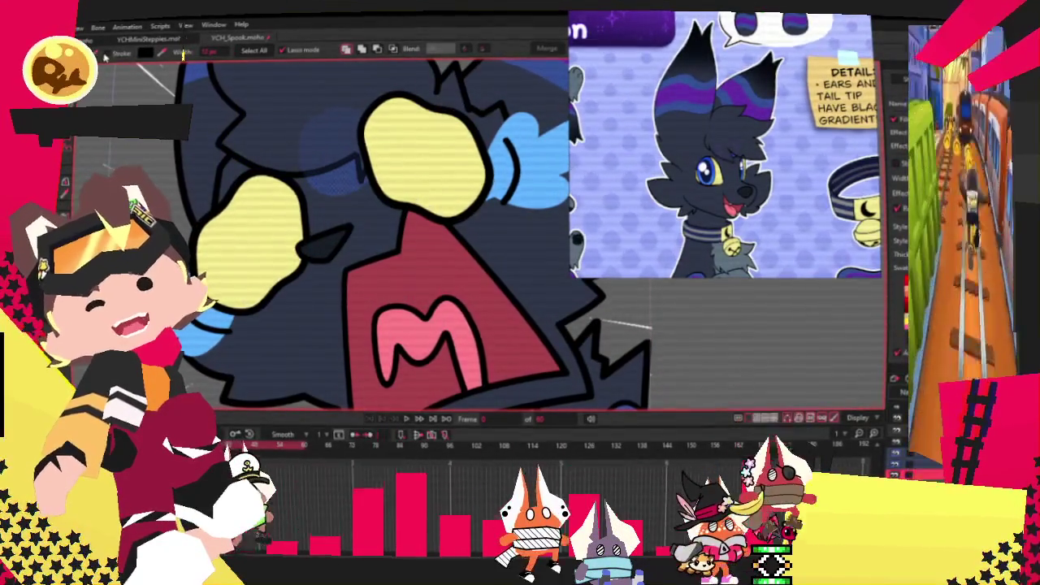
{"action": "scroll", "coordinate": [411, 189], "scroll_direction": "down", "scroll_amount": 5}
{"action": "scroll", "coordinate": [410, 189], "scroll_direction": "up", "scroll_amount": 2}
{"action": "scroll", "coordinate": [409, 189], "scroll_direction": "up", "scroll_amount": 2}
{"action": "scroll", "coordinate": [409, 189], "scroll_direction": "up", "scroll_amount": 1}
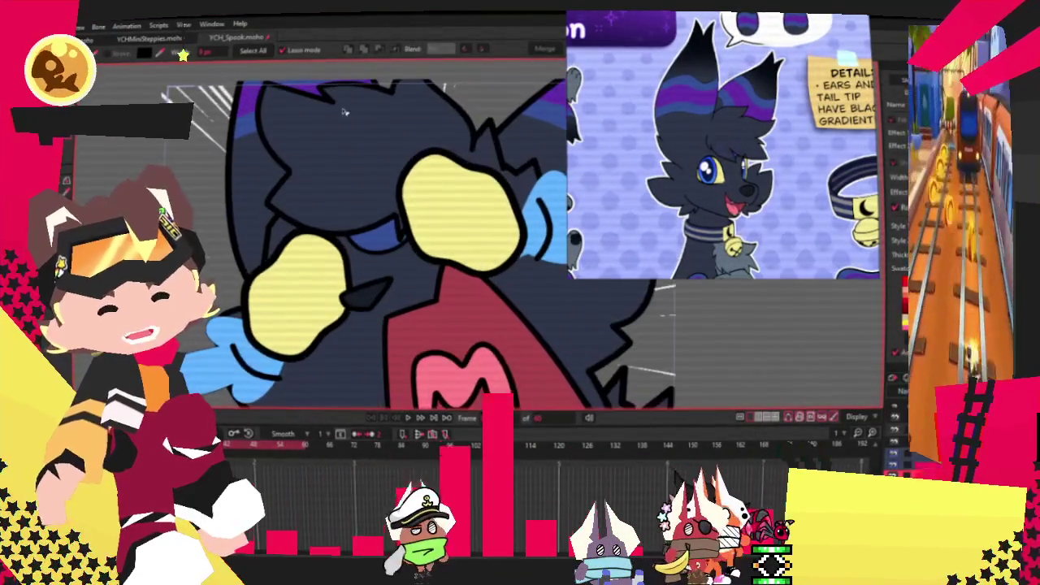
{"action": "scroll", "coordinate": [404, 267], "scroll_direction": "up", "scroll_amount": 3}
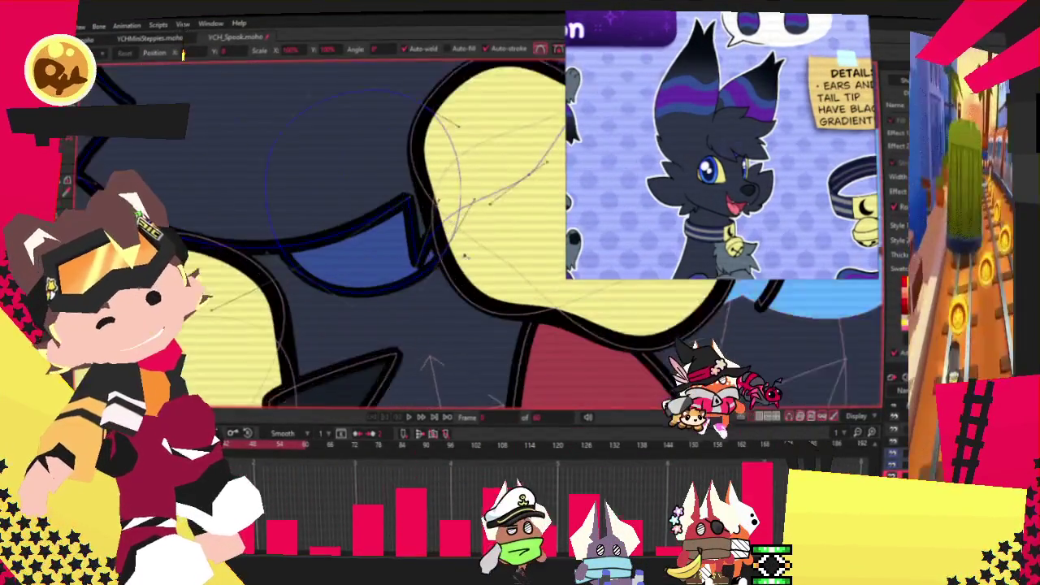
{"action": "key", "text": "t"}
{"action": "left_click_drag", "start_coordinate": [404, 267], "coordinate": [358, 209]}
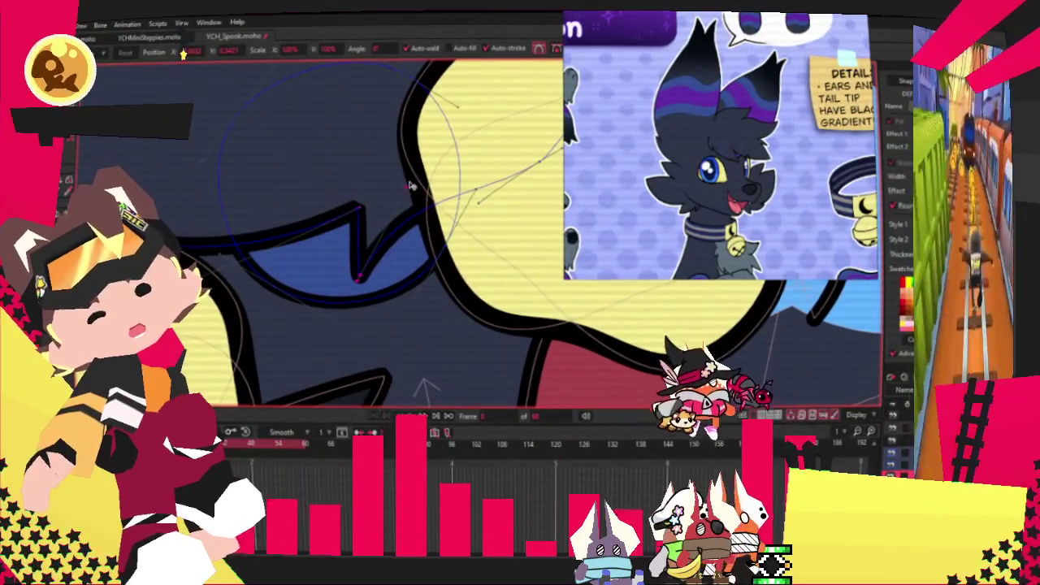
{"action": "scroll", "coordinate": [431, 212], "scroll_direction": "down", "scroll_amount": 2}
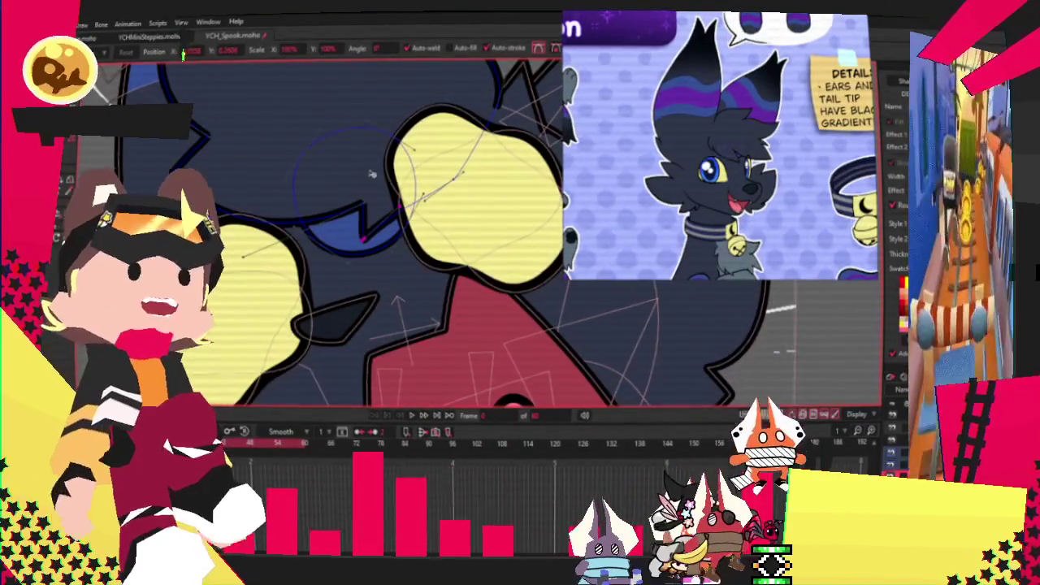
{"action": "scroll", "coordinate": [371, 162], "scroll_direction": "down", "scroll_amount": 2}
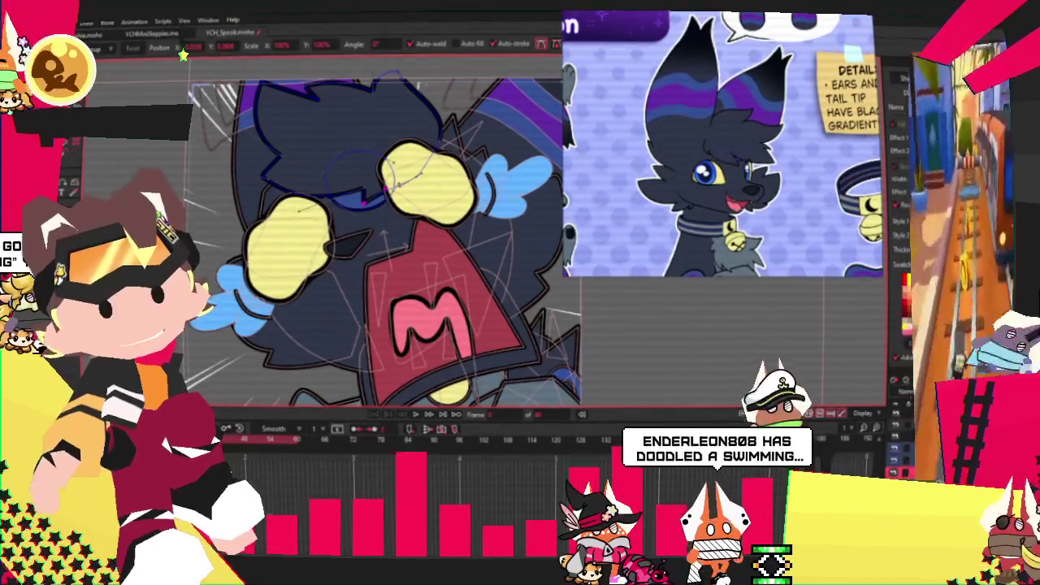
{"action": "key", "text": "ctrl+r"}
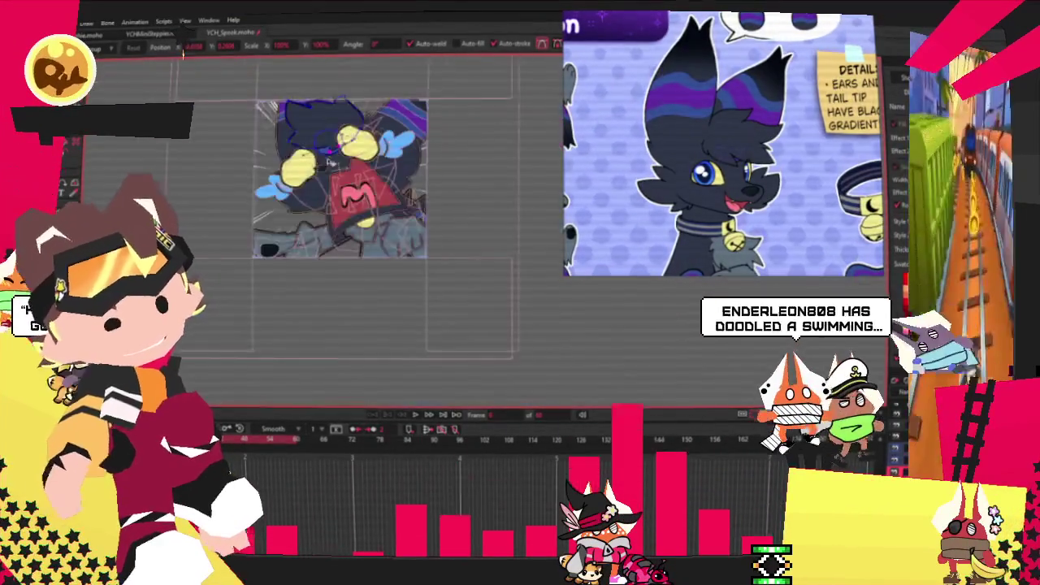
Fit the navy-faced Bean emote in view and save the scene file.
{"action": "scroll", "coordinate": [183, 50], "scroll_direction": "up", "scroll_amount": 3}
{"action": "key", "text": "alt+f"}
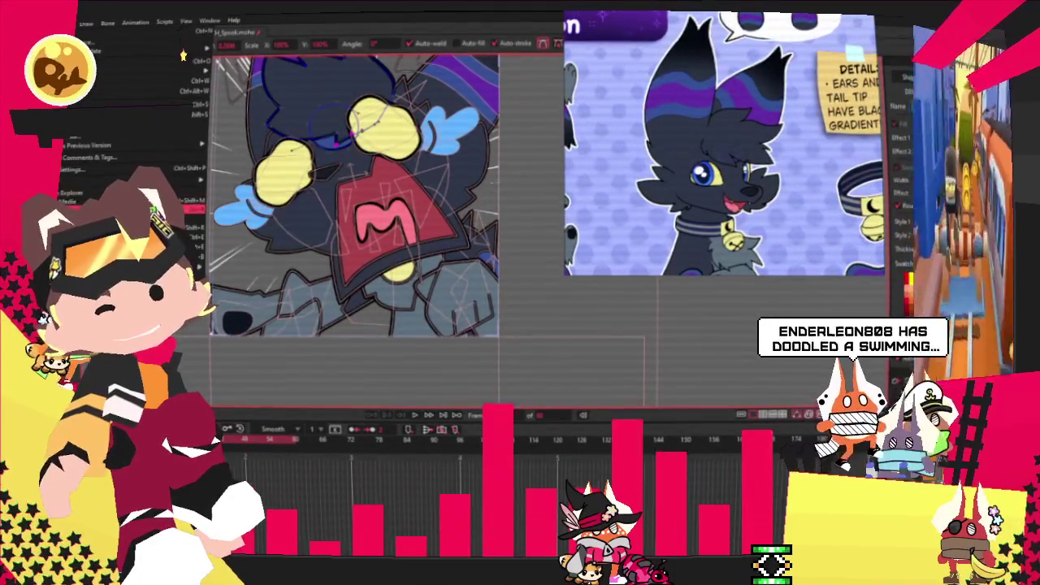
{"action": "key", "text": "Escape"}
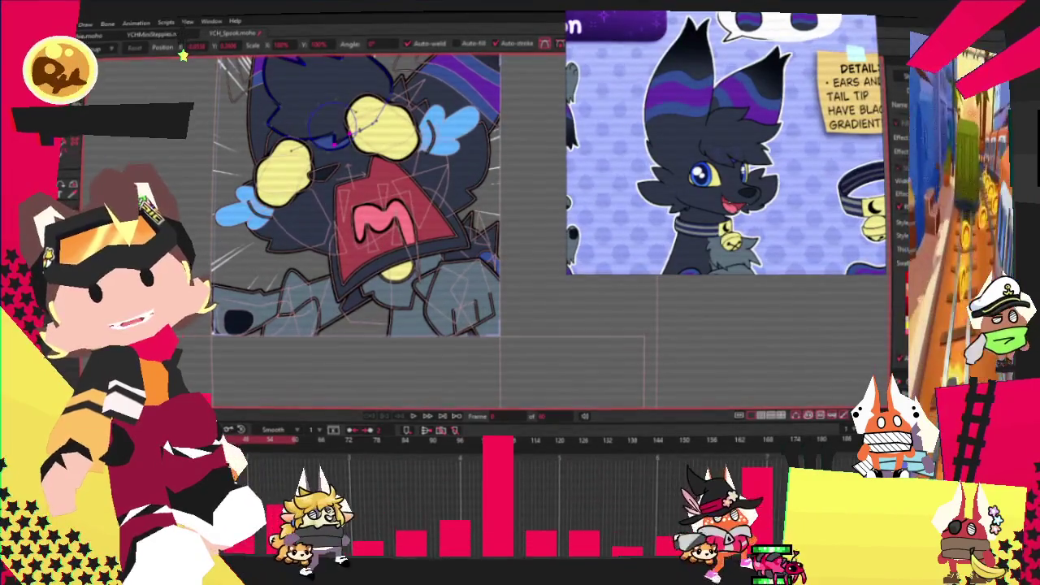
{"action": "key", "text": "alt+f"}
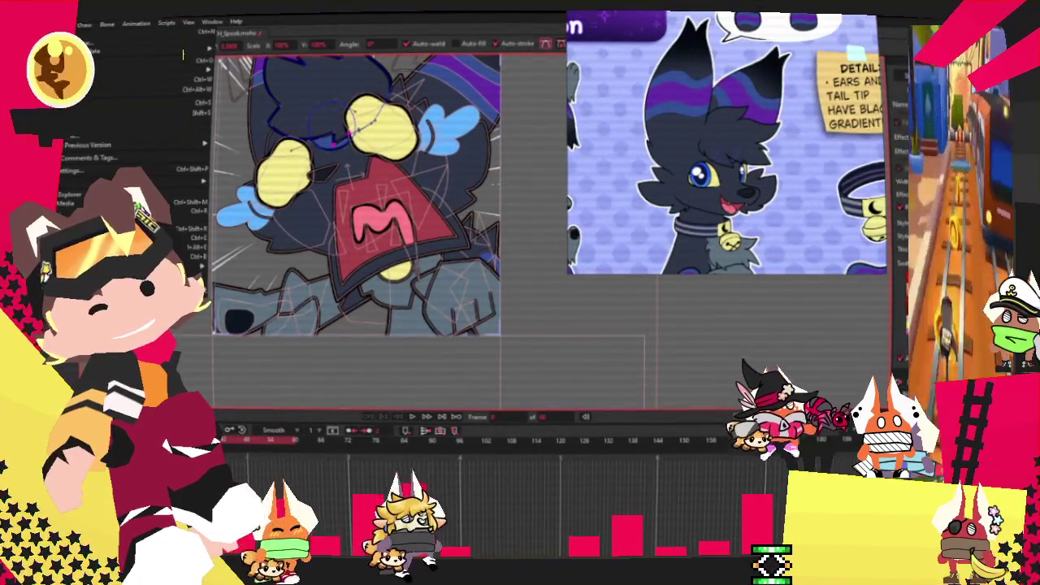
{"action": "key", "text": "Escape"}
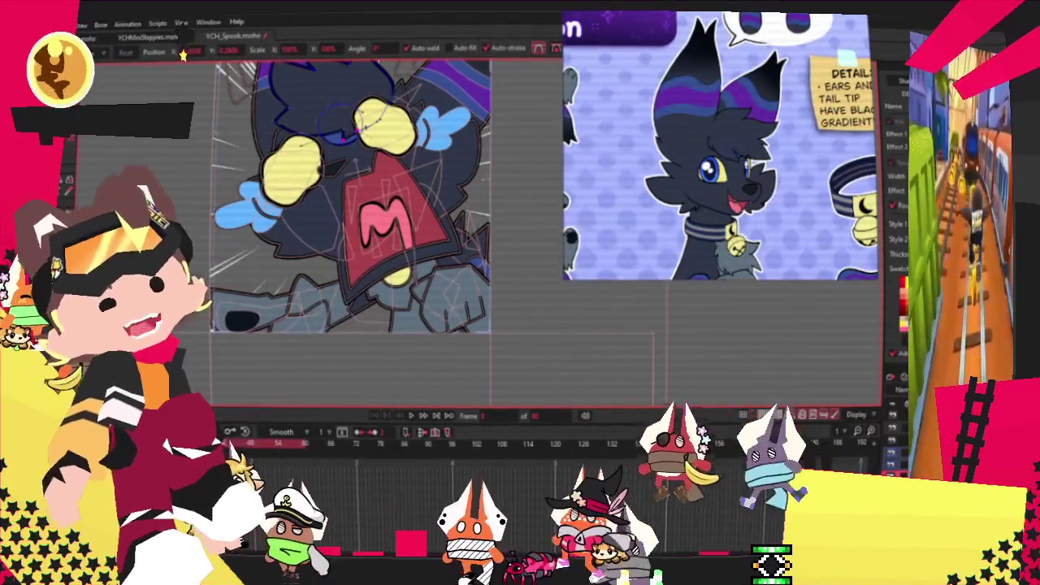
{"action": "scroll", "coordinate": [729, 119], "scroll_direction": "down", "scroll_amount": 3}
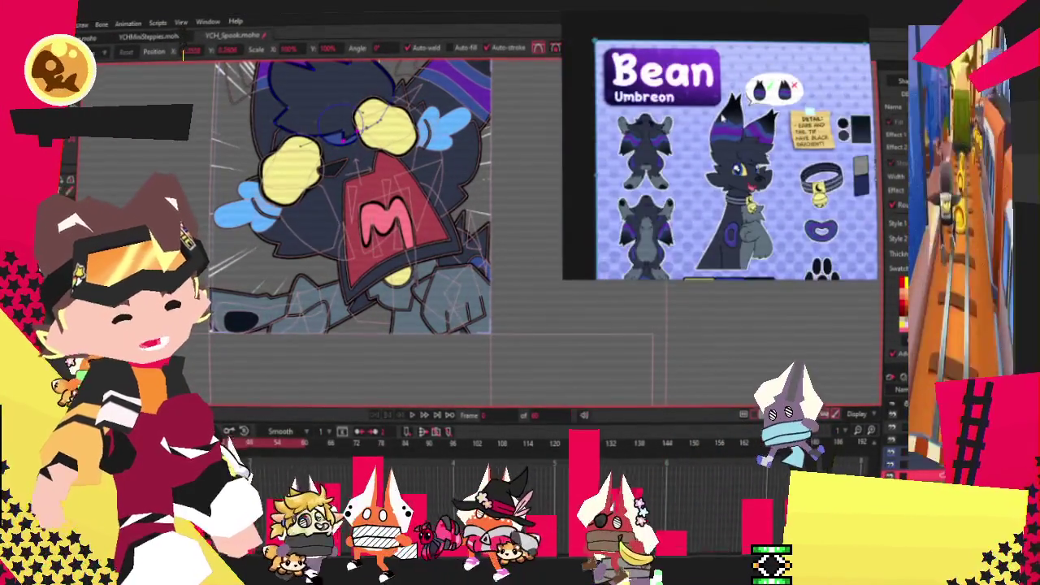
{"action": "scroll", "coordinate": [728, 120], "scroll_direction": "up", "scroll_amount": 5}
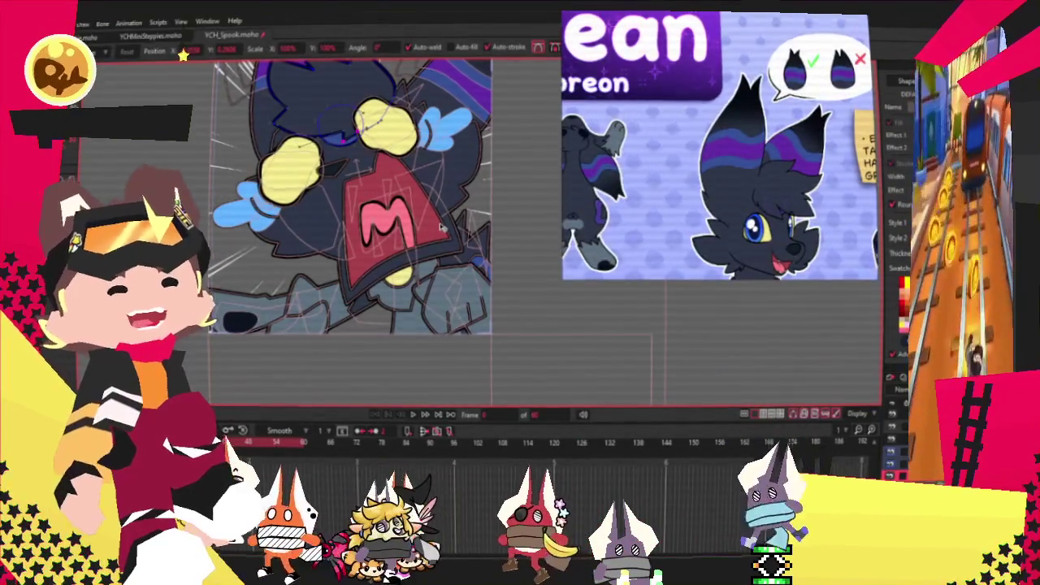
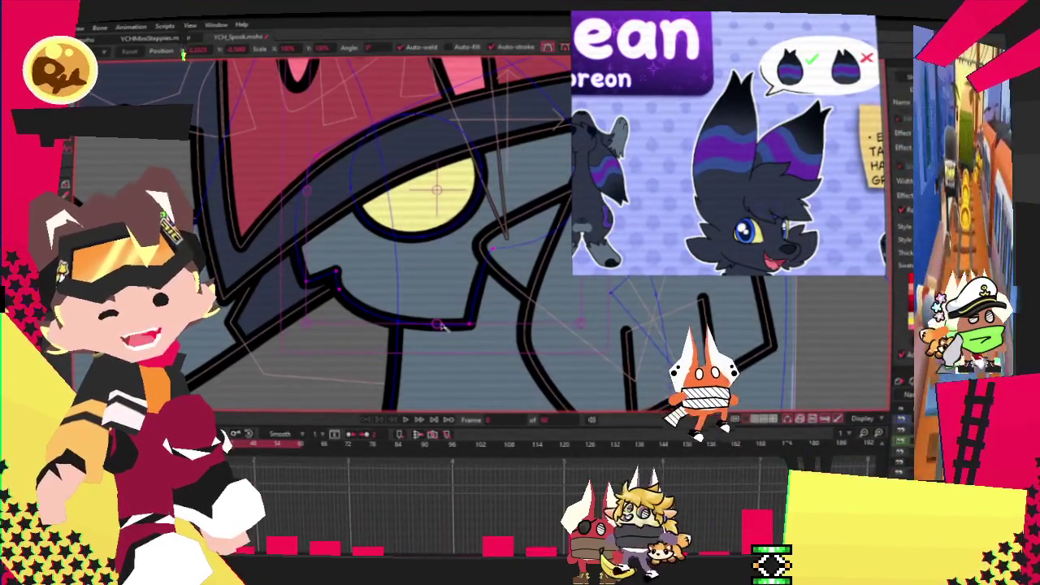
Drag the lower mouth curve points down about 40 px and fine-tune one of its points.
{"action": "left_click_drag", "start_coordinate": [439, 325], "coordinate": [439, 357]}
{"action": "left_click", "coordinate": [439, 358]}
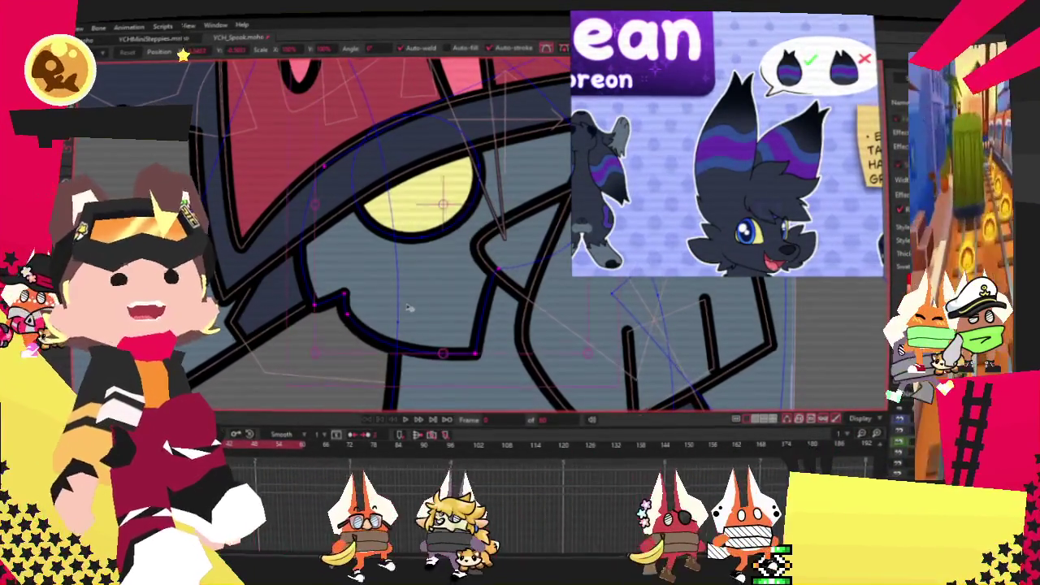
{"action": "scroll", "coordinate": [405, 304], "scroll_direction": "down", "scroll_amount": 3}
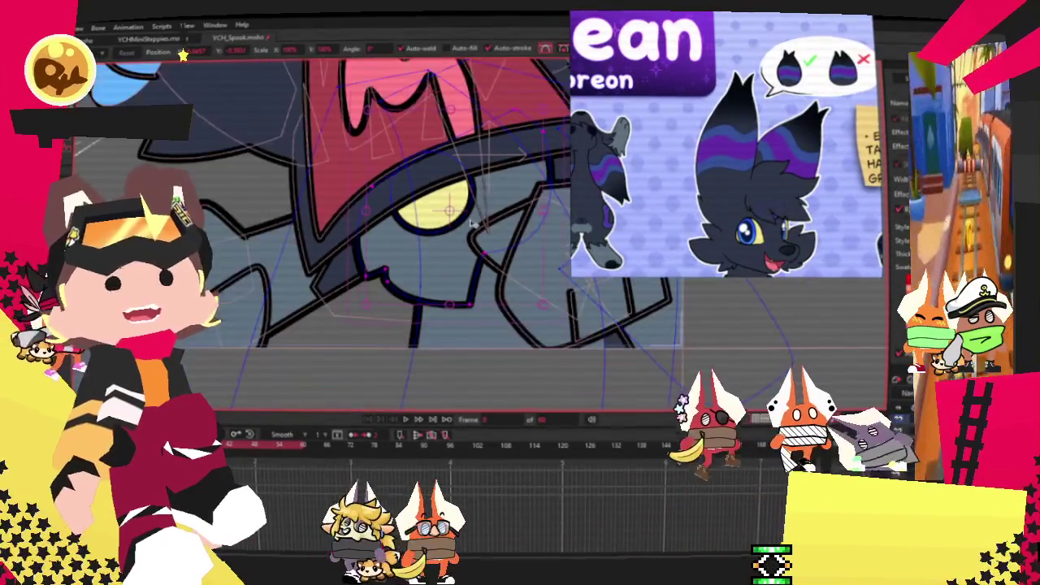
{"action": "scroll", "coordinate": [455, 244], "scroll_direction": "down", "scroll_amount": 2}
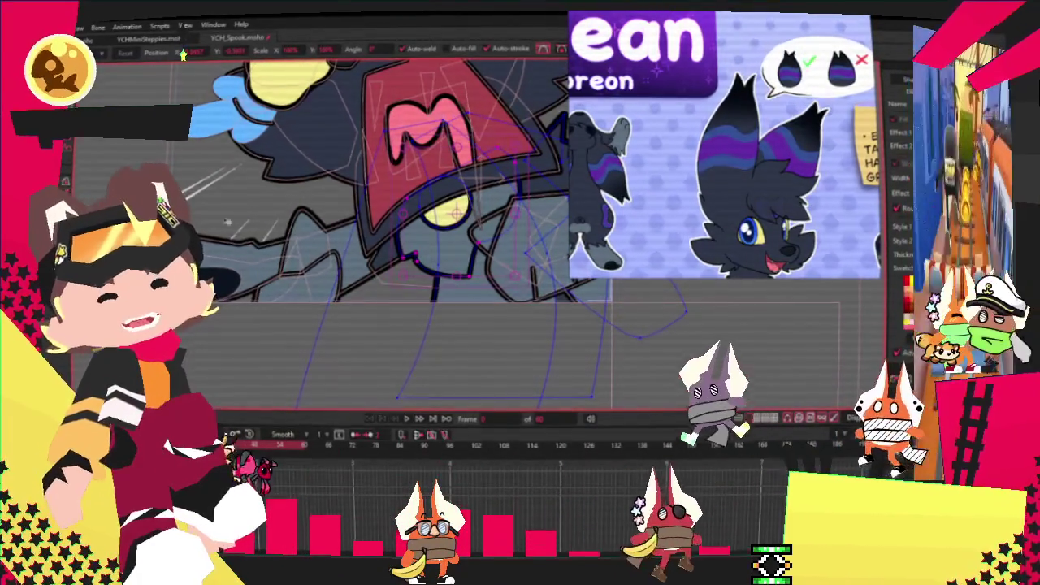
{"action": "scroll", "coordinate": [423, 317], "scroll_direction": "up", "scroll_amount": 3}
{"action": "scroll", "coordinate": [357, 357], "scroll_direction": "up", "scroll_amount": 2}
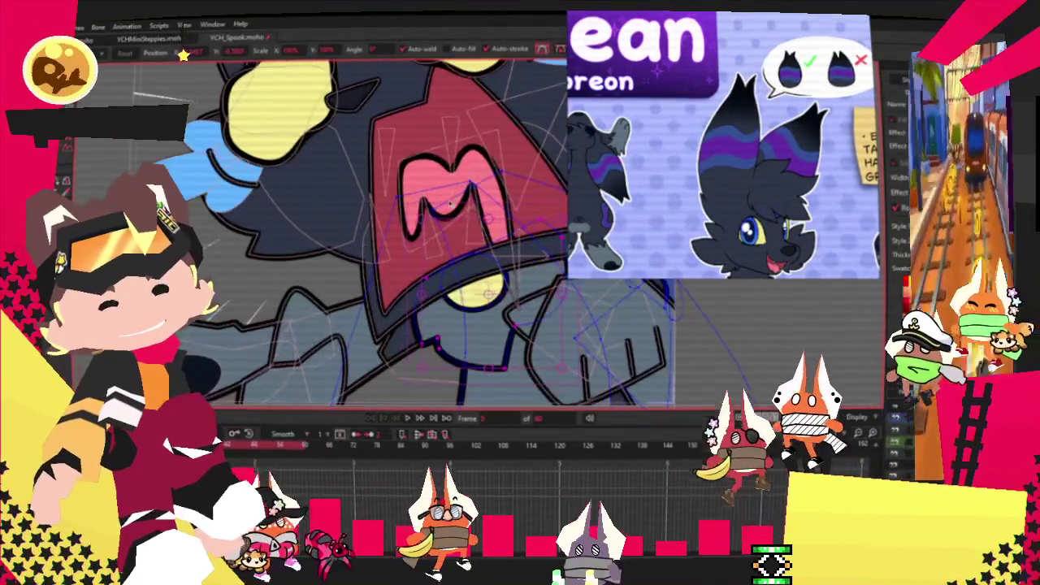
{"action": "scroll", "coordinate": [354, 359], "scroll_direction": "down", "scroll_amount": 3}
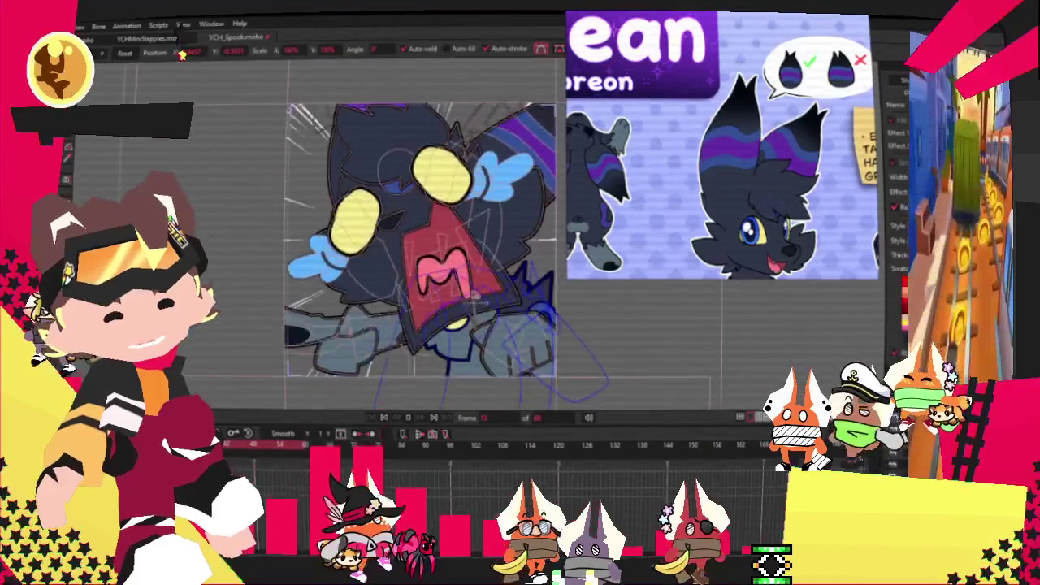
{"action": "scroll", "coordinate": [777, 147], "scroll_direction": "up", "scroll_amount": 5}
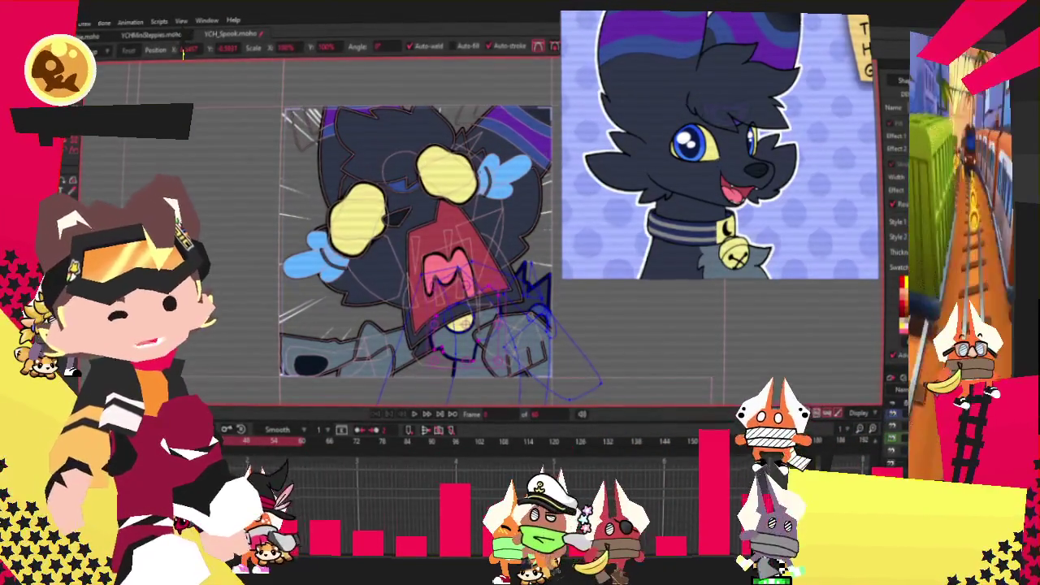
{"action": "scroll", "coordinate": [370, 160], "scroll_direction": "up", "scroll_amount": 2}
{"action": "scroll", "coordinate": [369, 160], "scroll_direction": "up", "scroll_amount": 2}
{"action": "scroll", "coordinate": [370, 160], "scroll_direction": "up", "scroll_amount": 2}
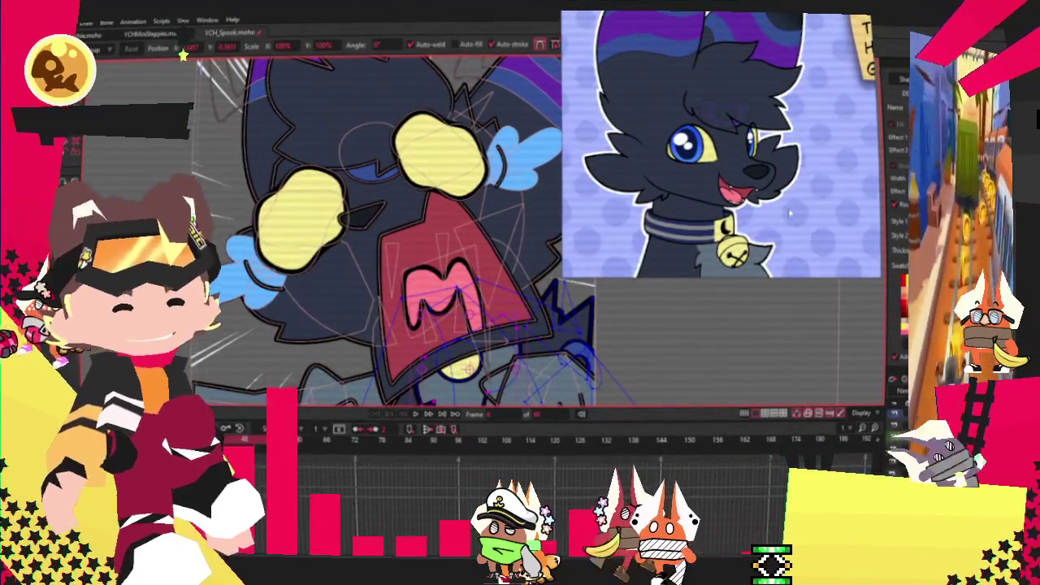
{"action": "scroll", "coordinate": [804, 228], "scroll_direction": "down", "scroll_amount": 3}
{"action": "scroll", "coordinate": [488, 227], "scroll_direction": "down", "scroll_amount": 3}
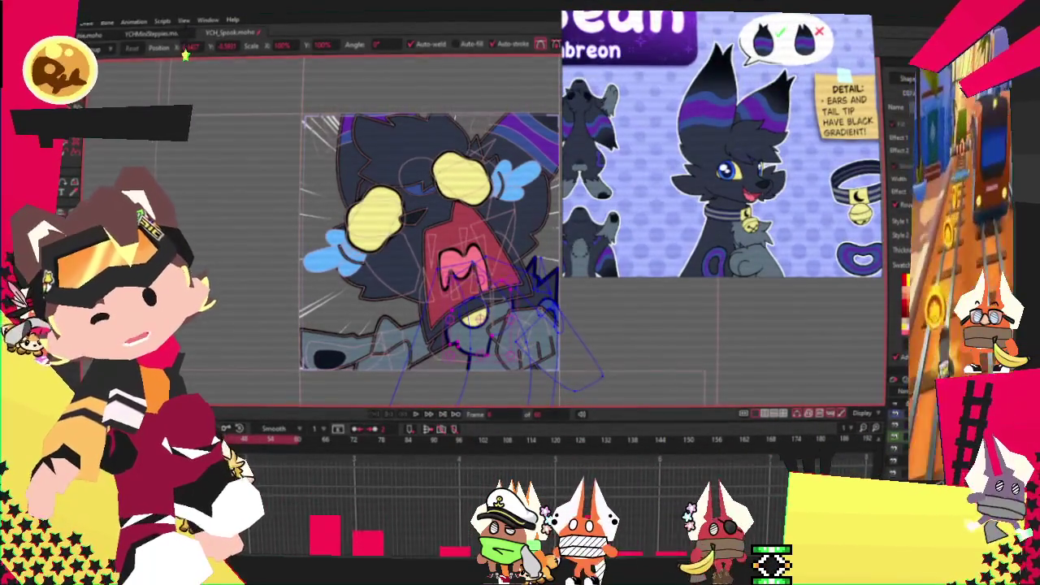
{"action": "key", "text": "alt+f"}
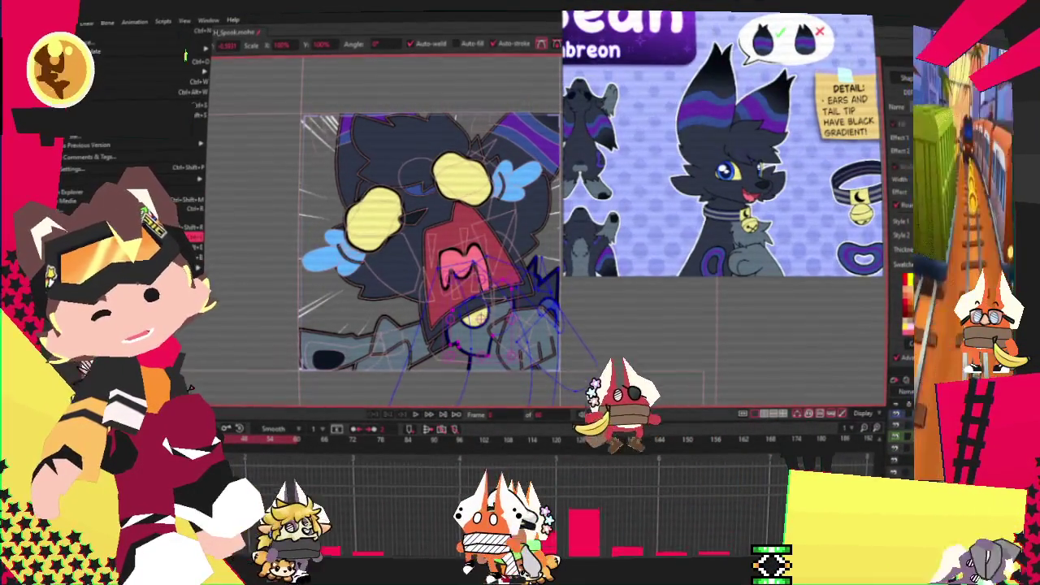
{"action": "key", "text": "Escape"}
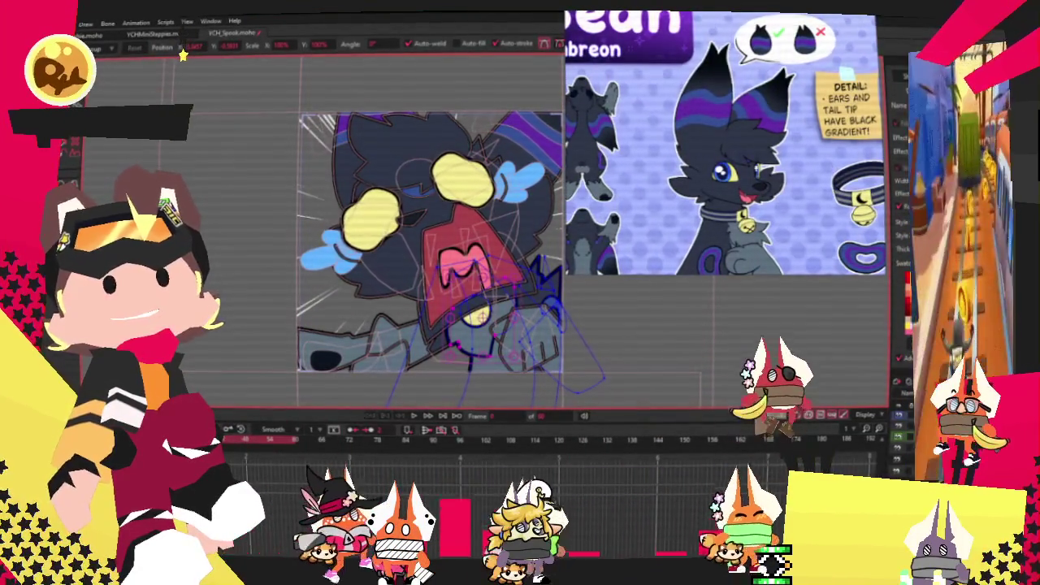
{"action": "key", "text": "alt+f"}
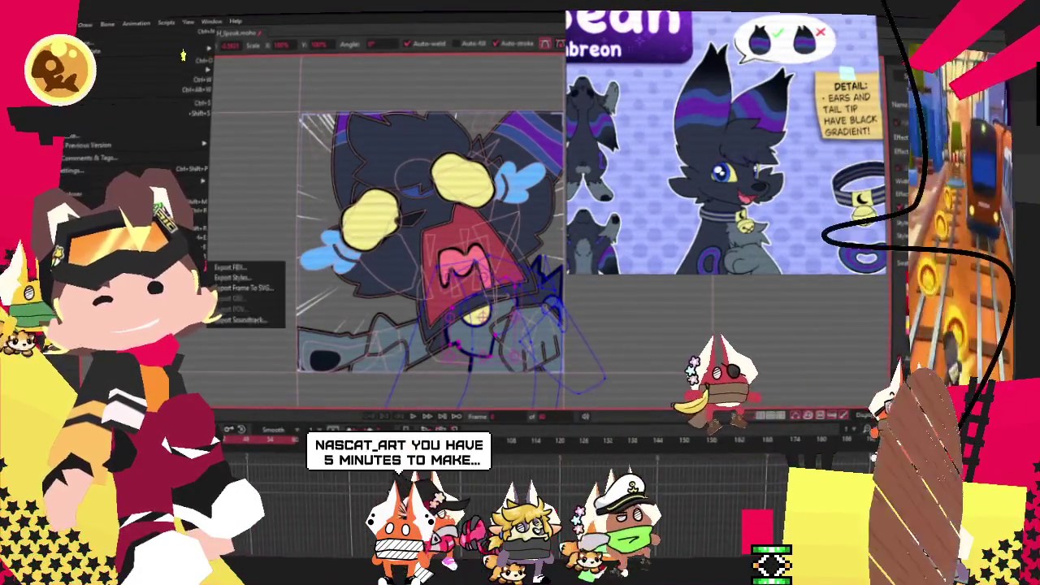
{"action": "key", "text": "Escape"}
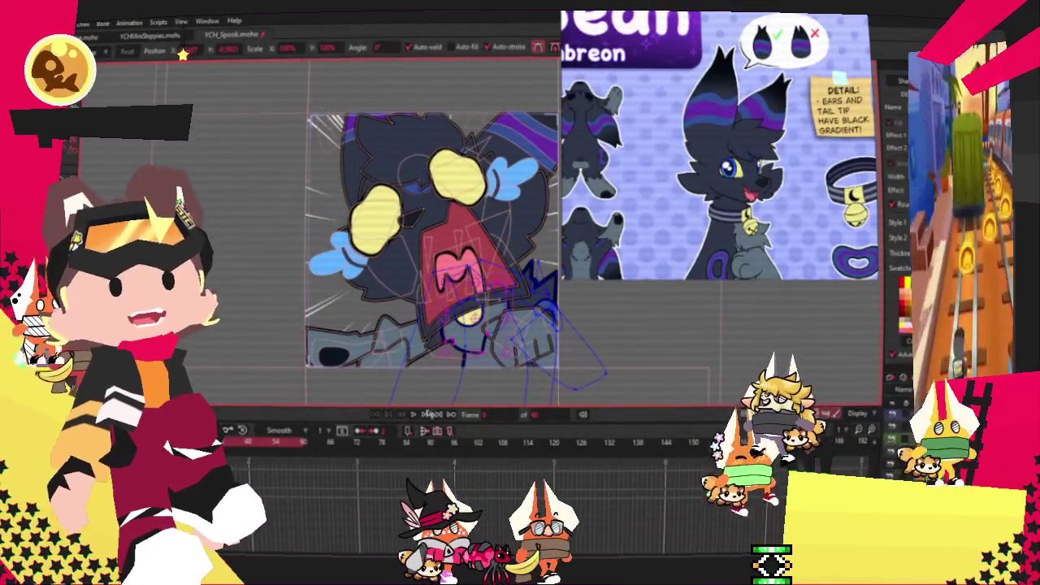
{"action": "scroll", "coordinate": [307, 140], "scroll_direction": "down", "scroll_amount": 3}
Start a new, empty PureRef scene in place of the Bean Umbreon reference sheet.
{"action": "scroll", "coordinate": [307, 140], "scroll_direction": "up", "scroll_amount": 3}
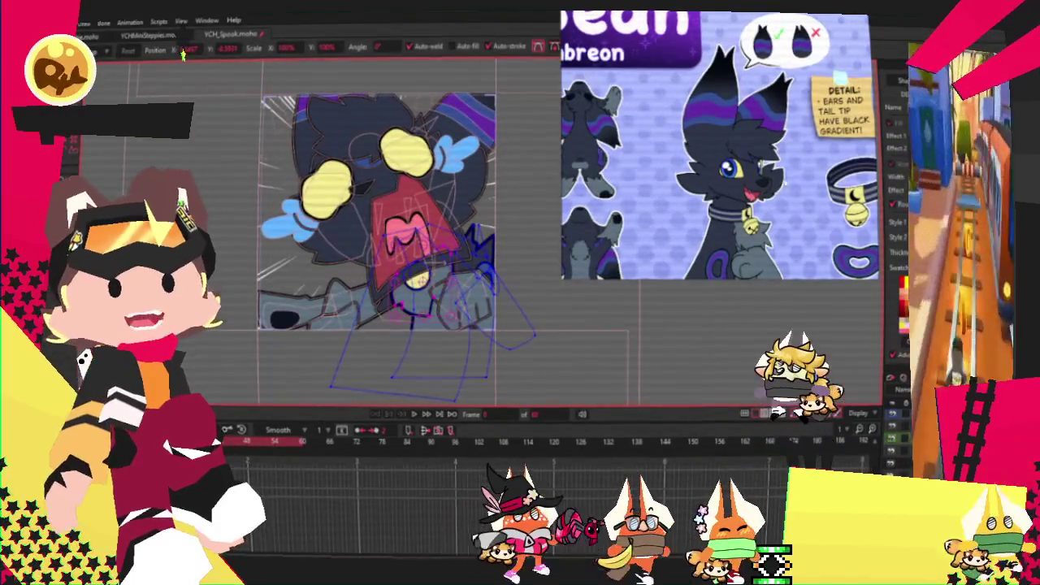
{"action": "scroll", "coordinate": [721, 120], "scroll_direction": "down", "scroll_amount": 3}
{"action": "scroll", "coordinate": [719, 120], "scroll_direction": "down", "scroll_amount": 3}
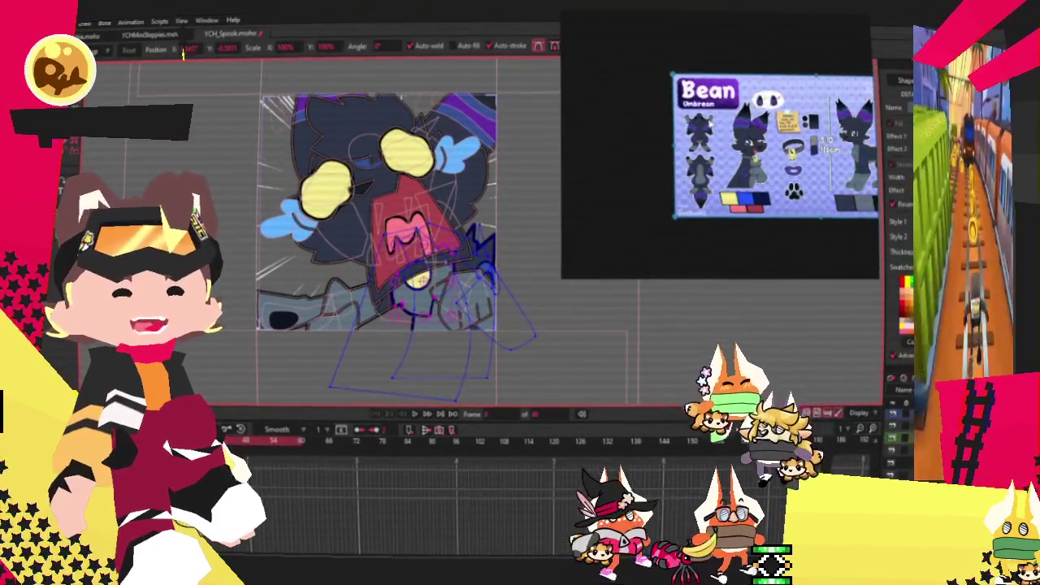
{"action": "right_click", "coordinate": [649, 96]}
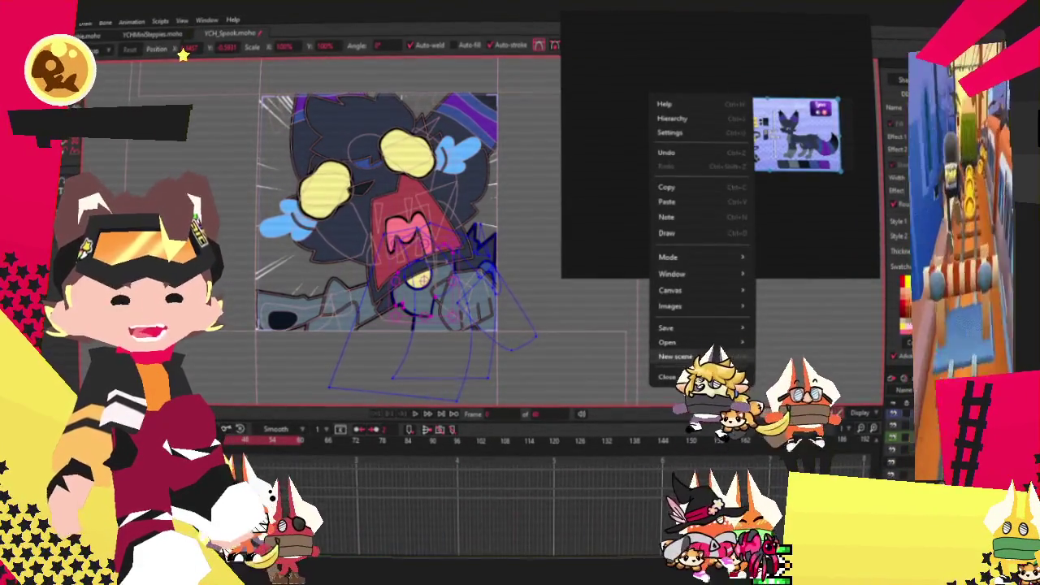
{"action": "left_click", "coordinate": [675, 357]}
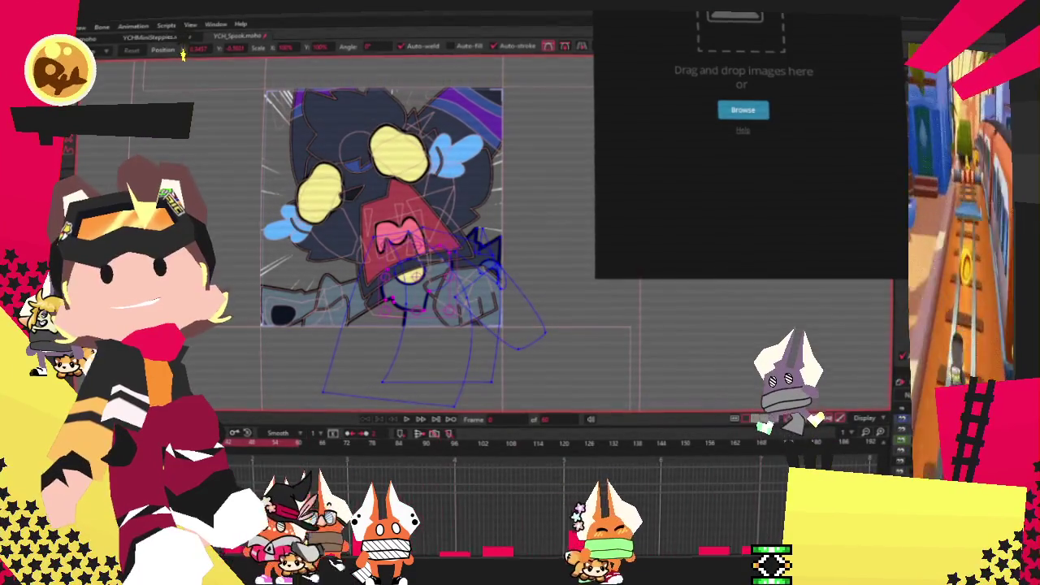
Load the grey cat reference into PureRef, crop it to the cat's face, and zoom Moho in.
{"action": "left_click_drag", "start_coordinate": [901, 138], "coordinate": [782, 135]}
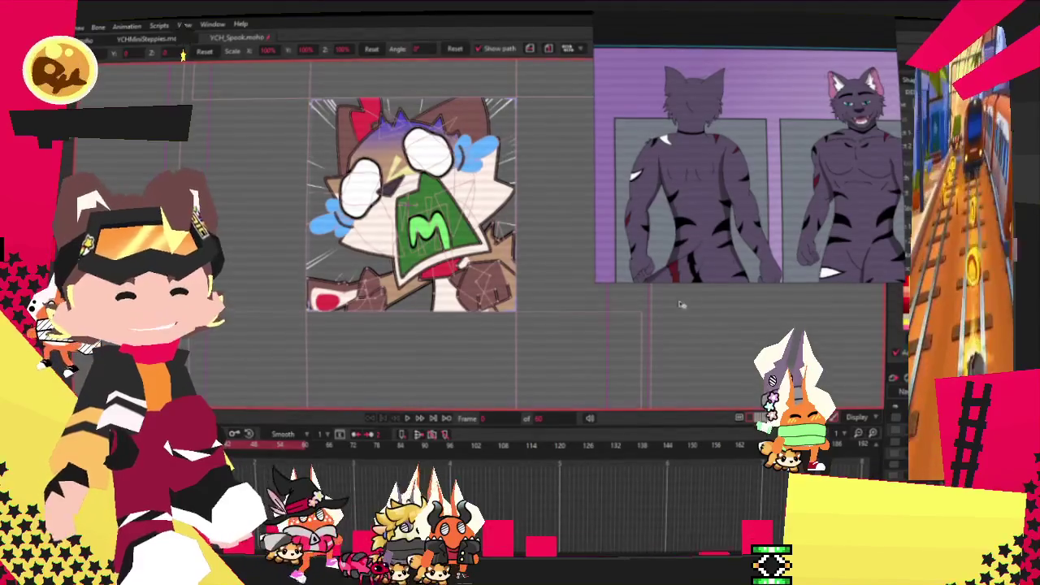
{"action": "left_click_drag", "start_coordinate": [597, 280], "coordinate": [750, 247]}
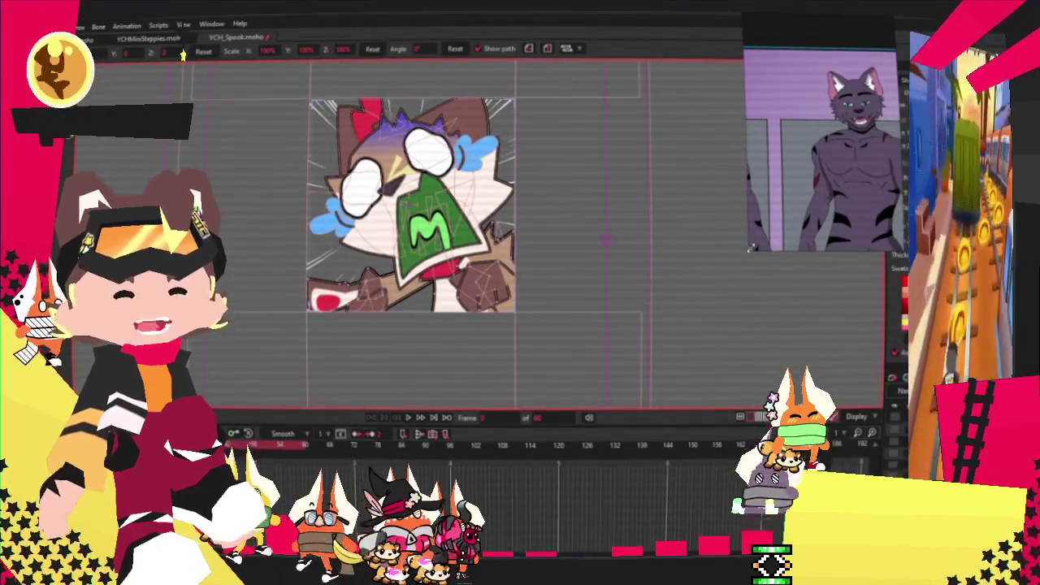
{"action": "scroll", "coordinate": [809, 181], "scroll_direction": "up", "scroll_amount": 3}
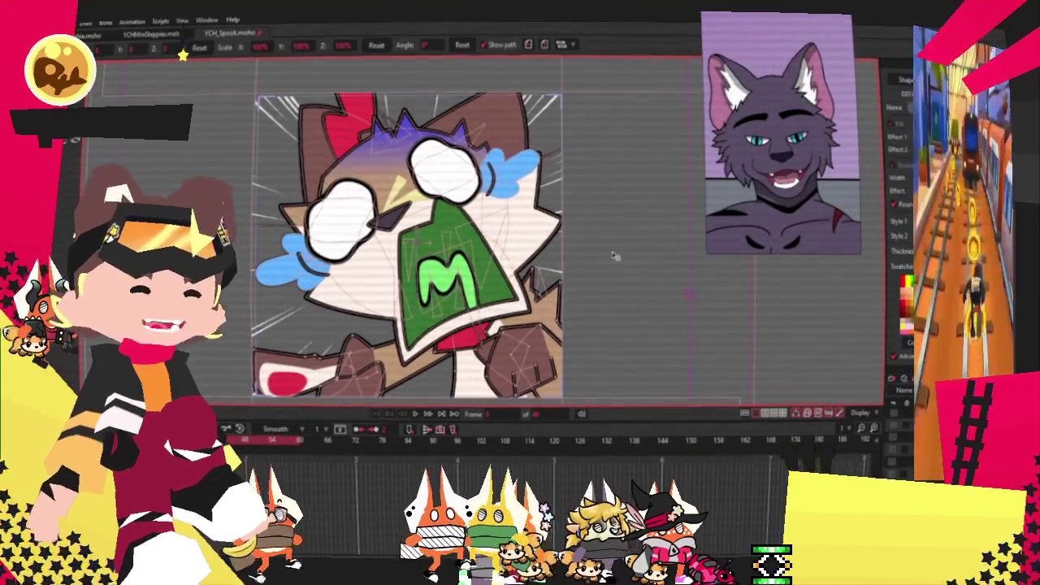
{"action": "scroll", "coordinate": [623, 247], "scroll_direction": "up", "scroll_amount": 2}
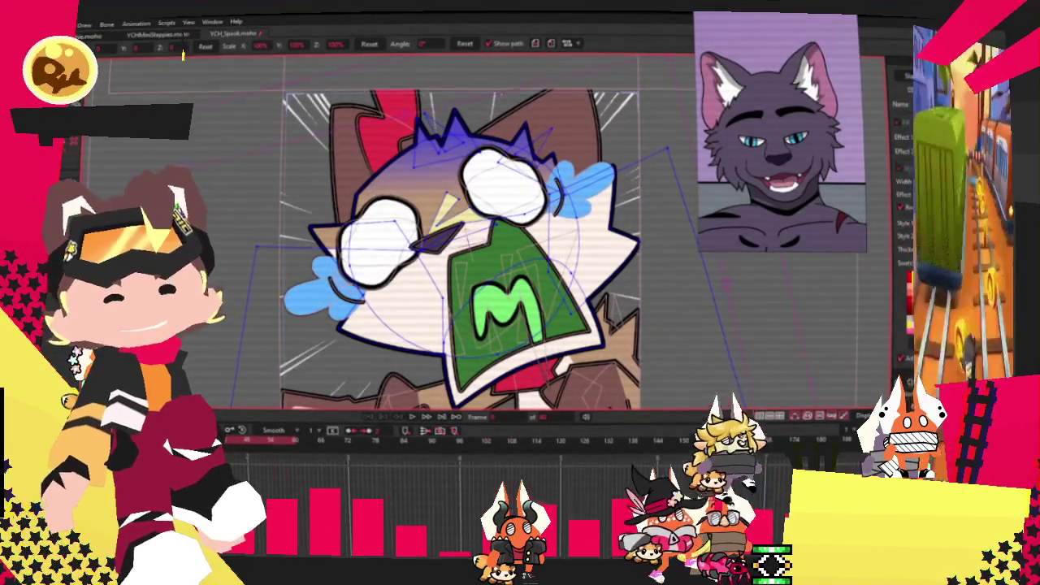
{"action": "key", "text": "g"}
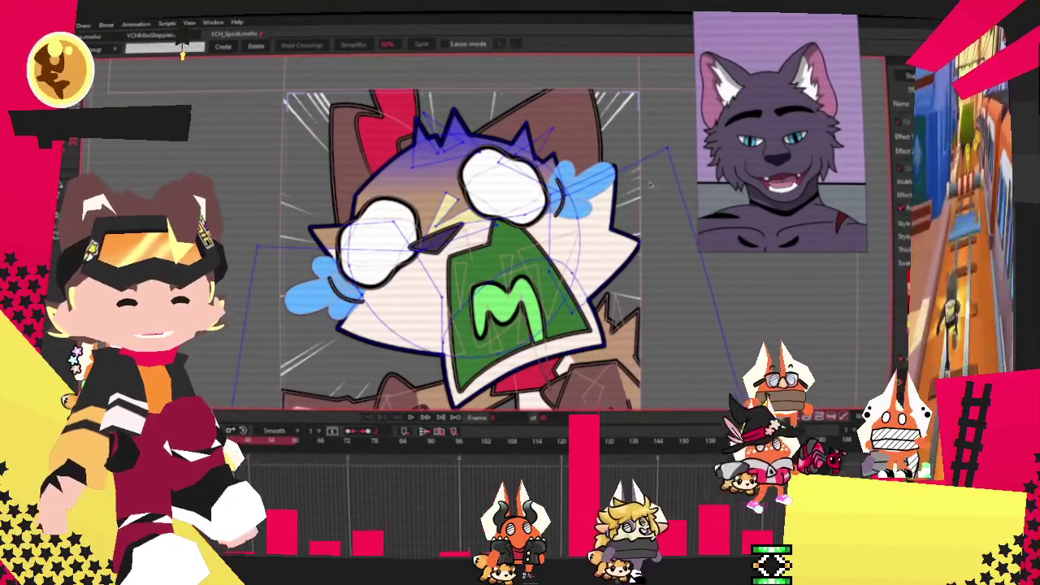
Fill the selected head fur shape with a gradient from black to lavender.
{"action": "scroll", "coordinate": [650, 187], "scroll_direction": "up", "scroll_amount": 3}
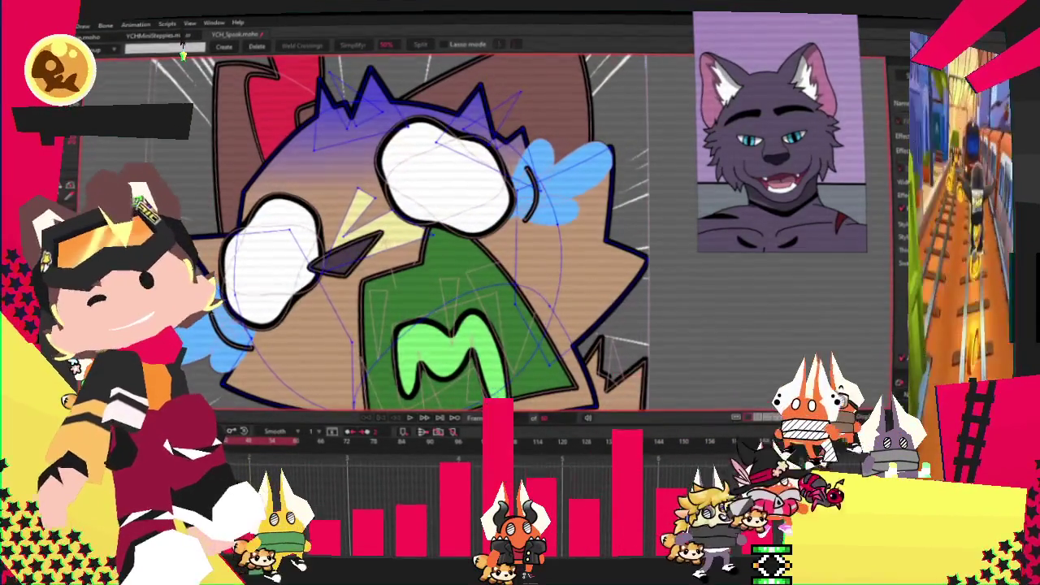
{"action": "key", "text": "q"}
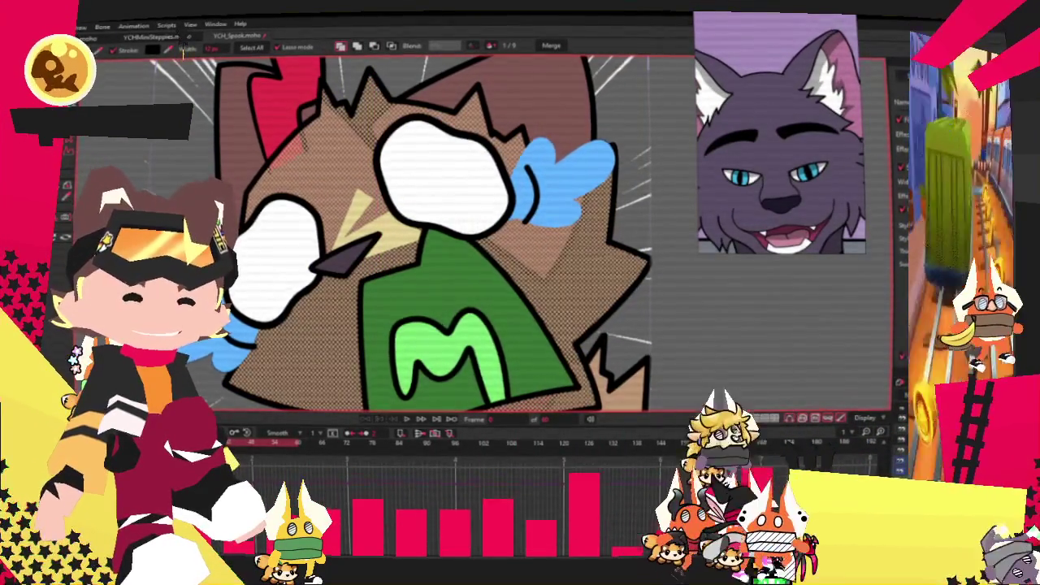
{"action": "left_click", "coordinate": [890, 144]}
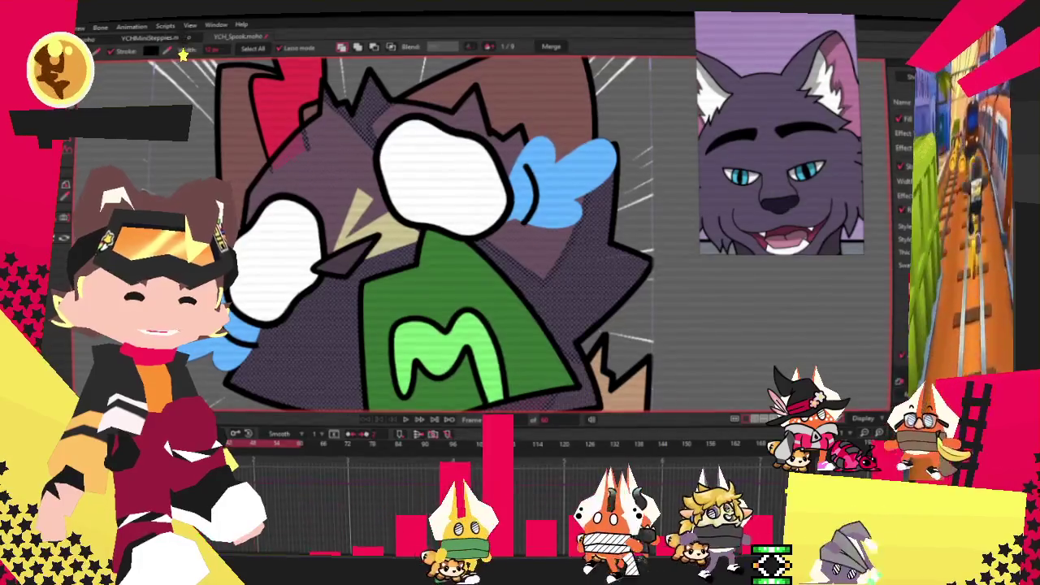
{"action": "left_click", "coordinate": [898, 195]}
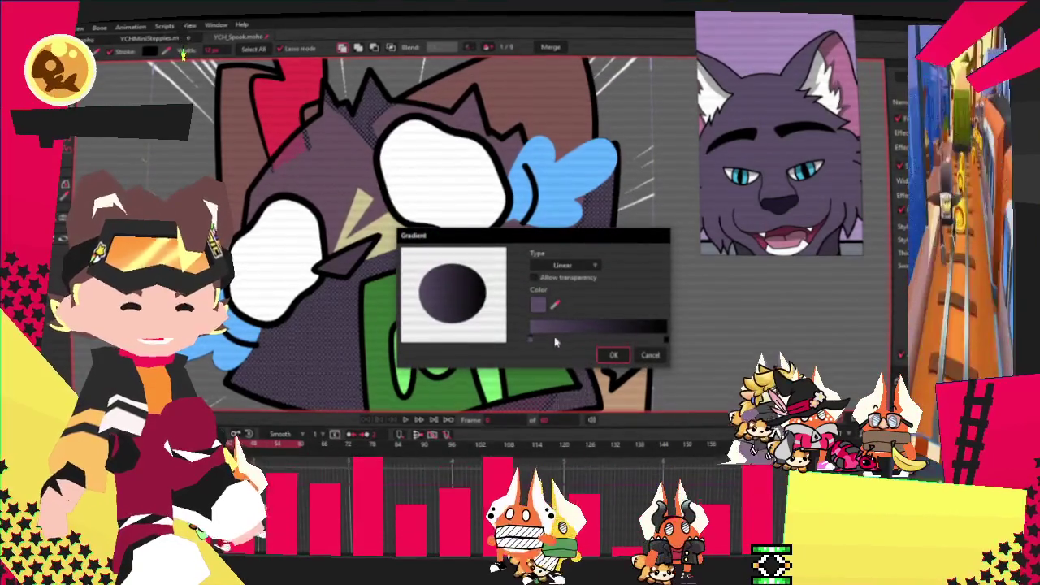
{"action": "left_click", "coordinate": [664, 339]}
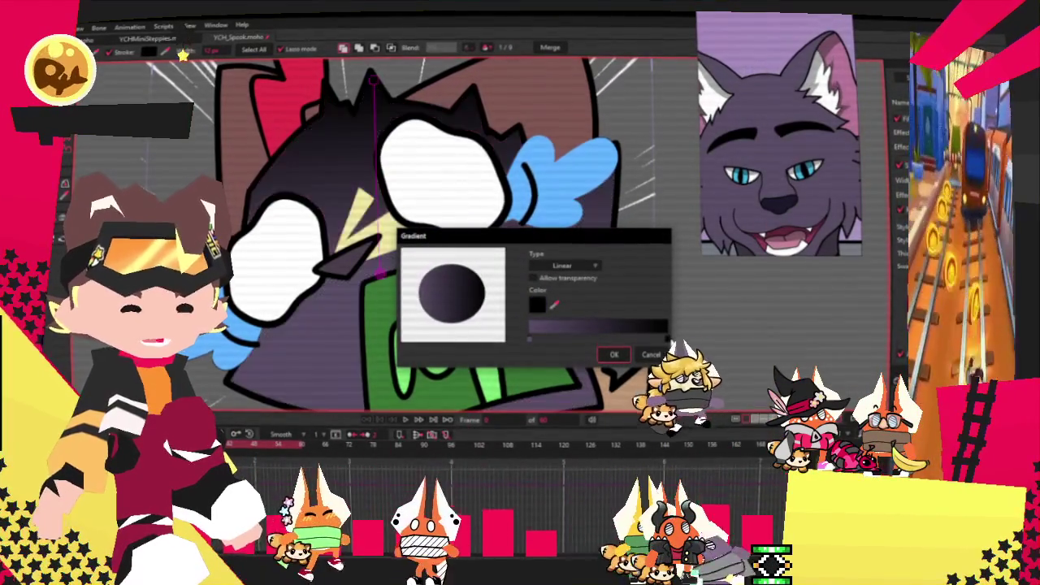
{"action": "left_click", "coordinate": [540, 307]}
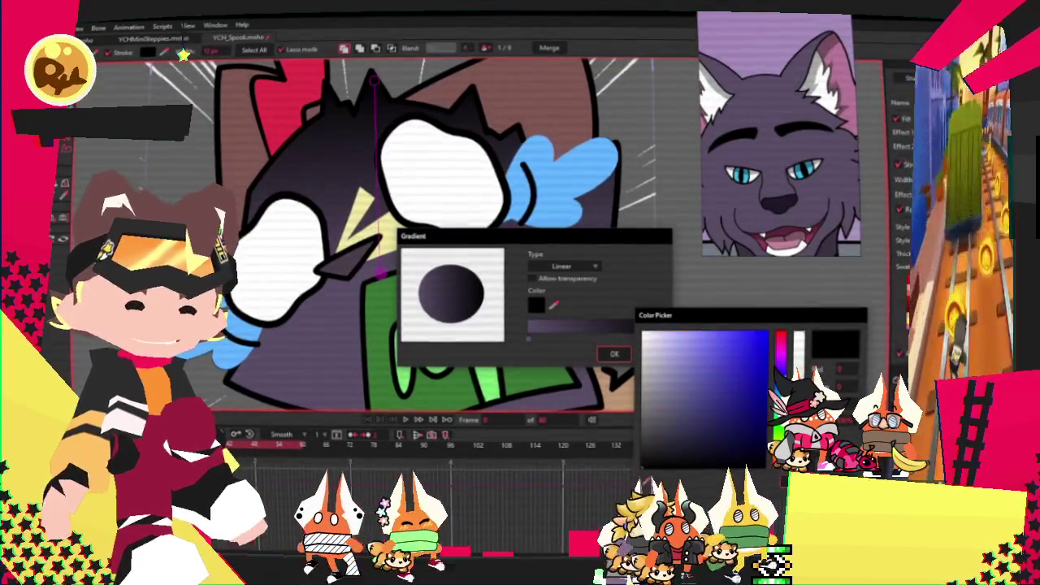
{"action": "left_click", "coordinate": [710, 398]}
{"action": "left_click", "coordinate": [683, 378]}
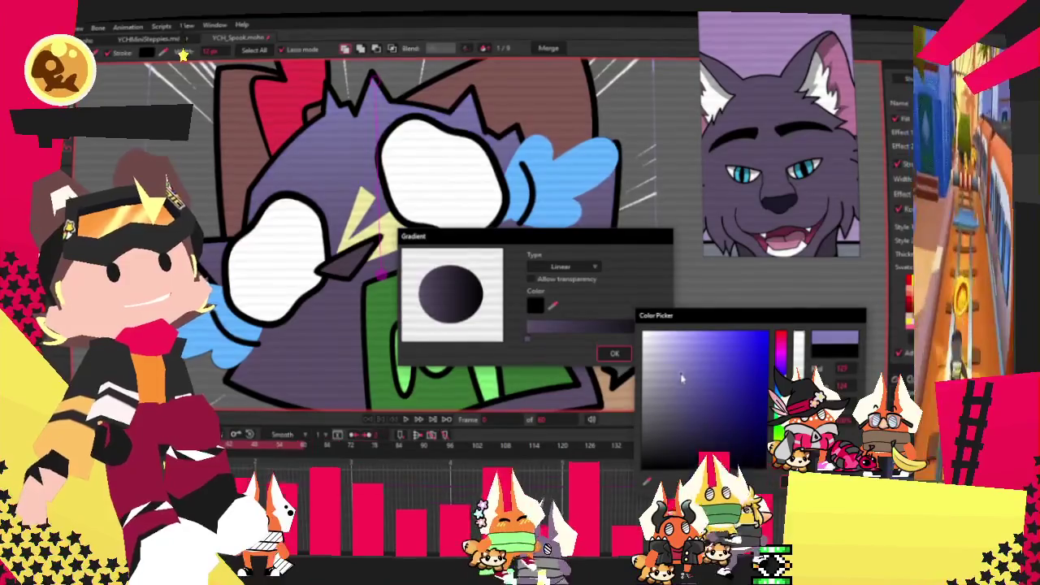
{"action": "left_click", "coordinate": [779, 355]}
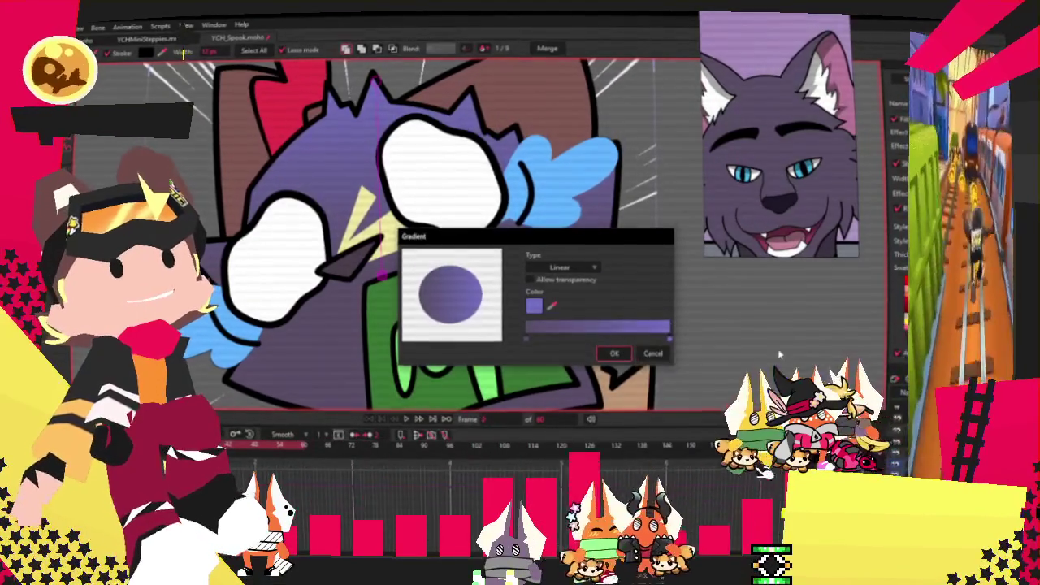
{"action": "left_click", "coordinate": [616, 355]}
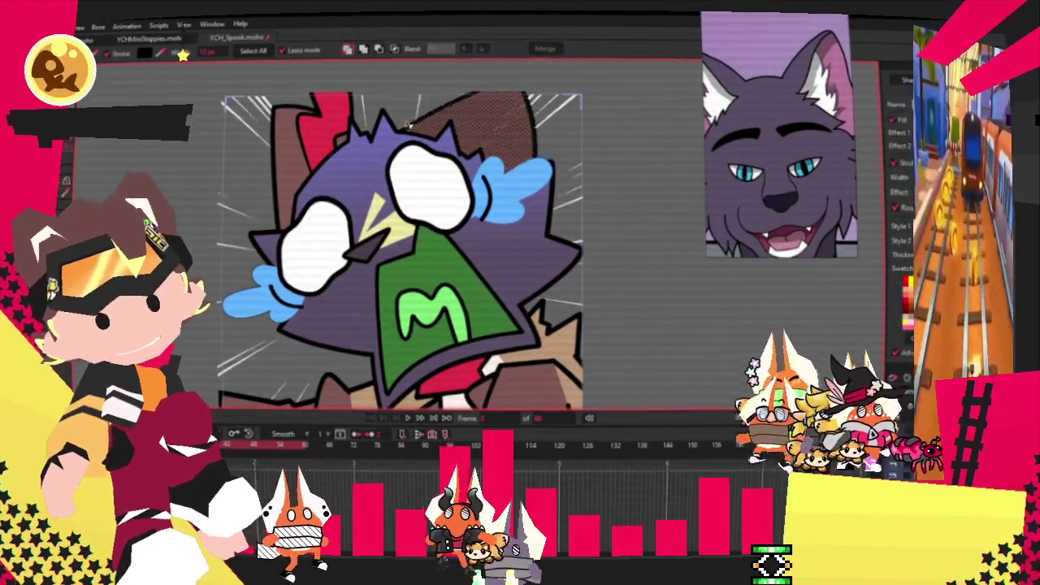
Delete the red ear piece and preview the animation.
{"action": "left_click", "coordinate": [294, 149]}
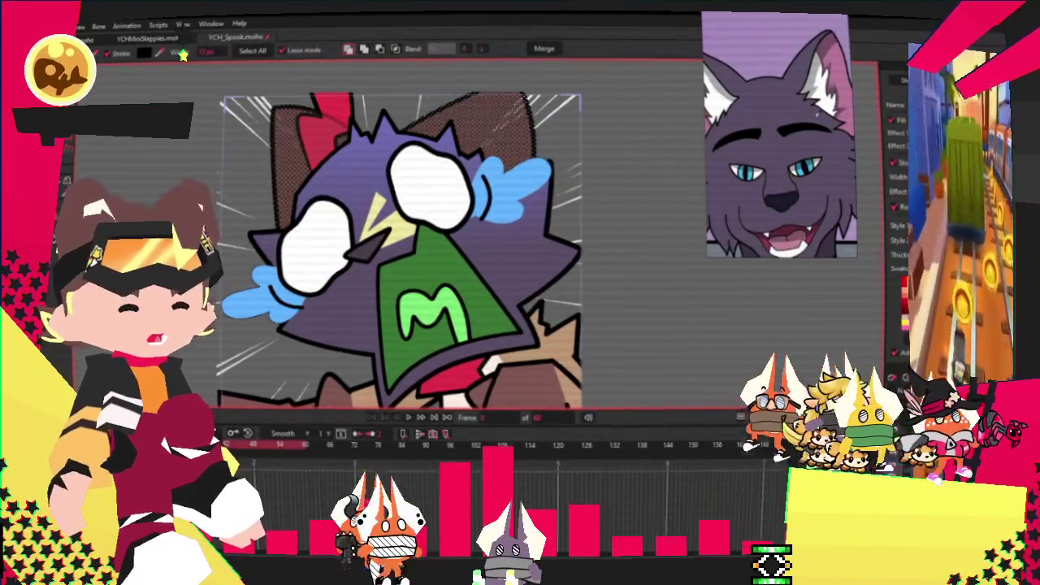
{"action": "key", "text": "space"}
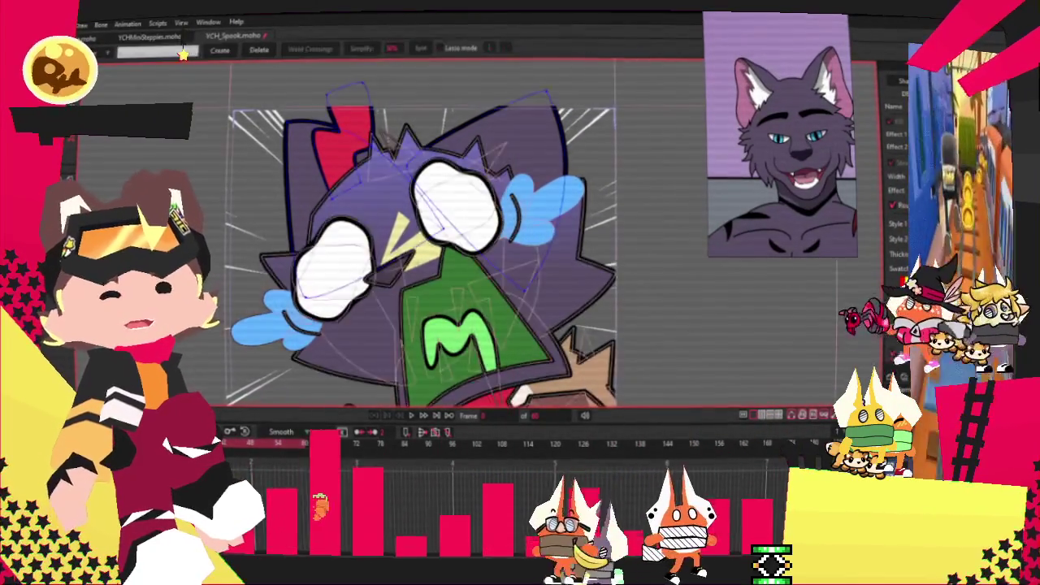
{"action": "key", "text": "u"}
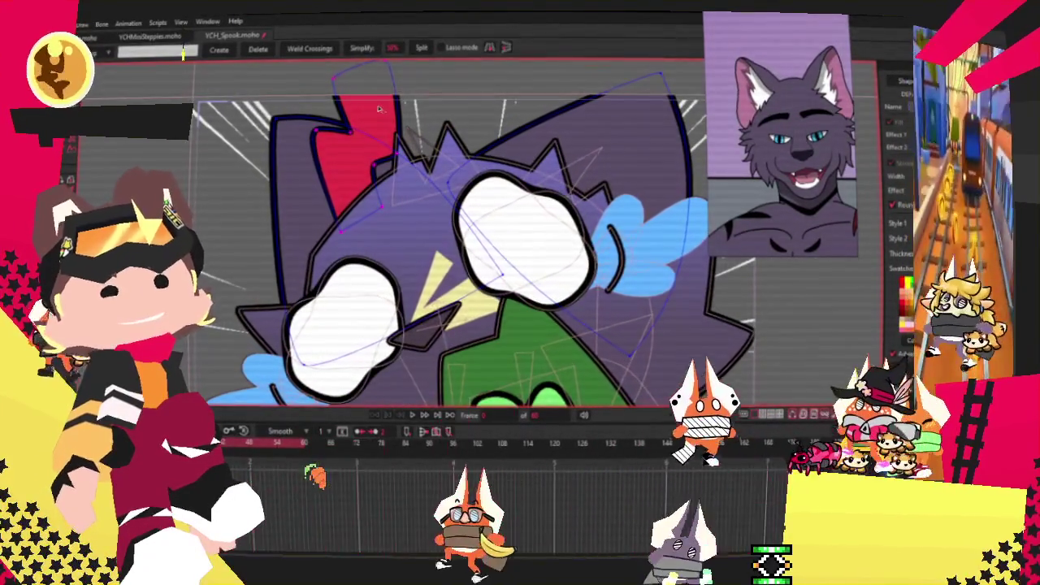
{"action": "key", "text": "Delete"}
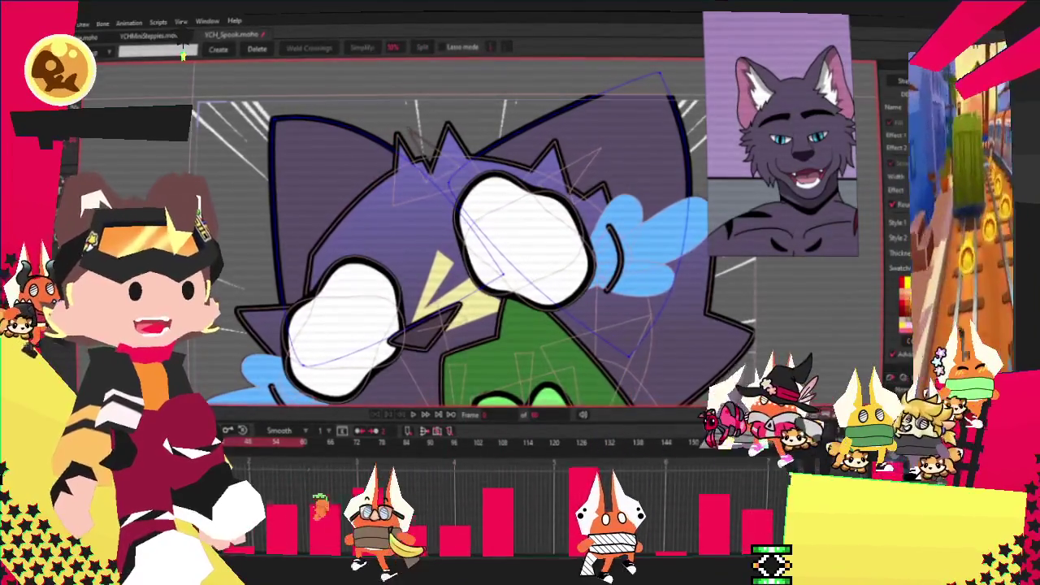
{"action": "left_click", "coordinate": [399, 414]}
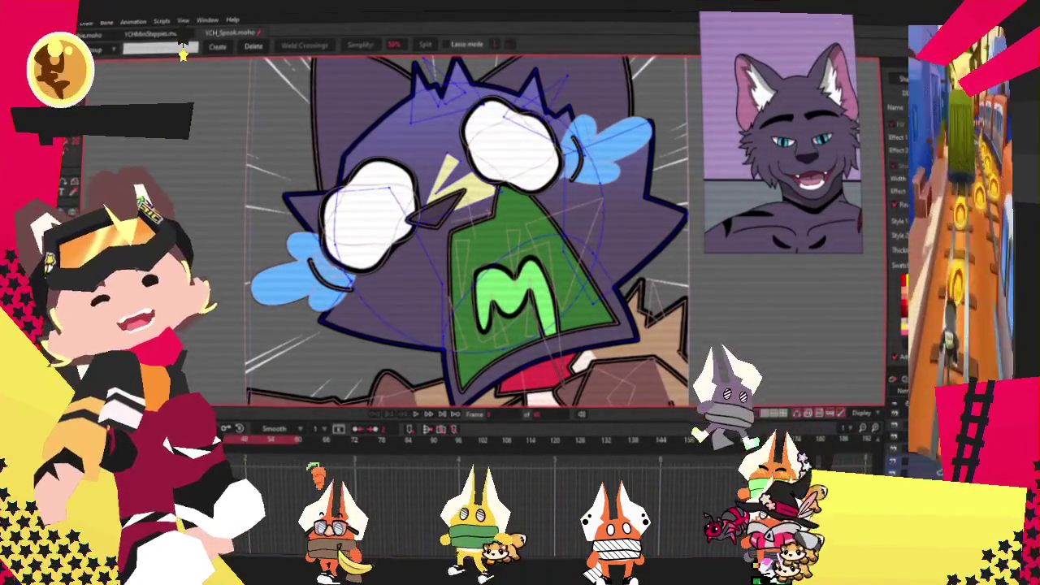
Pull the purple head outline's corner toward the blue cloud and steepen its lower-left edge.
{"action": "key", "text": "t"}
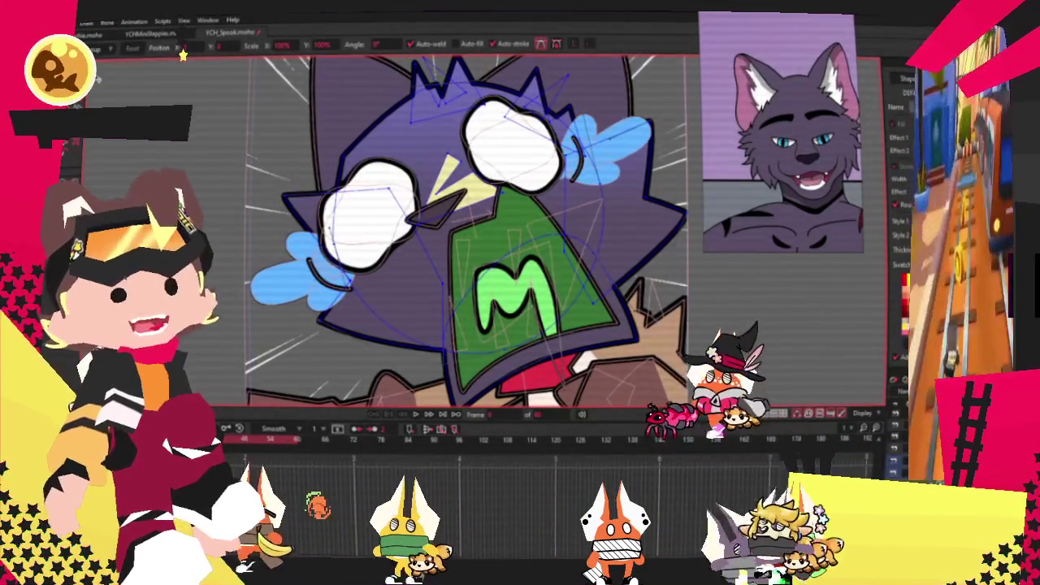
{"action": "scroll", "coordinate": [292, 202], "scroll_direction": "up", "scroll_amount": 2}
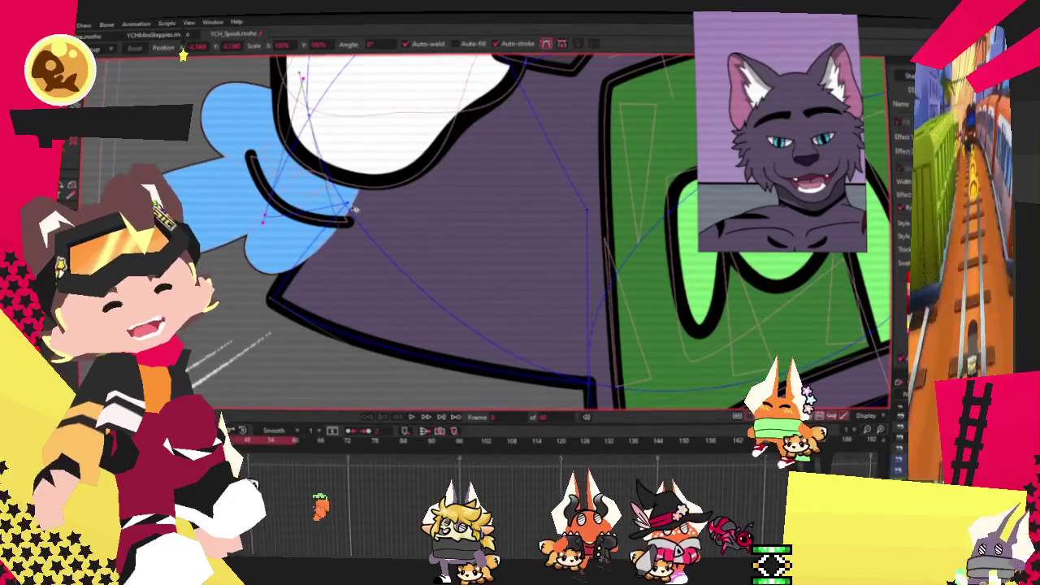
{"action": "left_click_drag", "start_coordinate": [355, 210], "coordinate": [329, 268]}
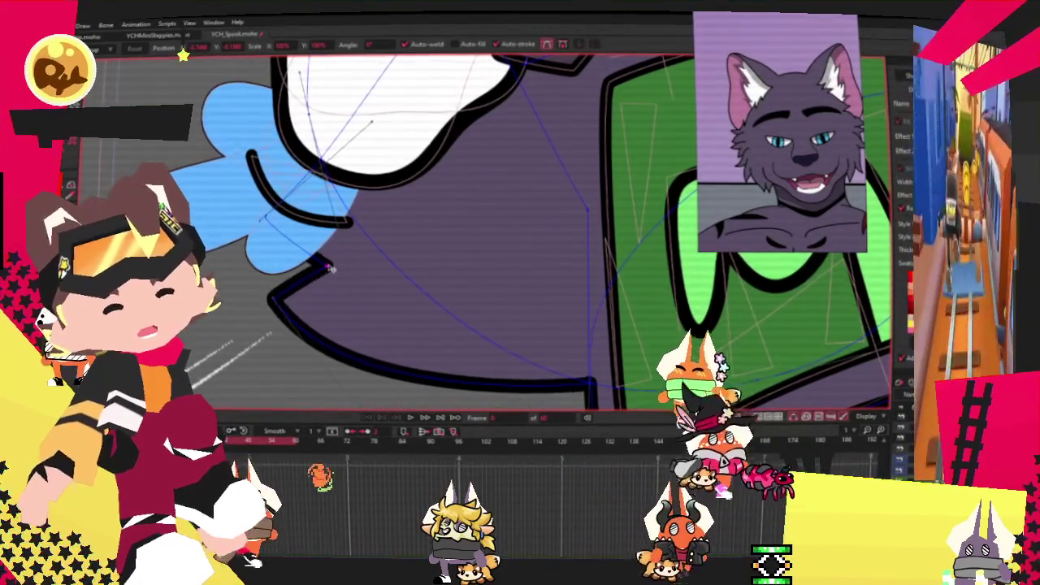
{"action": "left_click_drag", "start_coordinate": [276, 313], "coordinate": [382, 234]}
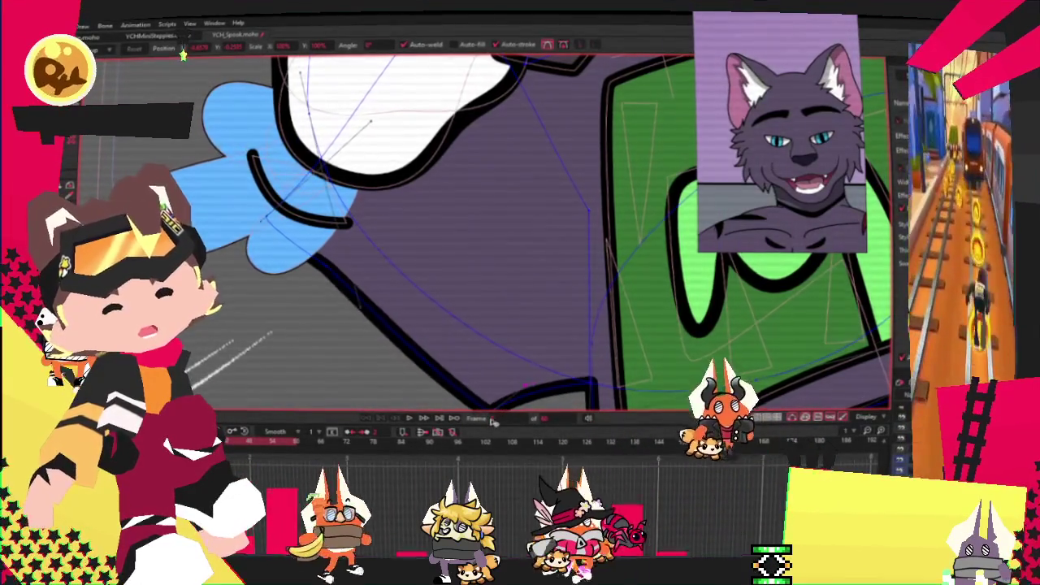
{"action": "scroll", "coordinate": [382, 234], "scroll_direction": "down", "scroll_amount": 2}
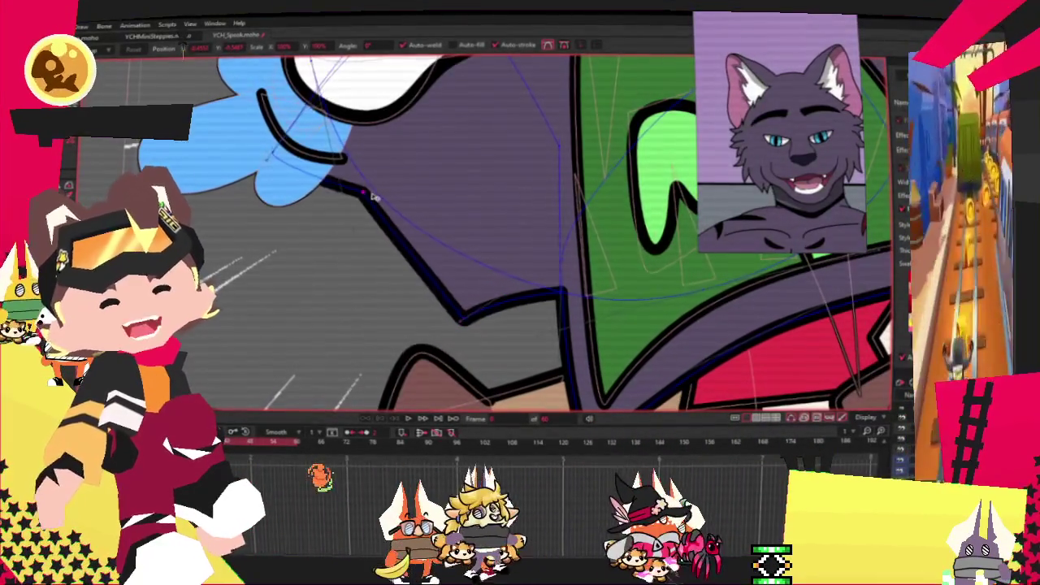
{"action": "scroll", "coordinate": [371, 211], "scroll_direction": "down", "scroll_amount": 2}
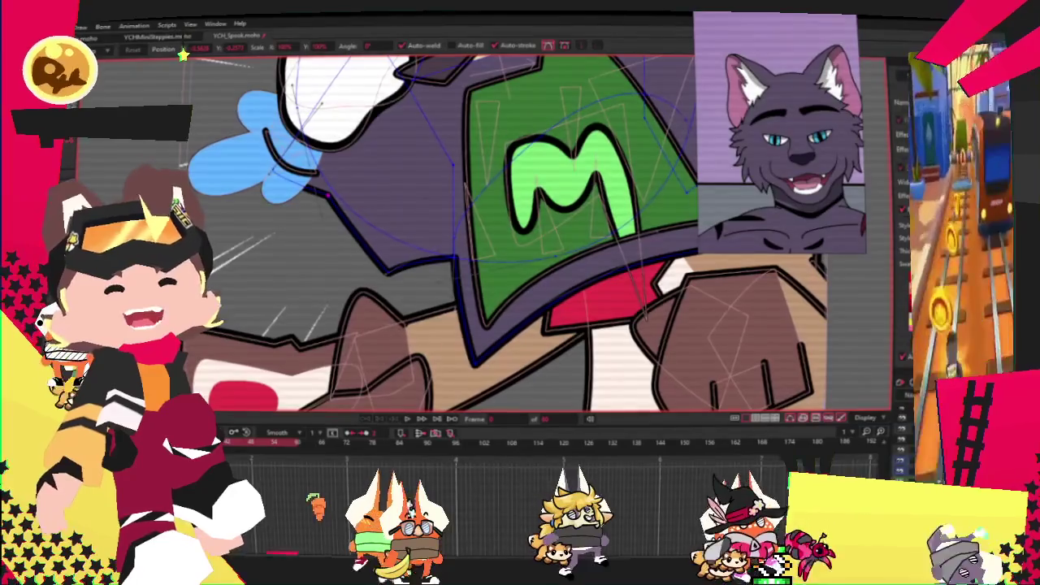
Reposition the zigzag outline's upper spike, middle point and lower corner.
{"action": "key", "text": "a"}
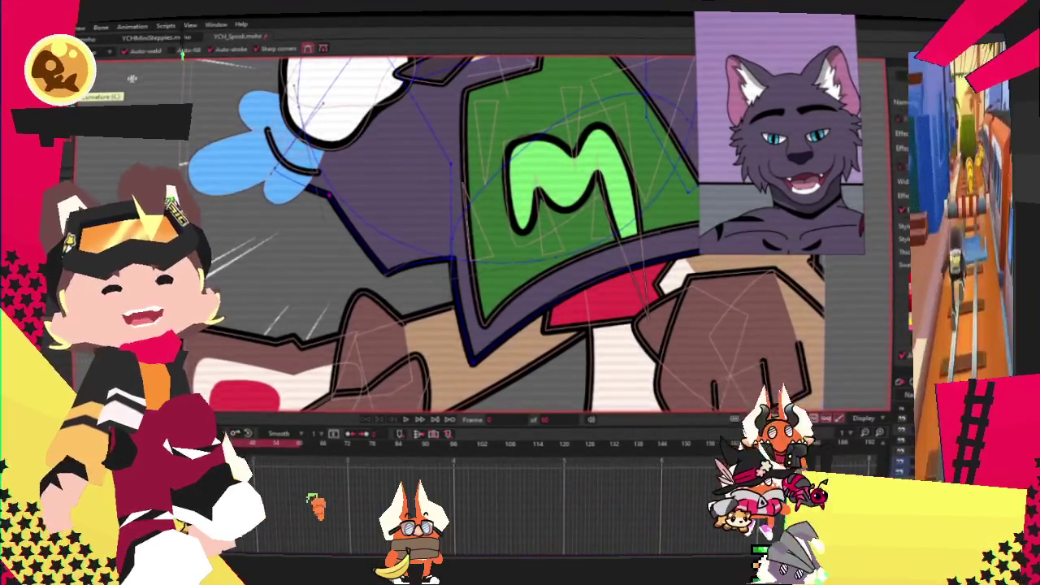
{"action": "scroll", "coordinate": [130, 78], "scroll_direction": "up", "scroll_amount": 2}
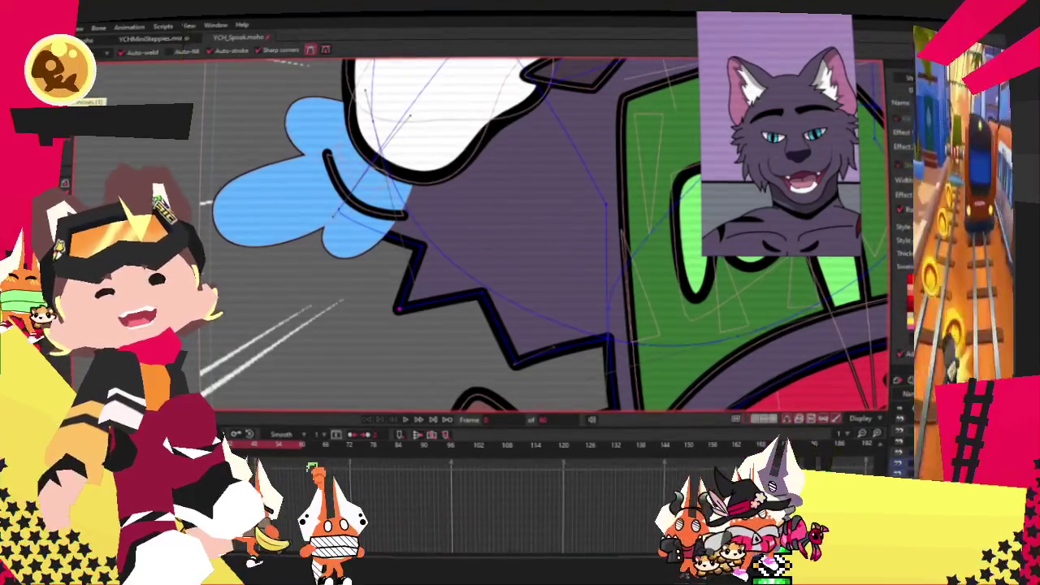
{"action": "scroll", "coordinate": [427, 260], "scroll_direction": "up", "scroll_amount": 2}
{"action": "left_click_drag", "start_coordinate": [426, 236], "coordinate": [371, 232]}
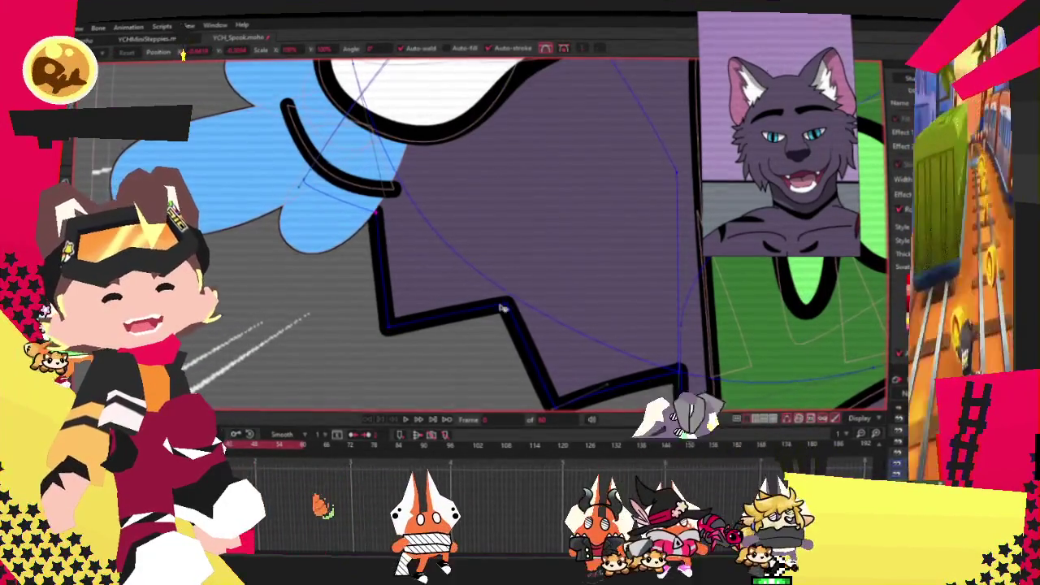
{"action": "scroll", "coordinate": [502, 325], "scroll_direction": "down", "scroll_amount": 1}
{"action": "scroll", "coordinate": [520, 309], "scroll_direction": "down", "scroll_amount": 2}
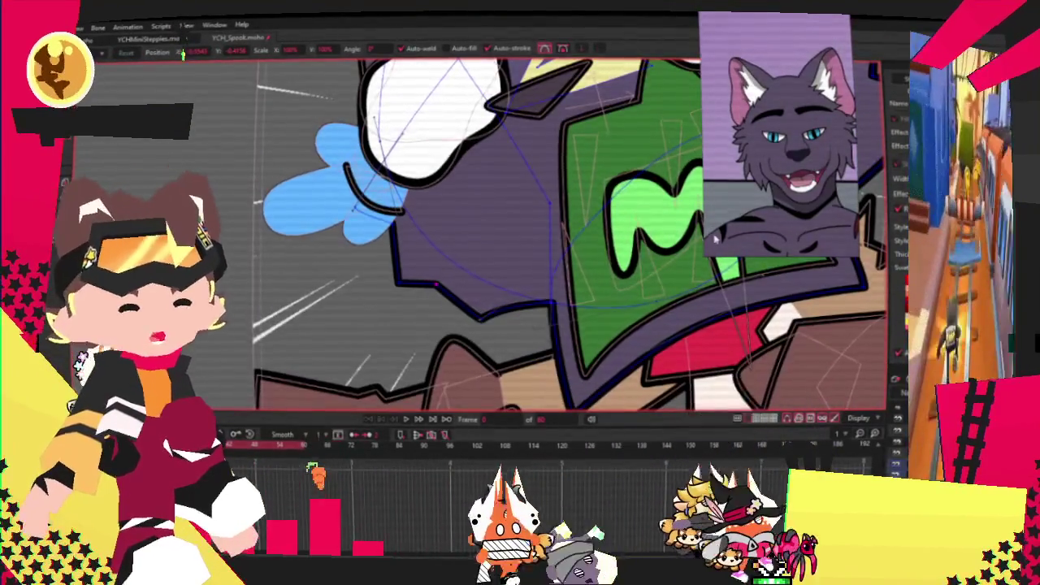
{"action": "scroll", "coordinate": [550, 286], "scroll_direction": "up", "scroll_amount": 2}
{"action": "left_click_drag", "start_coordinate": [368, 280], "coordinate": [398, 265]}
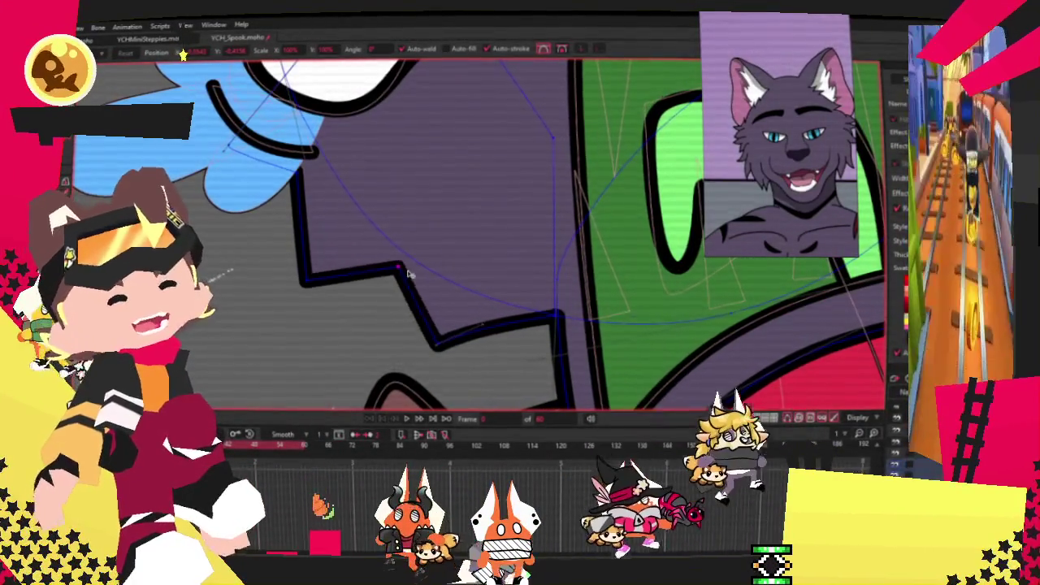
{"action": "mouse_move", "coordinate": [439, 345]}
{"action": "left_mouse_down"}
{"action": "mouse_move", "coordinate": [417, 360]}
{"action": "mouse_move", "coordinate": [506, 374]}
{"action": "left_mouse_up"}
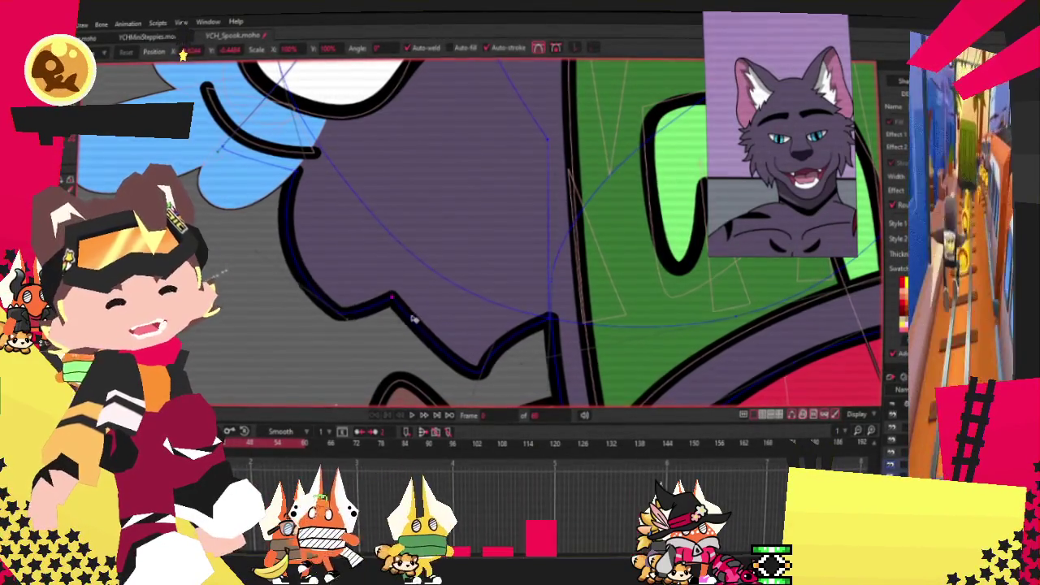
{"action": "scroll", "coordinate": [410, 315], "scroll_direction": "down", "scroll_amount": 2}
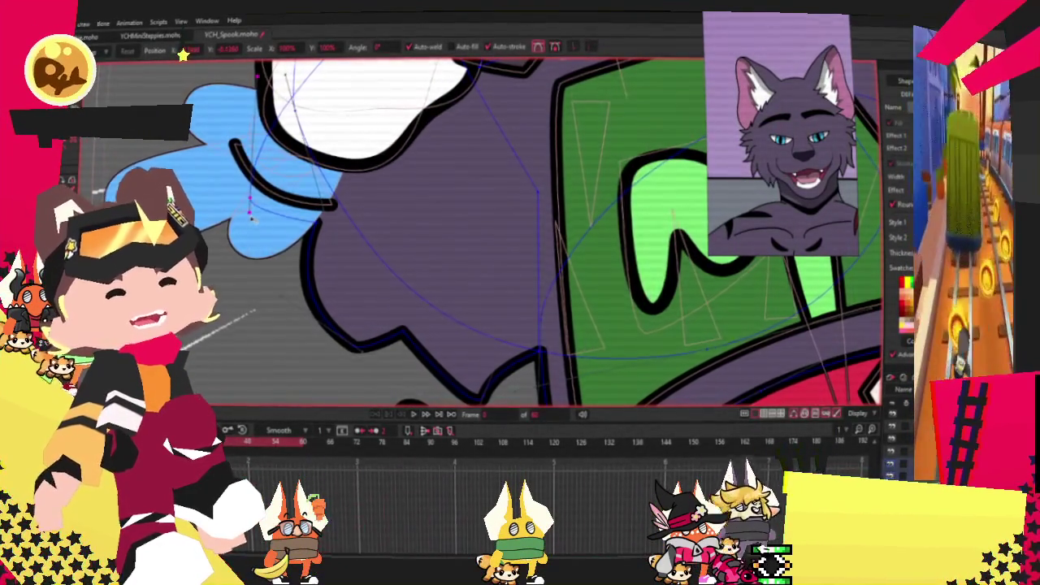
{"action": "scroll", "coordinate": [252, 216], "scroll_direction": "down", "scroll_amount": 2}
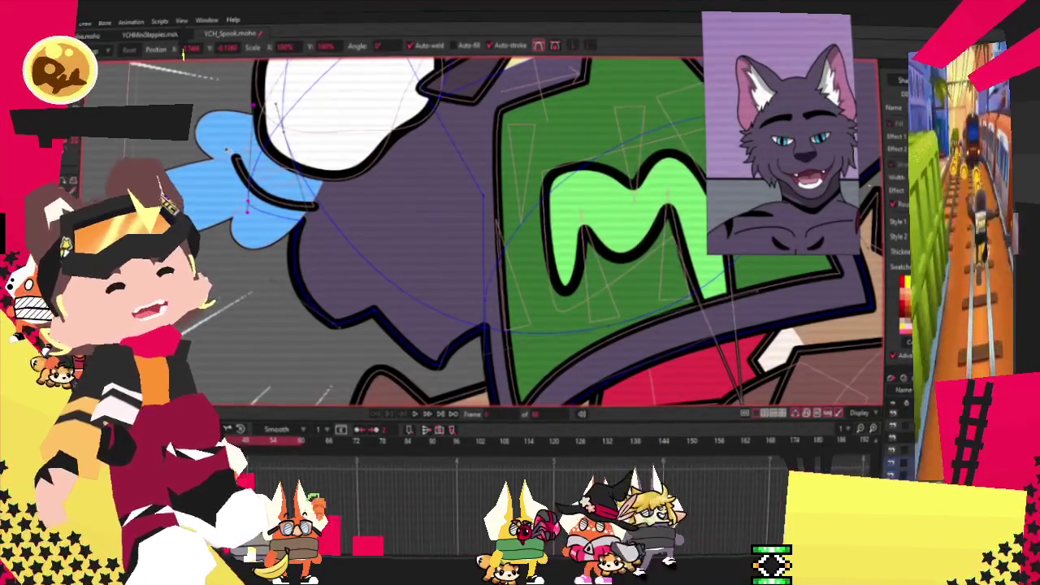
{"action": "scroll", "coordinate": [350, 157], "scroll_direction": "down", "scroll_amount": 2}
{"action": "scroll", "coordinate": [351, 158], "scroll_direction": "up", "scroll_amount": 3}
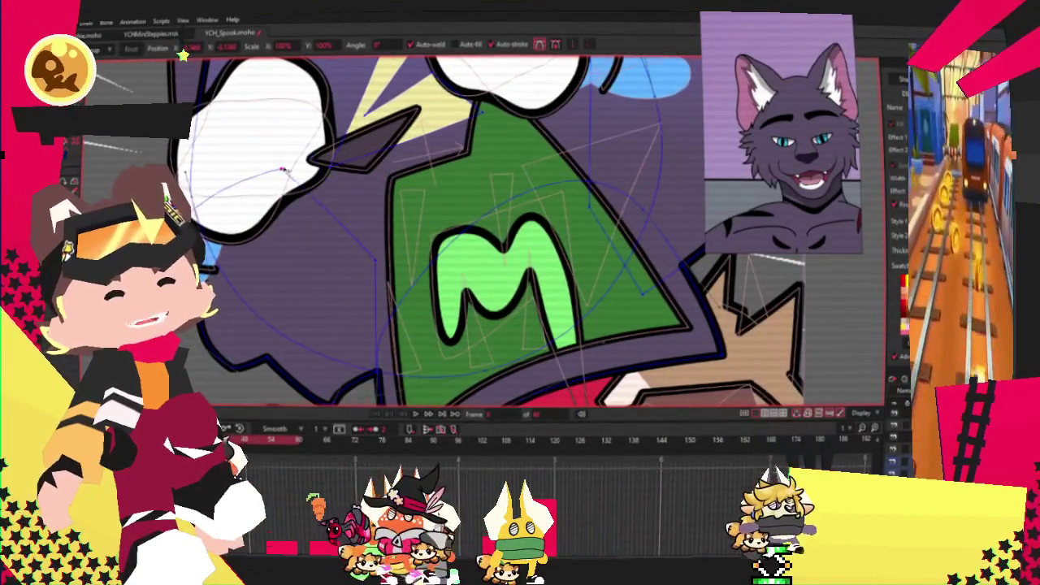
{"action": "scroll", "coordinate": [281, 107], "scroll_direction": "down", "scroll_amount": 3}
{"action": "scroll", "coordinate": [228, 272], "scroll_direction": "up", "scroll_amount": 3}
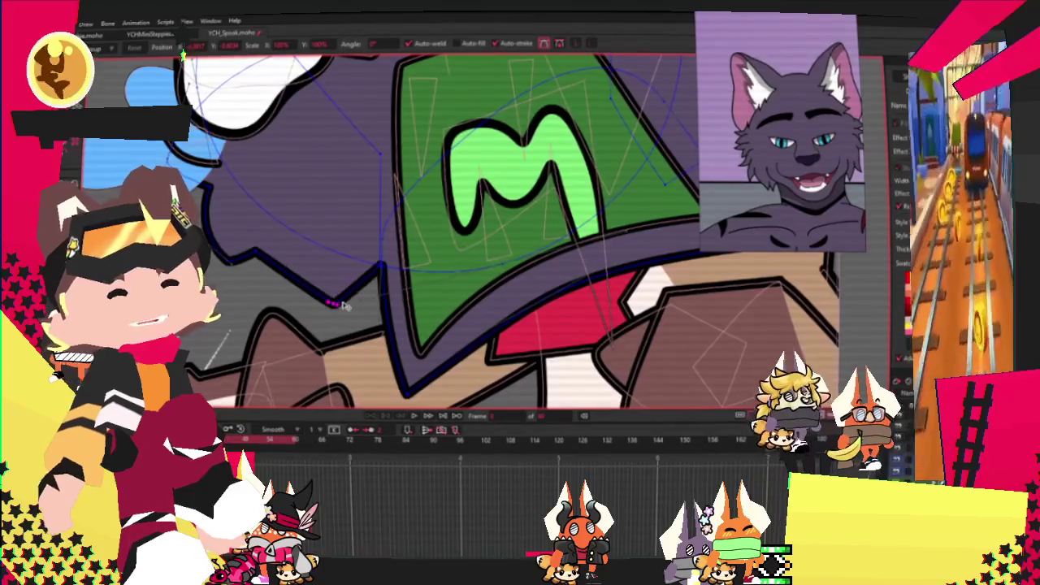
{"action": "scroll", "coordinate": [334, 303], "scroll_direction": "up", "scroll_amount": 2}
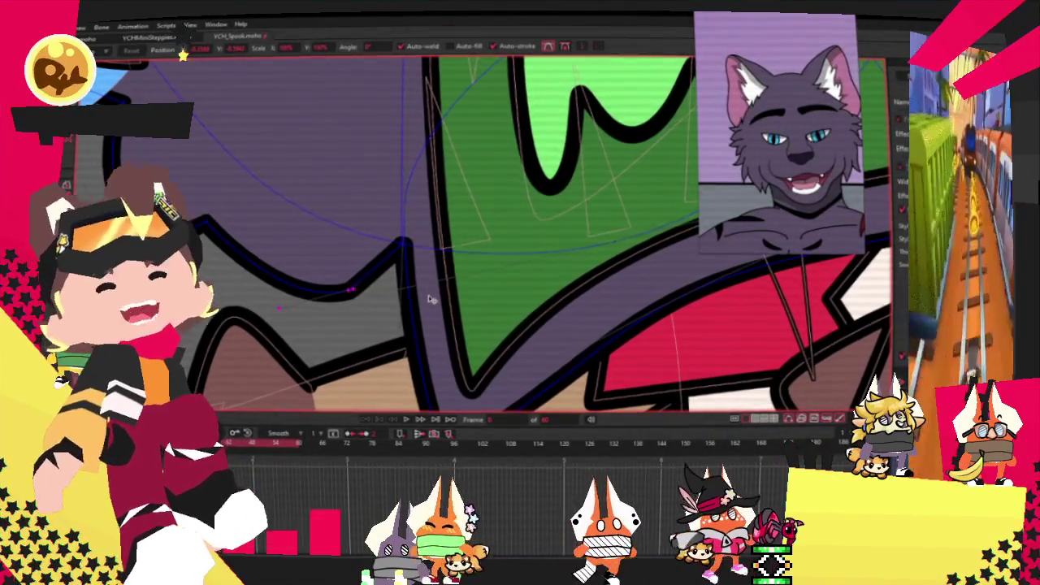
{"action": "scroll", "coordinate": [378, 232], "scroll_direction": "down", "scroll_amount": 2}
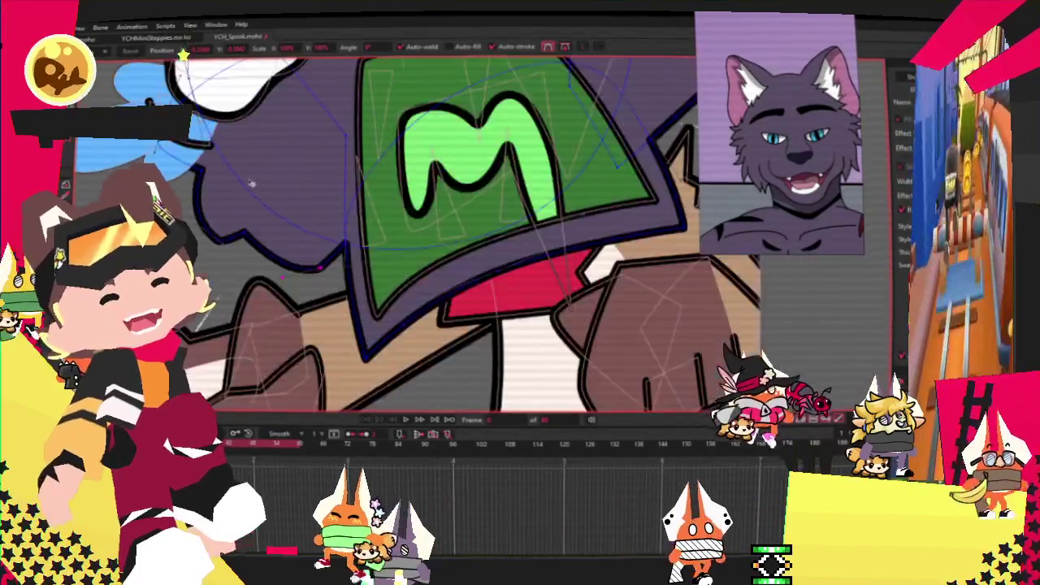
{"action": "scroll", "coordinate": [265, 247], "scroll_direction": "up", "scroll_amount": 1}
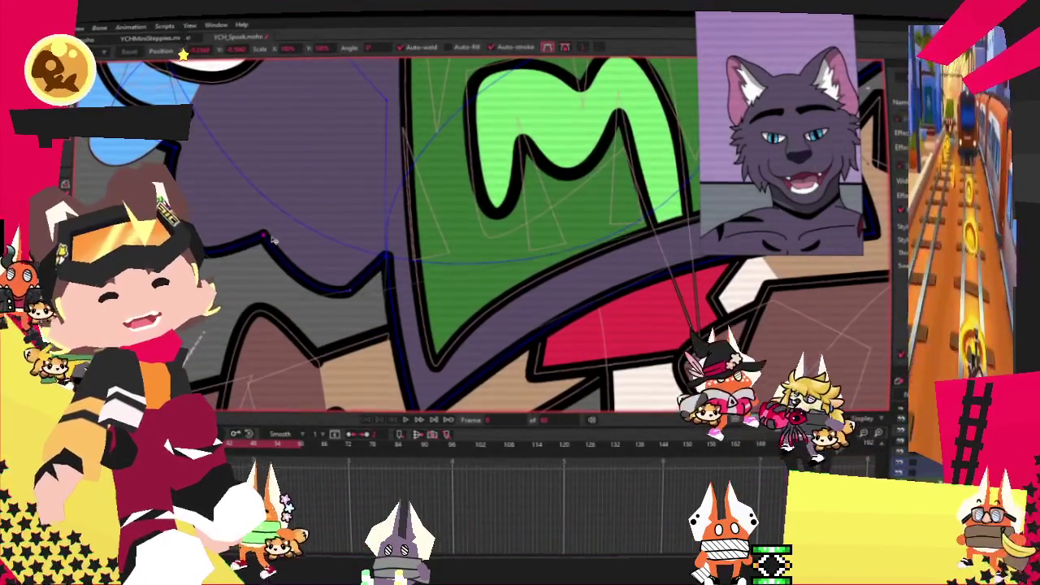
{"action": "scroll", "coordinate": [288, 203], "scroll_direction": "down", "scroll_amount": 2}
{"action": "scroll", "coordinate": [325, 162], "scroll_direction": "down", "scroll_amount": 2}
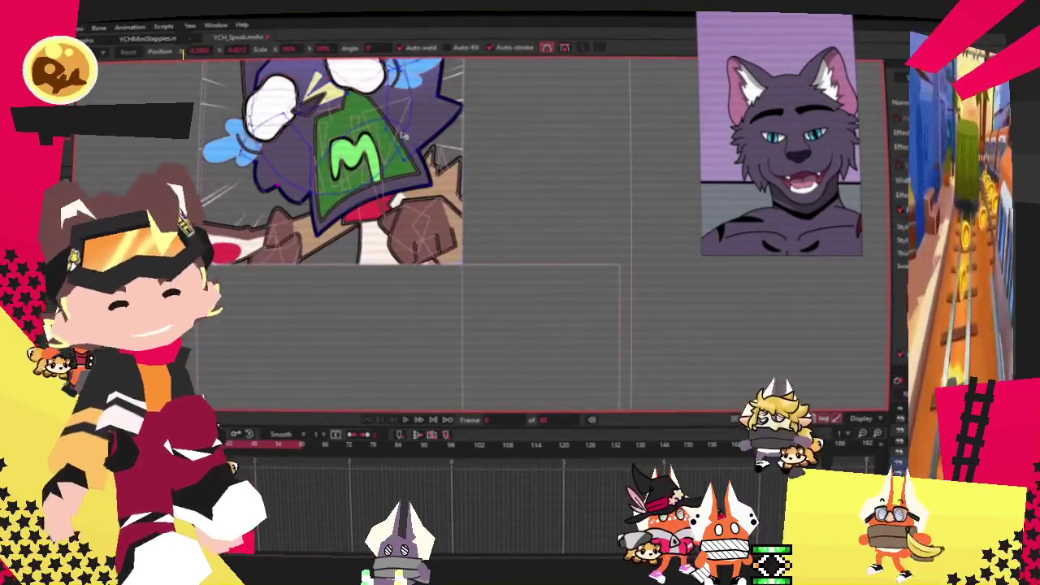
Bend the purple hair outline out to a new point on the left.
{"action": "scroll", "coordinate": [415, 116], "scroll_direction": "up", "scroll_amount": 3}
{"action": "scroll", "coordinate": [386, 222], "scroll_direction": "down", "scroll_amount": 2}
{"action": "scroll", "coordinate": [470, 144], "scroll_direction": "up", "scroll_amount": 3}
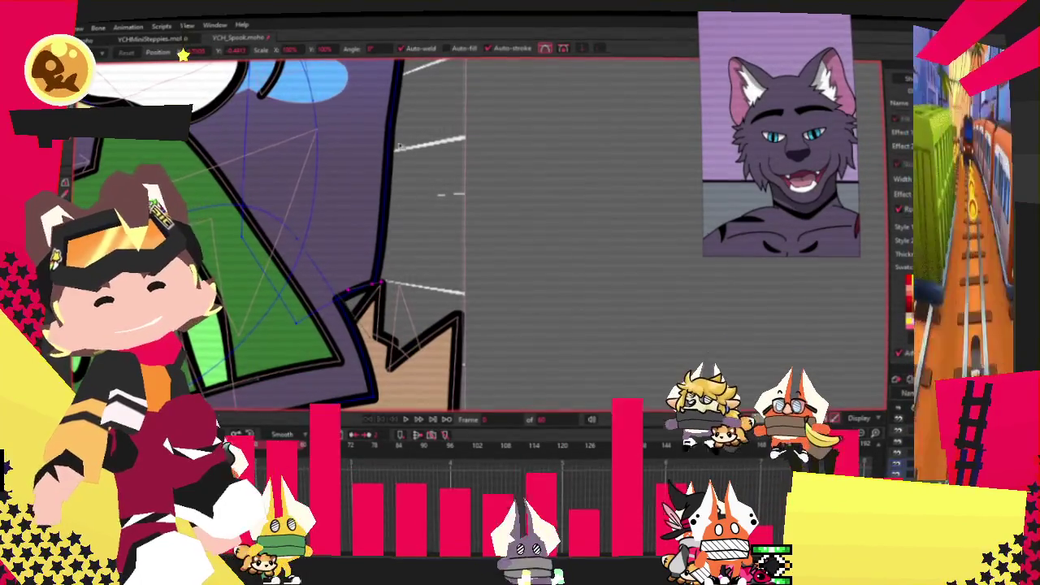
{"action": "left_click_drag", "start_coordinate": [380, 226], "coordinate": [354, 228]}
{"action": "scroll", "coordinate": [404, 250], "scroll_direction": "down", "scroll_amount": 2}
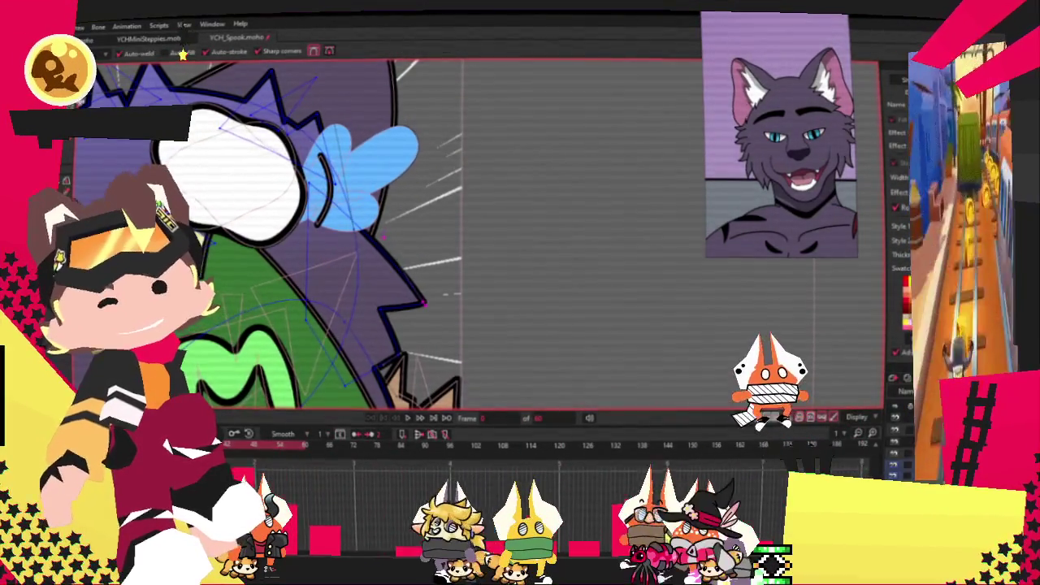
Reshape the bottom spike of the purple hair's zigzag outline.
{"action": "key", "text": "a"}
{"action": "scroll", "coordinate": [356, 208], "scroll_direction": "up", "scroll_amount": 1}
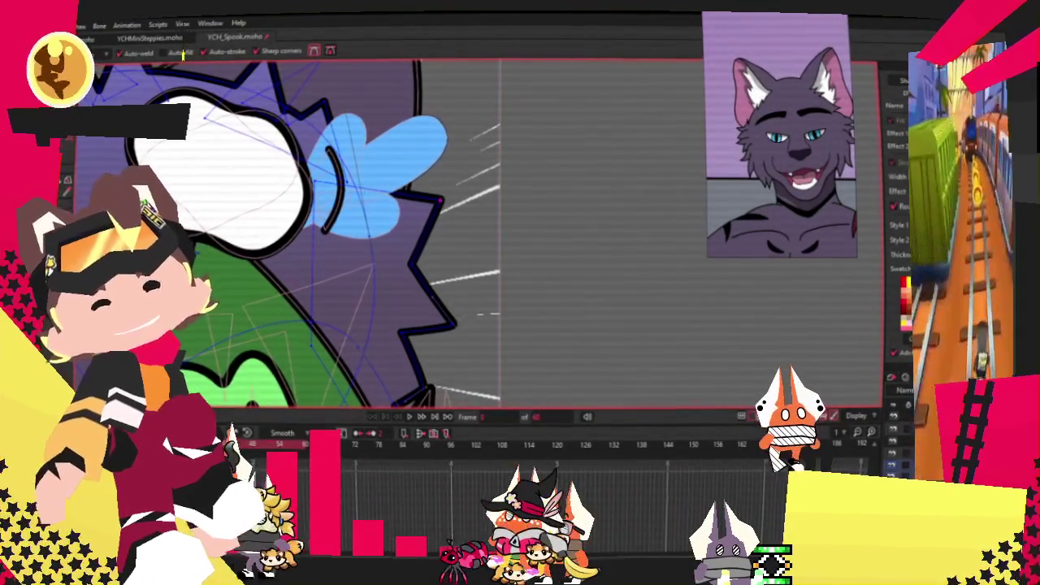
{"action": "scroll", "coordinate": [500, 326], "scroll_direction": "up", "scroll_amount": 2}
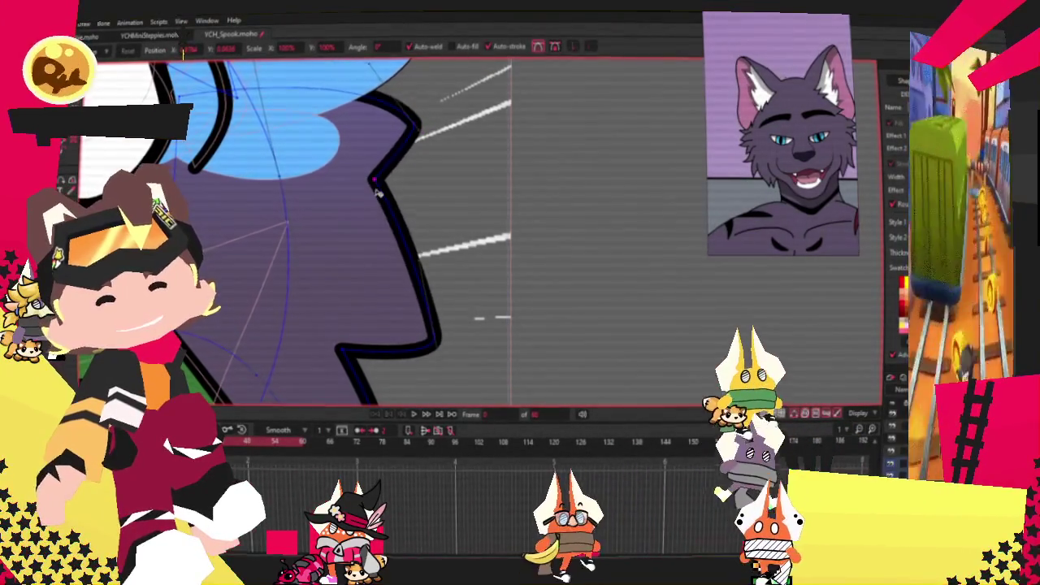
{"action": "scroll", "coordinate": [385, 178], "scroll_direction": "down", "scroll_amount": 2}
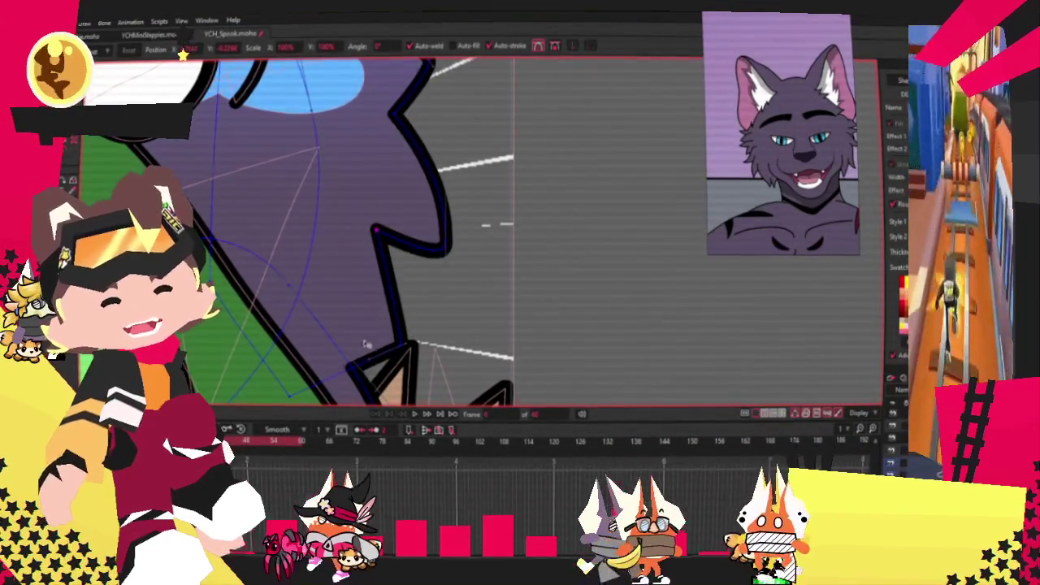
{"action": "left_click_drag", "start_coordinate": [396, 352], "coordinate": [398, 339]}
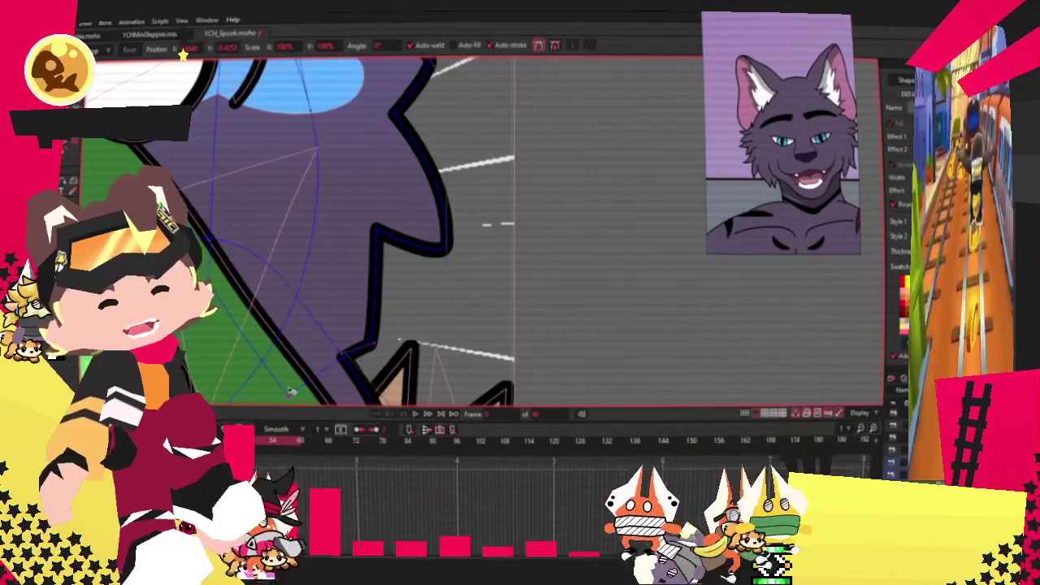
{"action": "scroll", "coordinate": [381, 325], "scroll_direction": "up", "scroll_amount": 2}
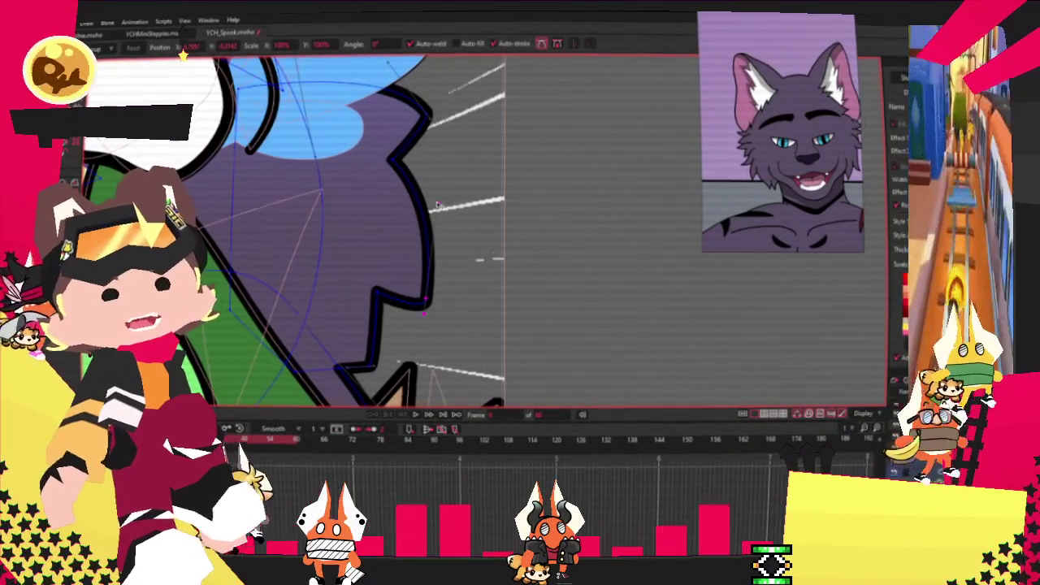
{"action": "scroll", "coordinate": [406, 285], "scroll_direction": "down", "scroll_amount": 2}
{"action": "scroll", "coordinate": [366, 341], "scroll_direction": "down", "scroll_amount": 1}
{"action": "scroll", "coordinate": [344, 391], "scroll_direction": "up", "scroll_amount": 2}
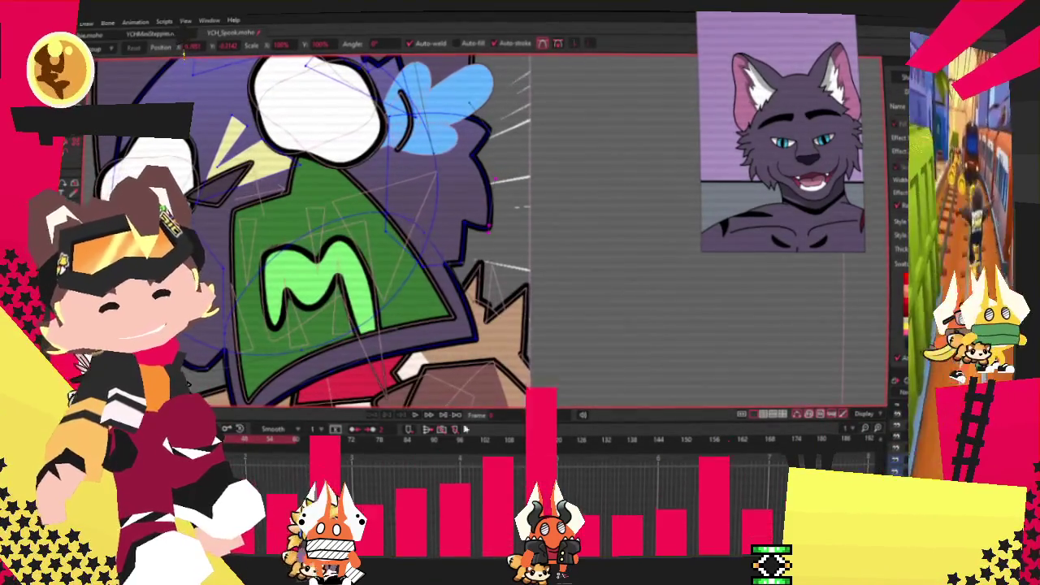
{"action": "scroll", "coordinate": [454, 260], "scroll_direction": "down", "scroll_amount": 2}
{"action": "scroll", "coordinate": [476, 212], "scroll_direction": "down", "scroll_amount": 1}
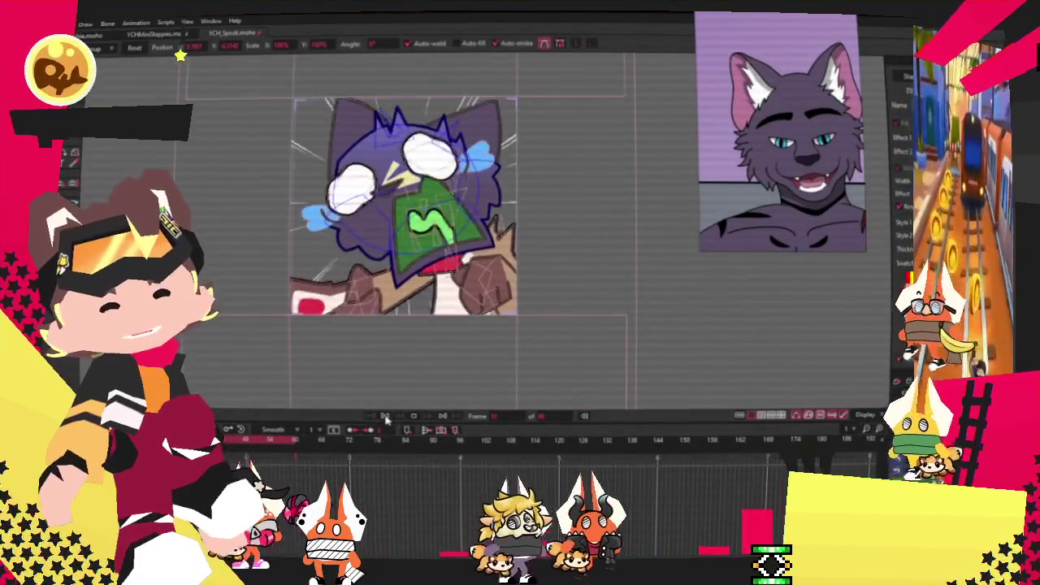
{"action": "scroll", "coordinate": [453, 209], "scroll_direction": "up", "scroll_amount": 2}
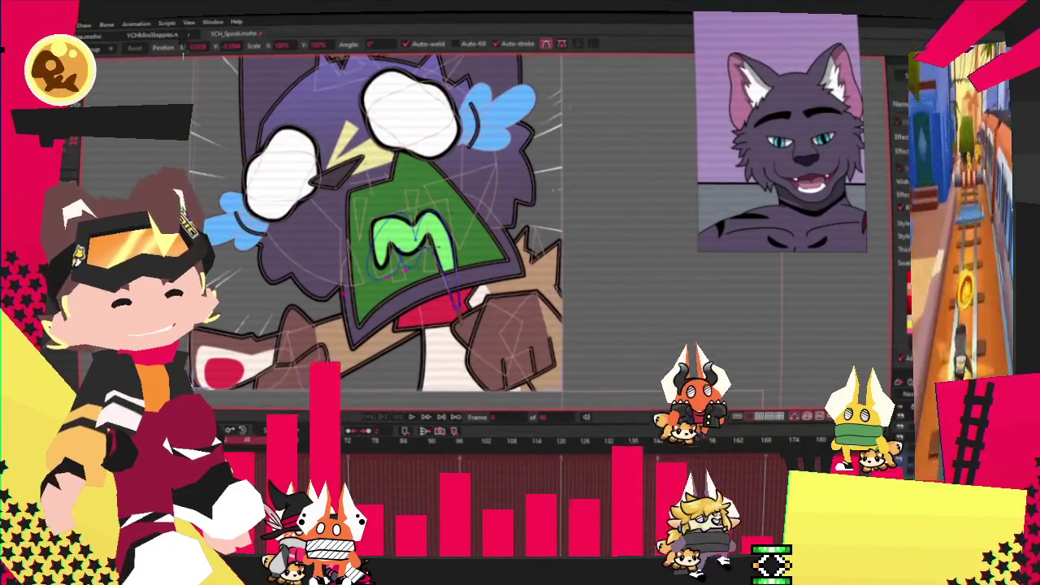
{"action": "scroll", "coordinate": [431, 228], "scroll_direction": "up", "scroll_amount": 2}
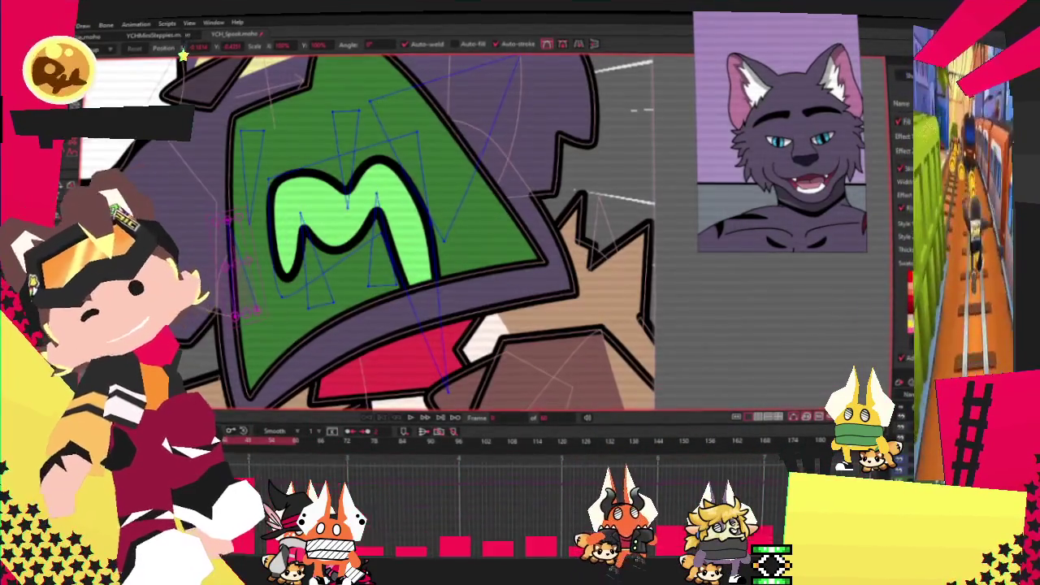
{"action": "key", "text": "q"}
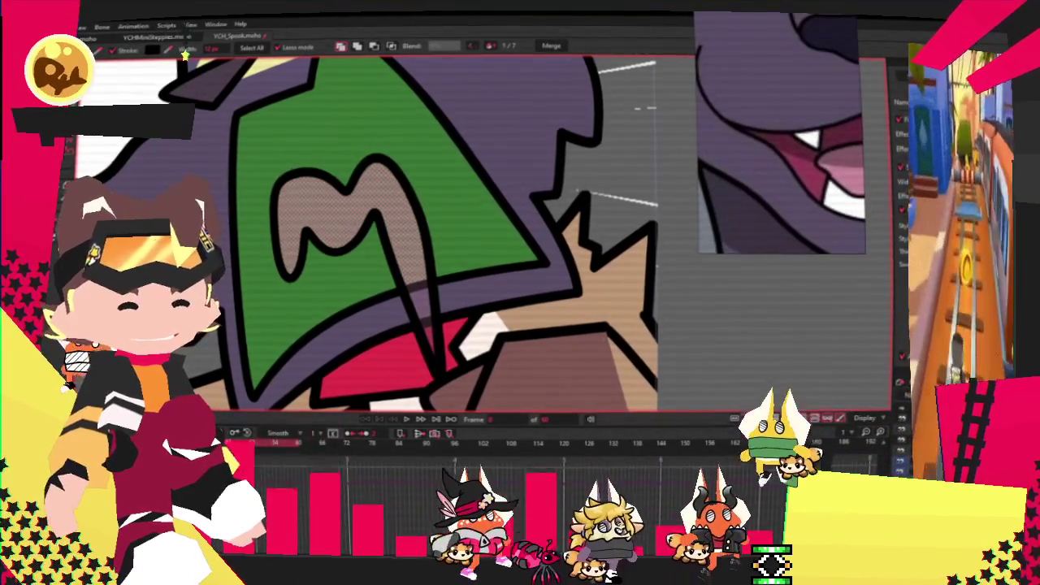
Recolour the green shape behind the M to dark maroon and view the full frame.
{"action": "key", "text": "Escape"}
{"action": "left_click", "coordinate": [423, 191]}
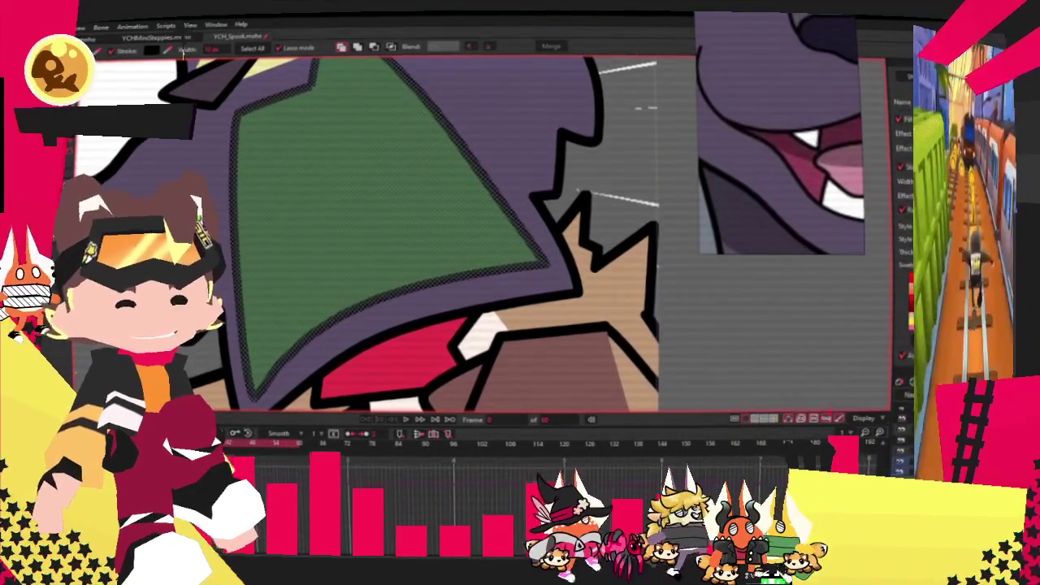
{"action": "scroll", "coordinate": [568, 227], "scroll_direction": "down", "scroll_amount": 3}
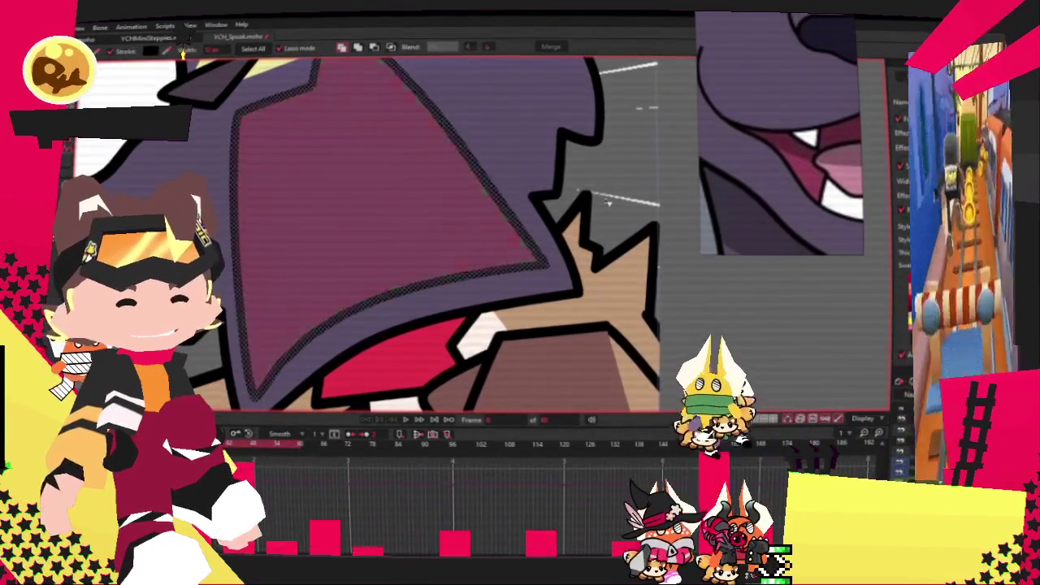
{"action": "scroll", "coordinate": [569, 228], "scroll_direction": "down", "scroll_amount": 3}
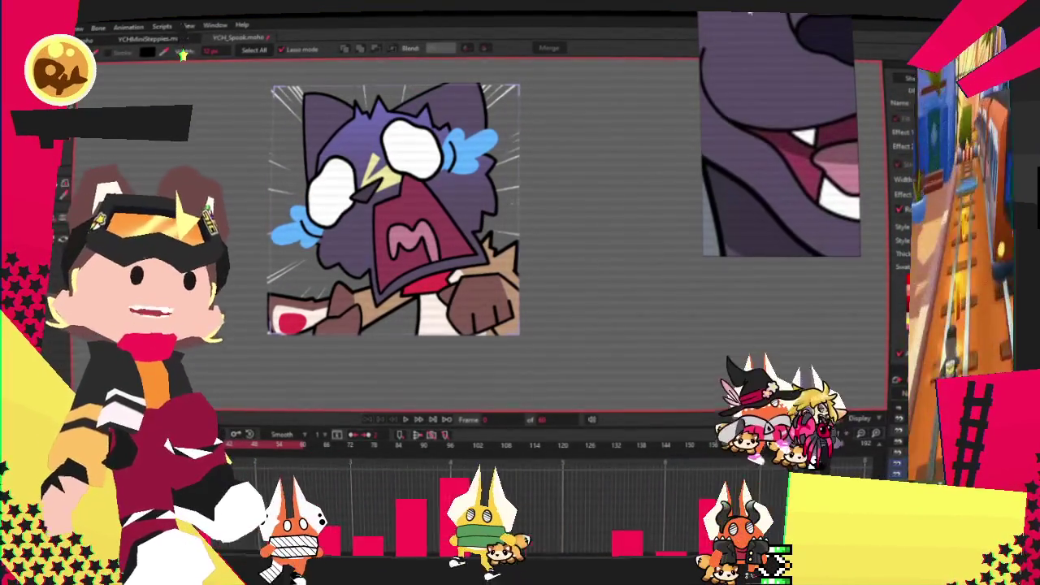
{"action": "scroll", "coordinate": [561, 343], "scroll_direction": "down", "scroll_amount": 3}
{"action": "scroll", "coordinate": [560, 343], "scroll_direction": "down", "scroll_amount": 2}
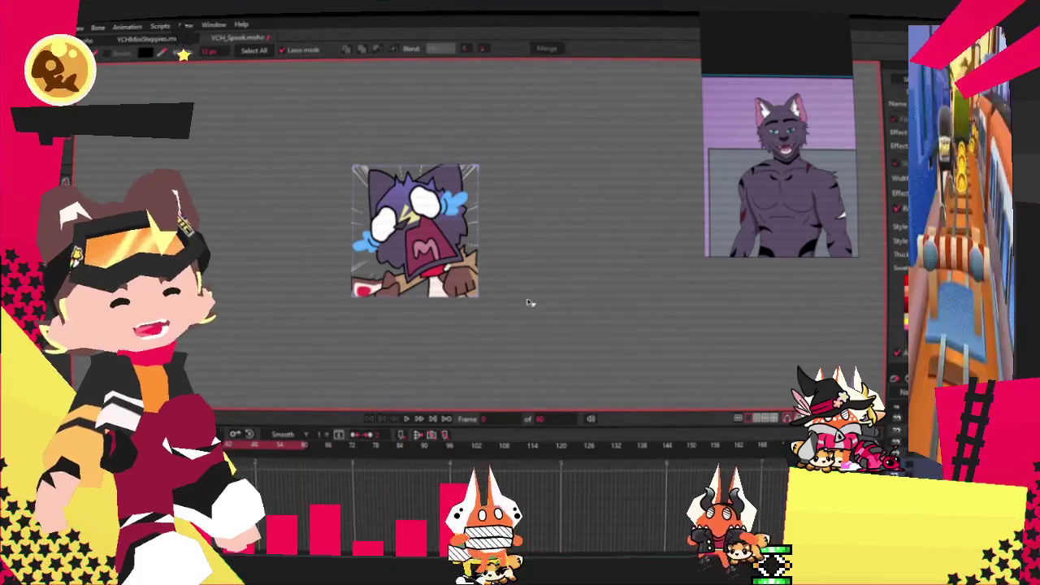
Recolour the brown fist purple to match the reference sheet.
{"action": "scroll", "coordinate": [536, 299], "scroll_direction": "up", "scroll_amount": 1}
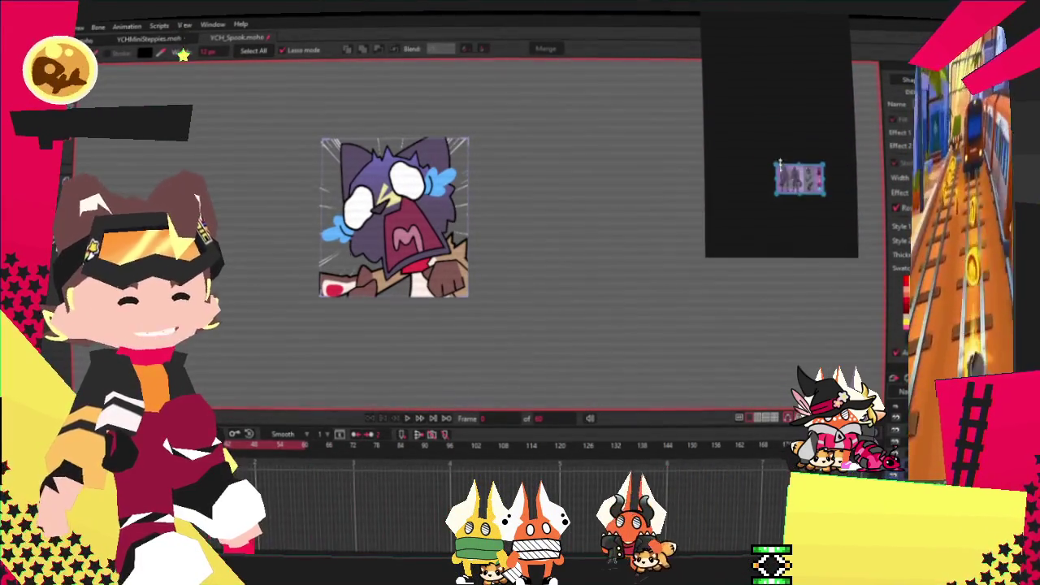
{"action": "scroll", "coordinate": [808, 225], "scroll_direction": "up", "scroll_amount": 3}
{"action": "scroll", "coordinate": [807, 225], "scroll_direction": "up", "scroll_amount": 3}
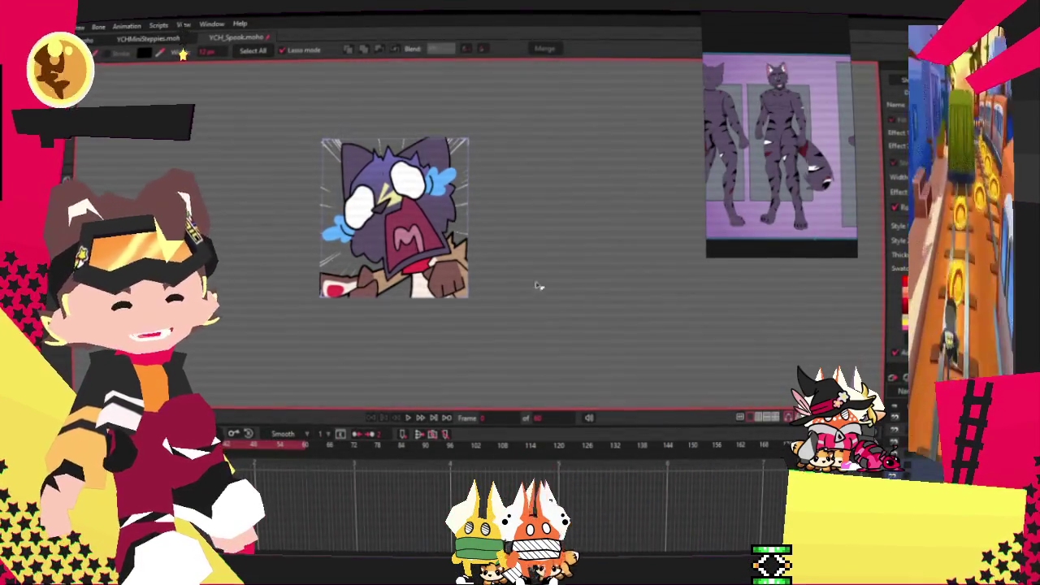
{"action": "scroll", "coordinate": [553, 284], "scroll_direction": "up", "scroll_amount": 3}
{"action": "scroll", "coordinate": [406, 252], "scroll_direction": "up", "scroll_amount": 2}
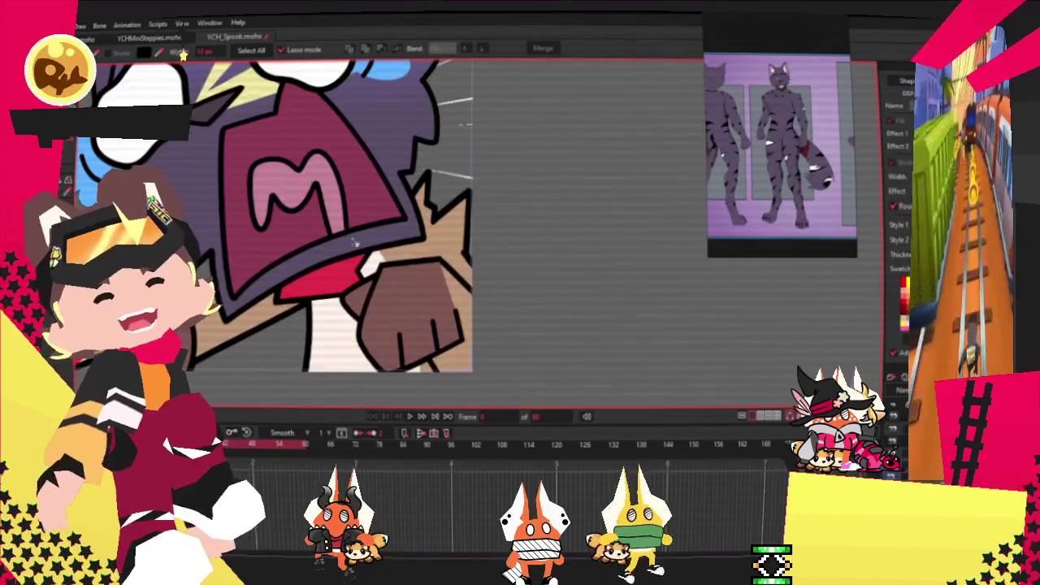
{"action": "left_click_drag", "start_coordinate": [409, 260], "coordinate": [427, 249]}
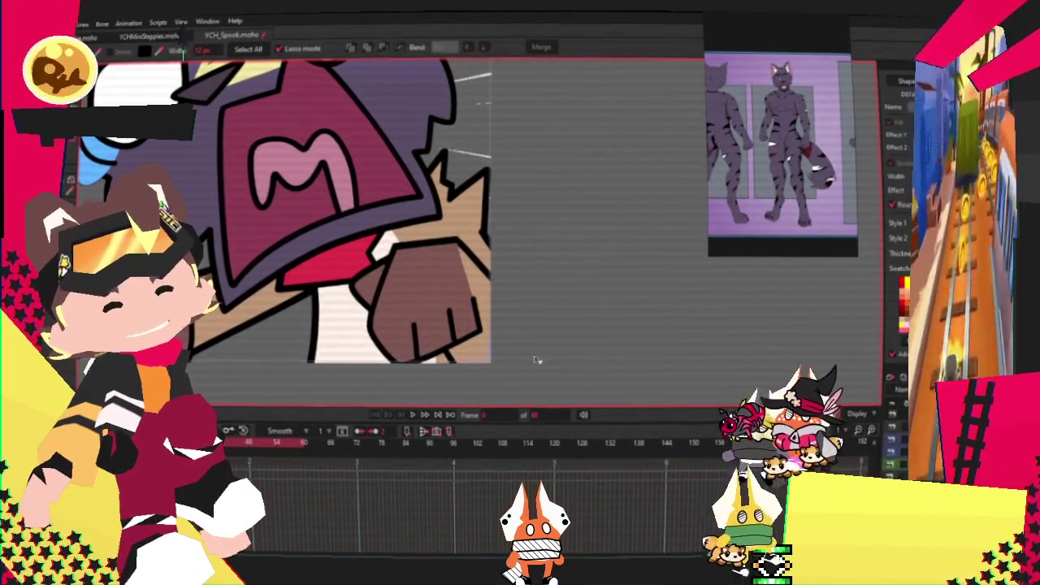
{"action": "scroll", "coordinate": [584, 375], "scroll_direction": "down", "scroll_amount": 3}
{"action": "scroll", "coordinate": [487, 309], "scroll_direction": "up", "scroll_amount": 5}
{"action": "left_click_drag", "start_coordinate": [439, 276], "coordinate": [446, 301]}
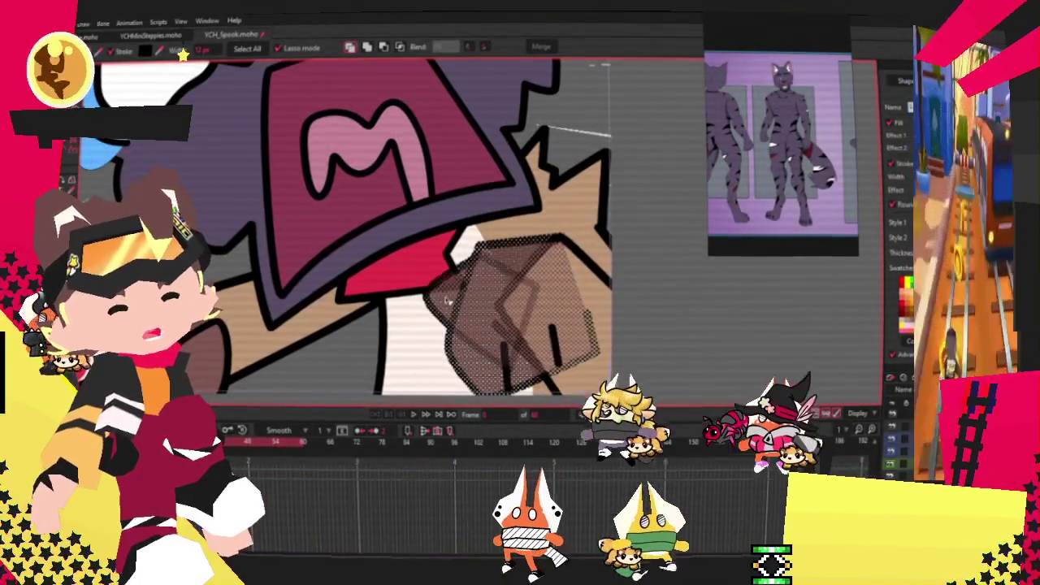
{"action": "scroll", "coordinate": [446, 301], "scroll_direction": "down", "scroll_amount": 3}
{"action": "scroll", "coordinate": [487, 293], "scroll_direction": "up", "scroll_amount": 2}
{"action": "scroll", "coordinate": [571, 291], "scroll_direction": "down", "scroll_amount": 2}
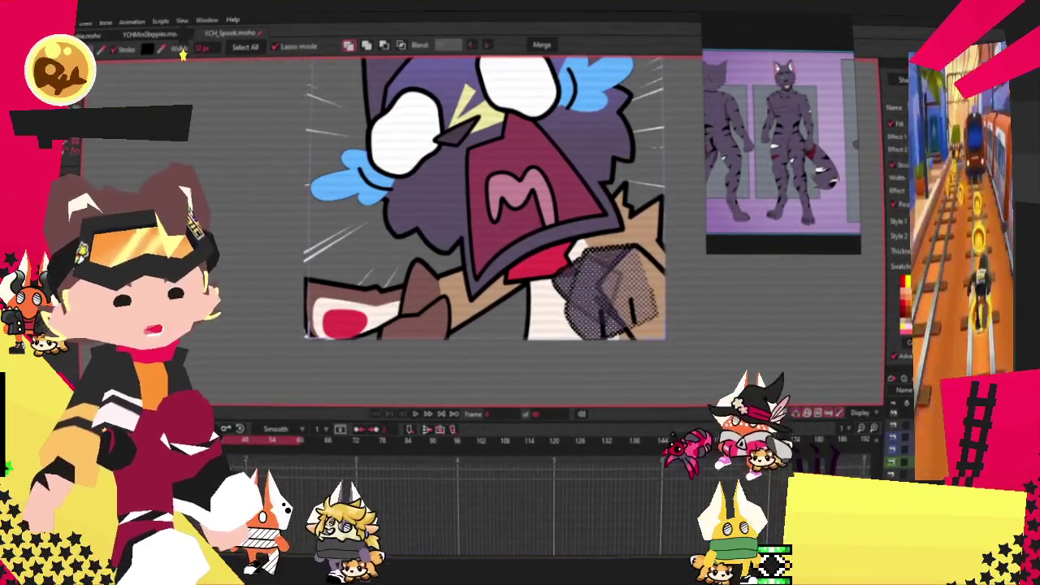
{"action": "left_click", "coordinate": [433, 334]}
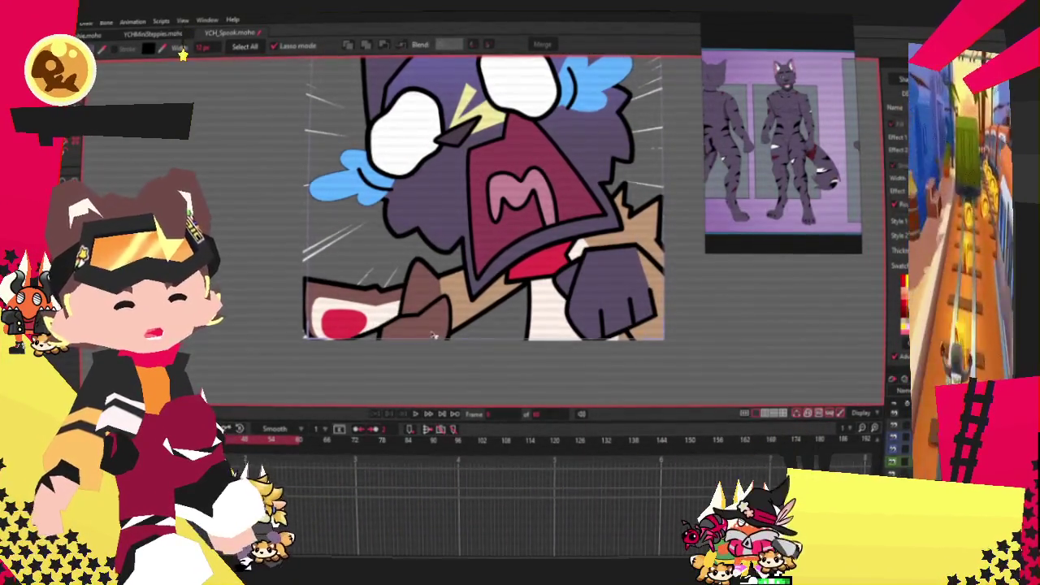
Fill the spiky shape behind the fist with white.
{"action": "scroll", "coordinate": [433, 335], "scroll_direction": "down", "scroll_amount": 2}
{"action": "scroll", "coordinate": [487, 248], "scroll_direction": "down", "scroll_amount": 3}
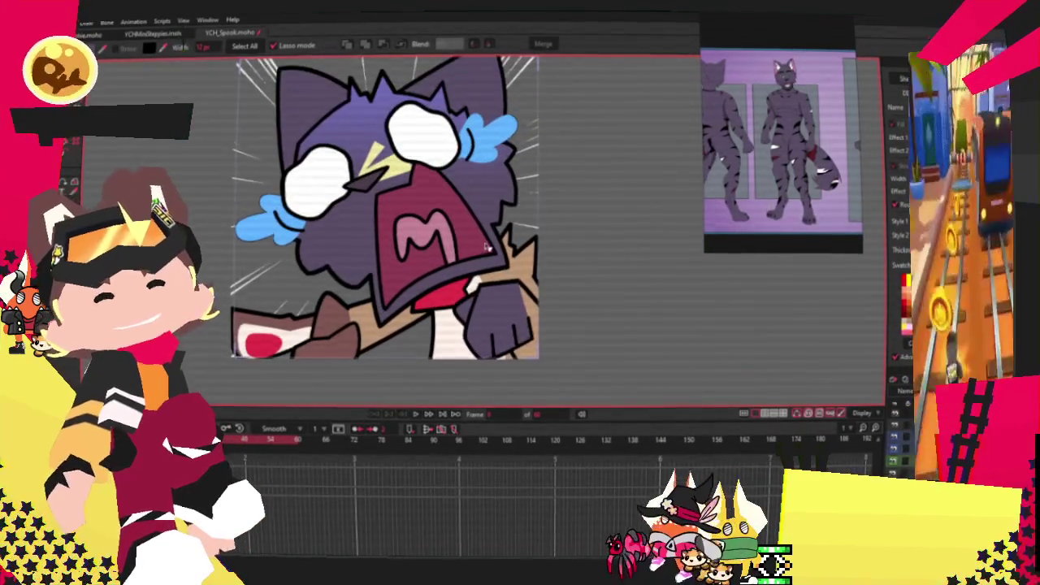
{"action": "scroll", "coordinate": [488, 248], "scroll_direction": "up", "scroll_amount": 3}
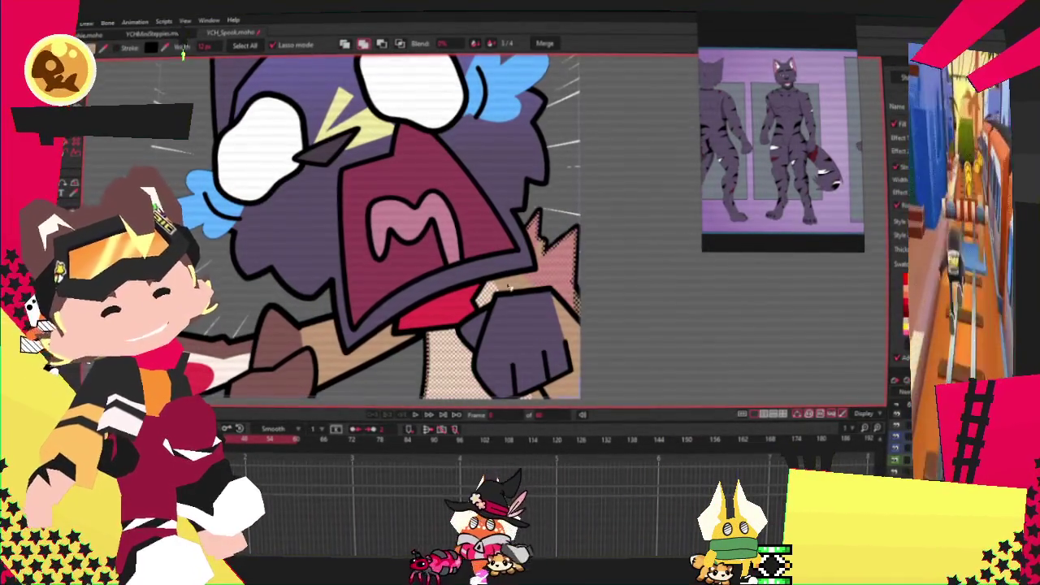
{"action": "left_click", "coordinate": [681, 435]}
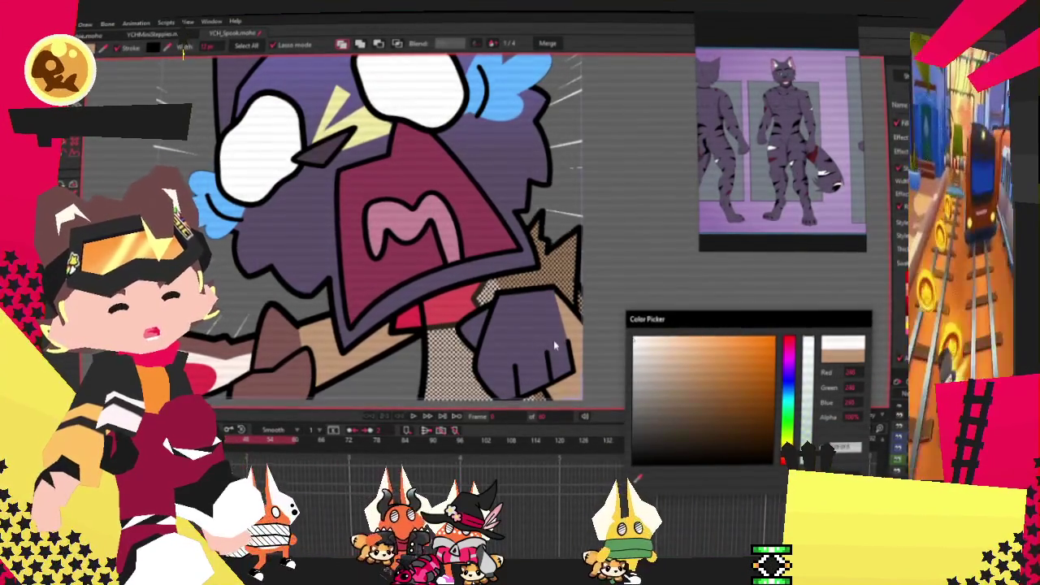
{"action": "left_click", "coordinate": [490, 270]}
{"action": "scroll", "coordinate": [490, 270], "scroll_direction": "up", "scroll_amount": 2}
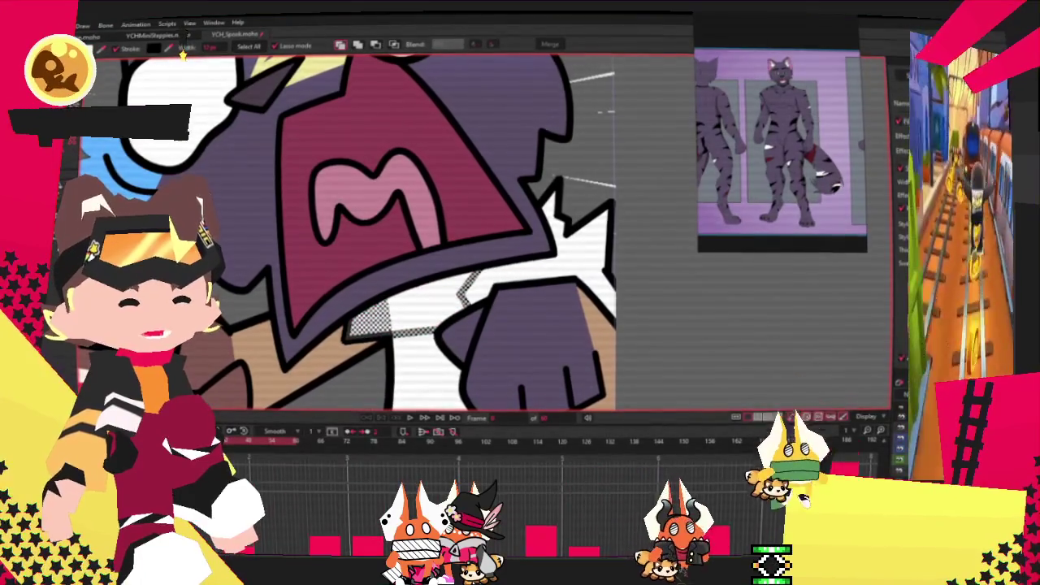
{"action": "left_click", "coordinate": [899, 122]}
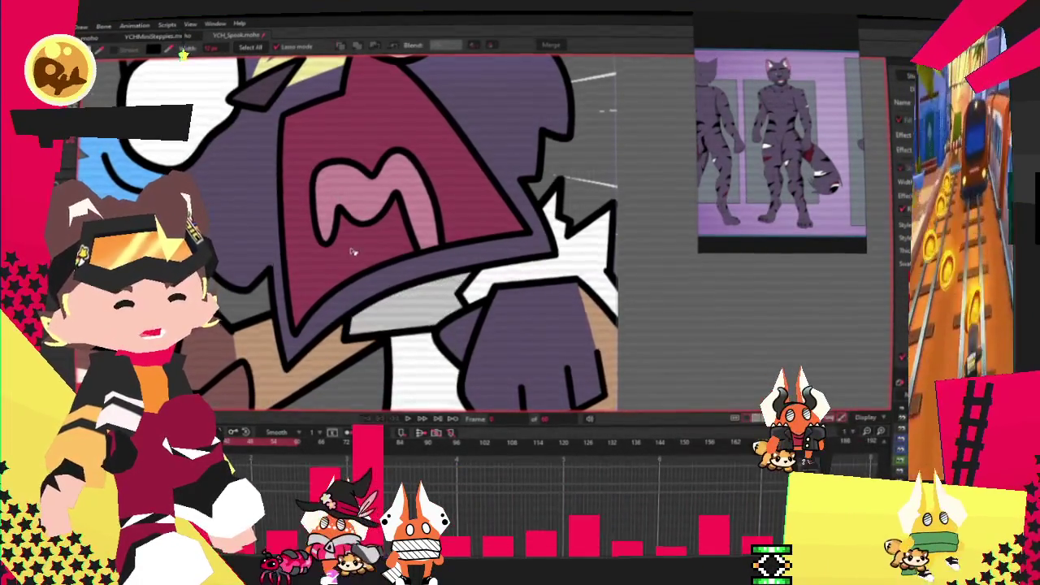
{"action": "key", "text": "a"}
{"action": "scroll", "coordinate": [407, 235], "scroll_direction": "down", "scroll_amount": 3}
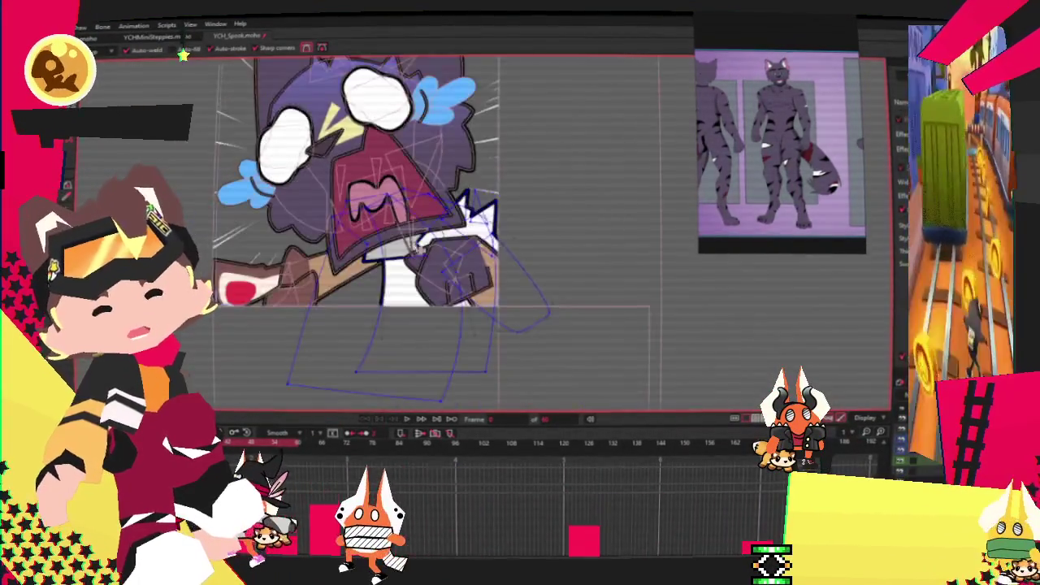
{"action": "scroll", "coordinate": [422, 243], "scroll_direction": "up", "scroll_amount": 3}
{"action": "key", "text": "t"}
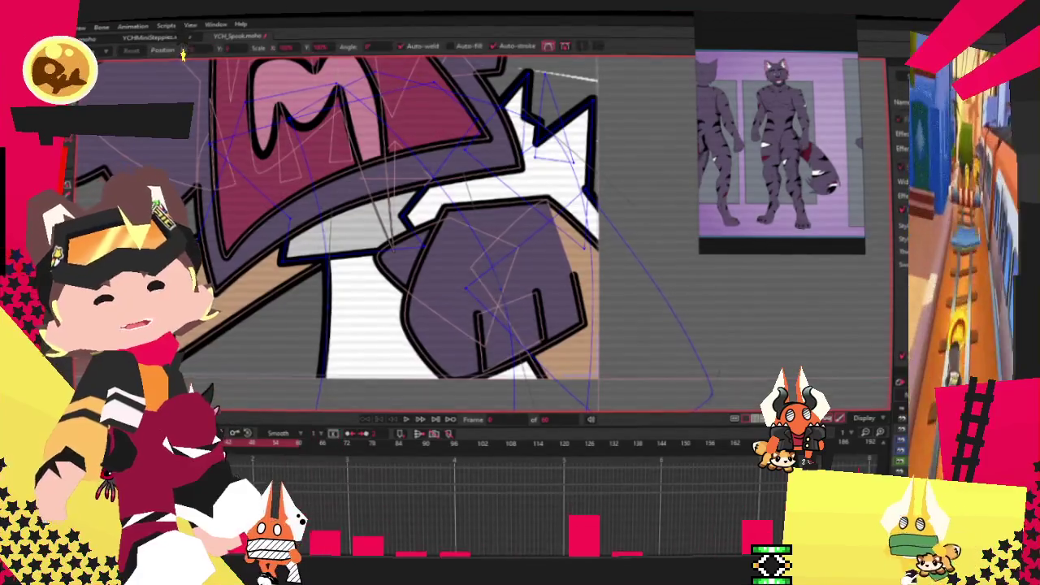
{"action": "scroll", "coordinate": [406, 235], "scroll_direction": "down", "scroll_amount": 3}
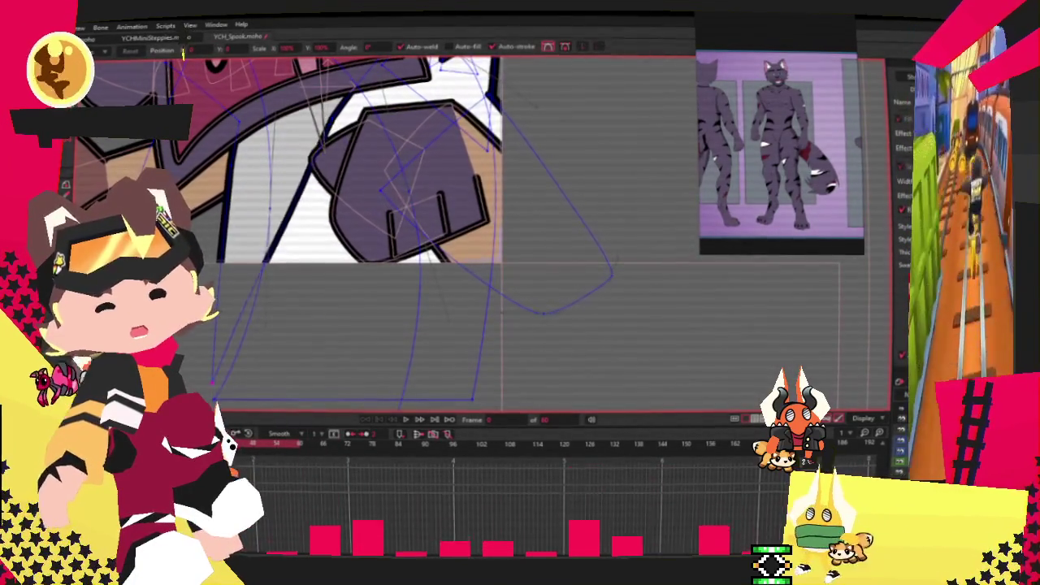
{"action": "scroll", "coordinate": [241, 205], "scroll_direction": "up", "scroll_amount": 2}
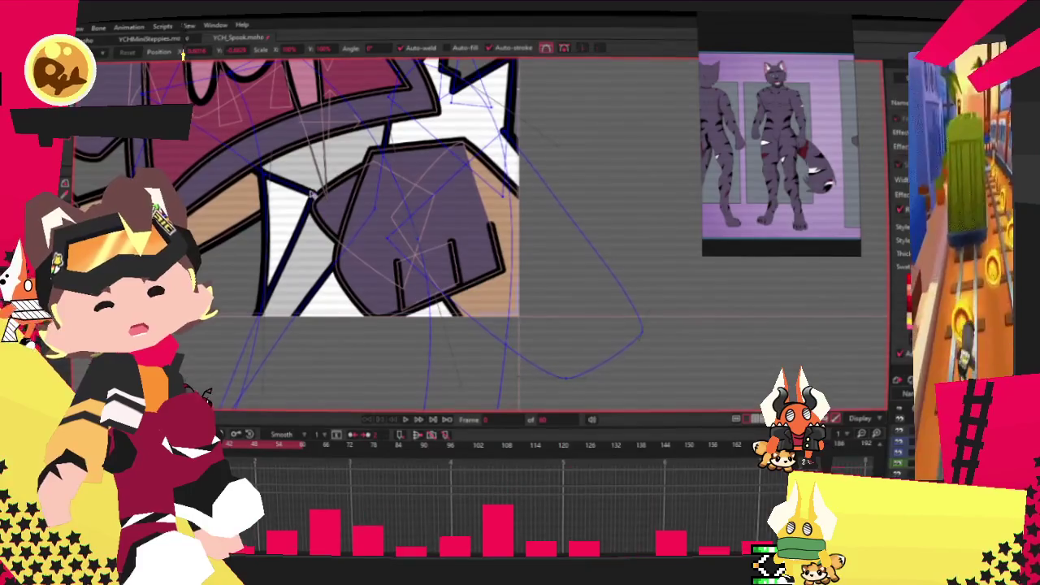
{"action": "scroll", "coordinate": [293, 347], "scroll_direction": "down", "scroll_amount": 3}
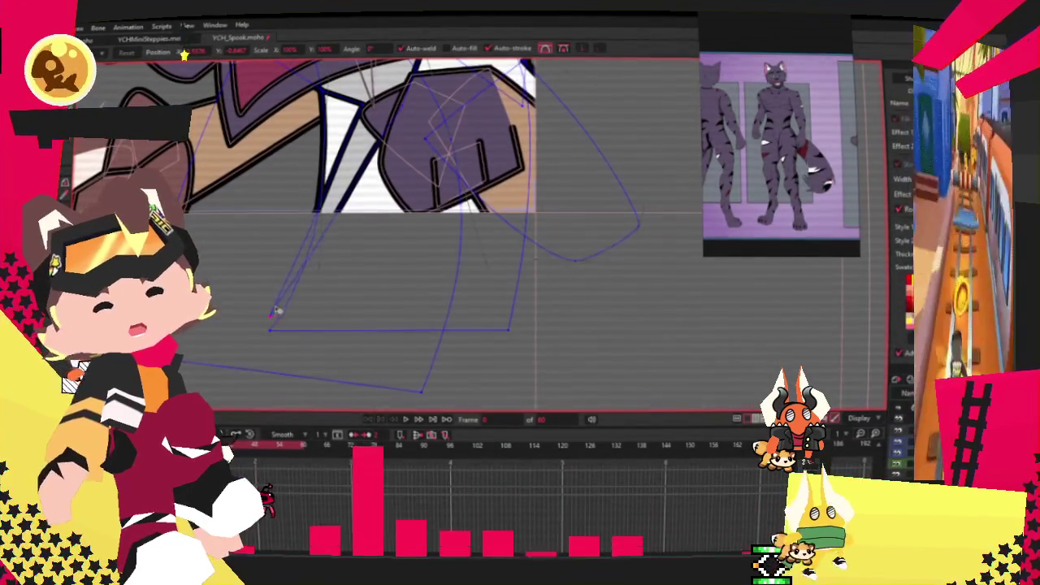
{"action": "key", "text": "a"}
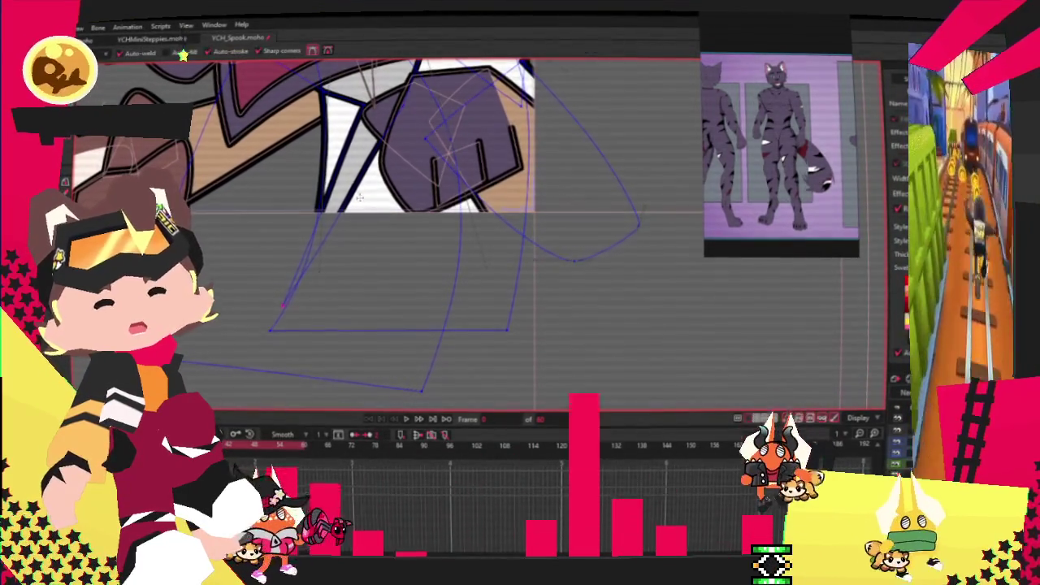
{"action": "scroll", "coordinate": [325, 306], "scroll_direction": "up", "scroll_amount": 3}
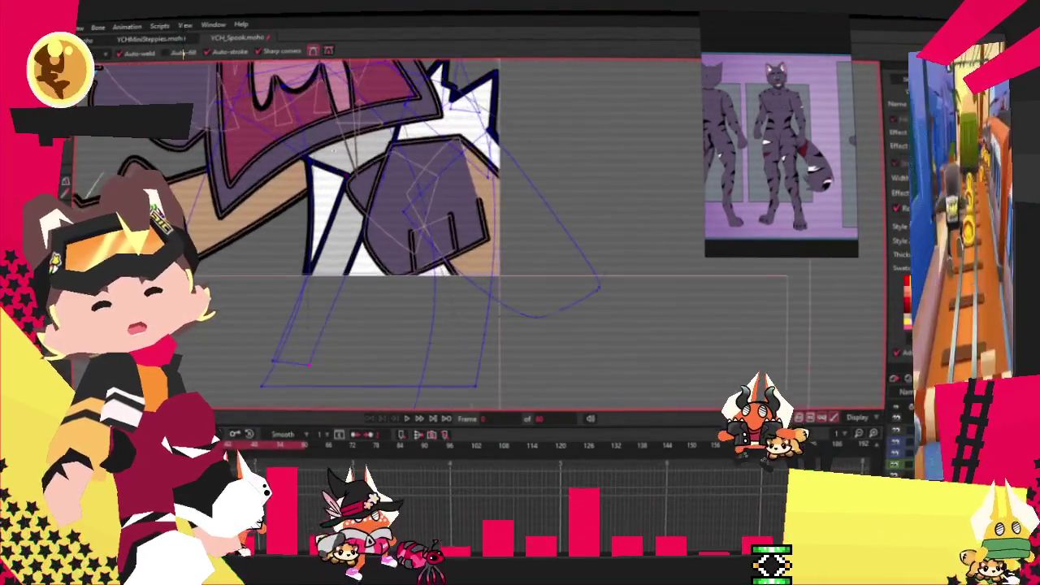
{"action": "key", "text": "c"}
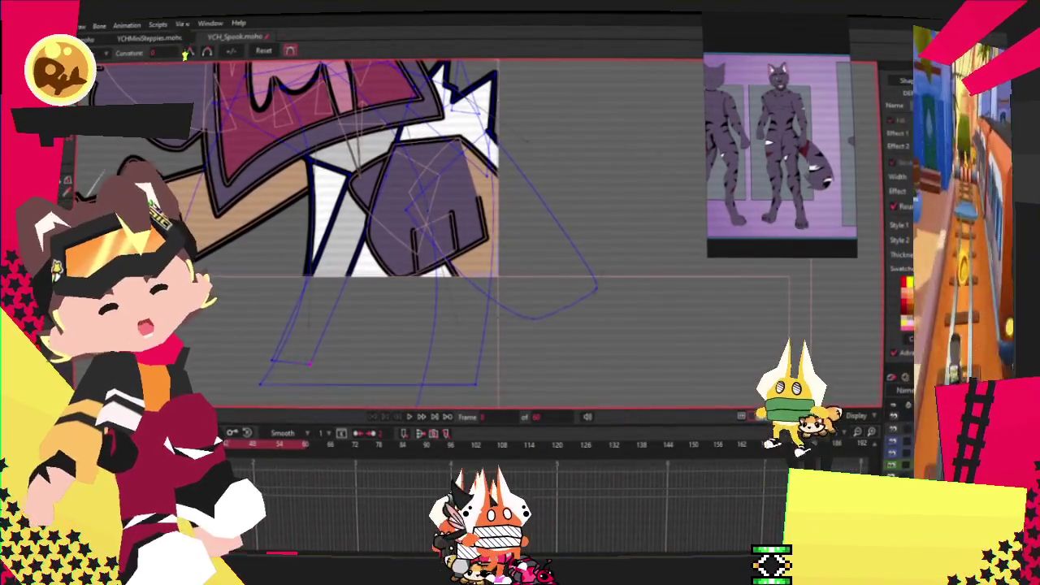
{"action": "scroll", "coordinate": [302, 366], "scroll_direction": "up", "scroll_amount": 2}
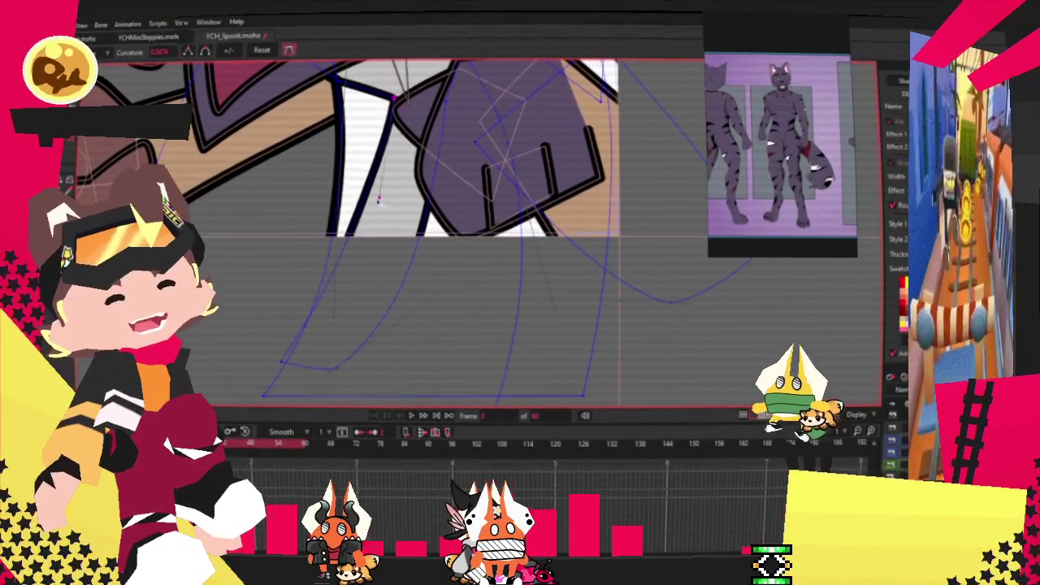
{"action": "key", "text": "t"}
{"action": "scroll", "coordinate": [330, 312], "scroll_direction": "up", "scroll_amount": 1}
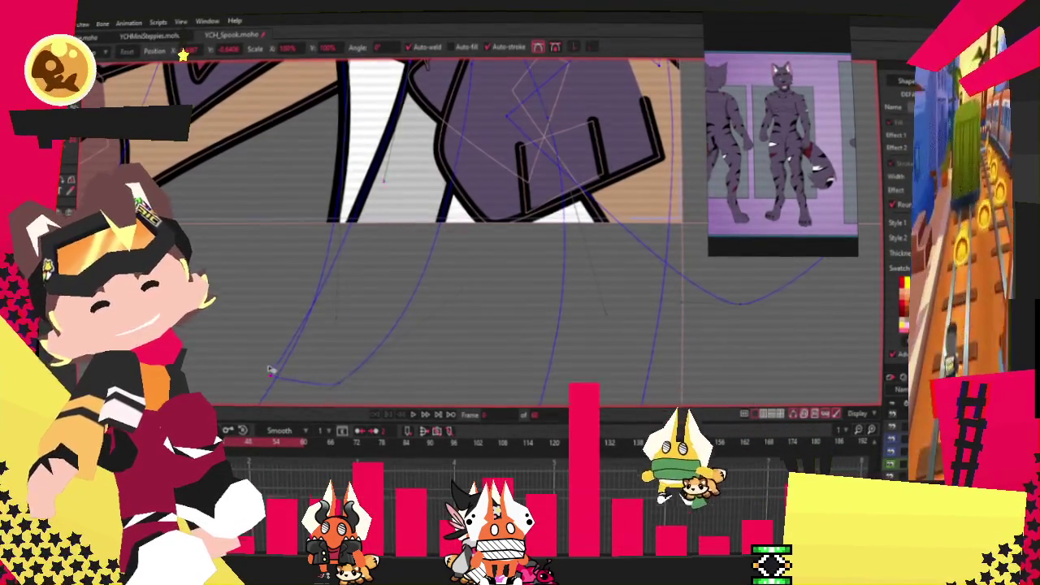
{"action": "left_click_drag", "start_coordinate": [271, 374], "coordinate": [321, 335]}
{"action": "mouse_move", "coordinate": [360, 378]}
{"action": "left_mouse_down"}
{"action": "mouse_move", "coordinate": [381, 342]}
{"action": "mouse_move", "coordinate": [347, 355]}
{"action": "left_mouse_up"}
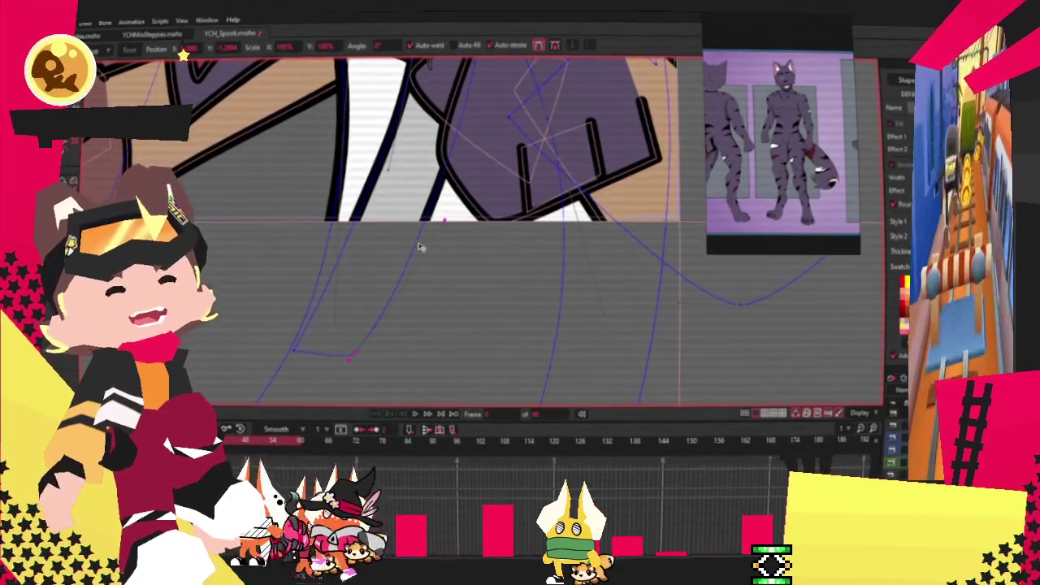
{"action": "scroll", "coordinate": [425, 246], "scroll_direction": "down", "scroll_amount": 3}
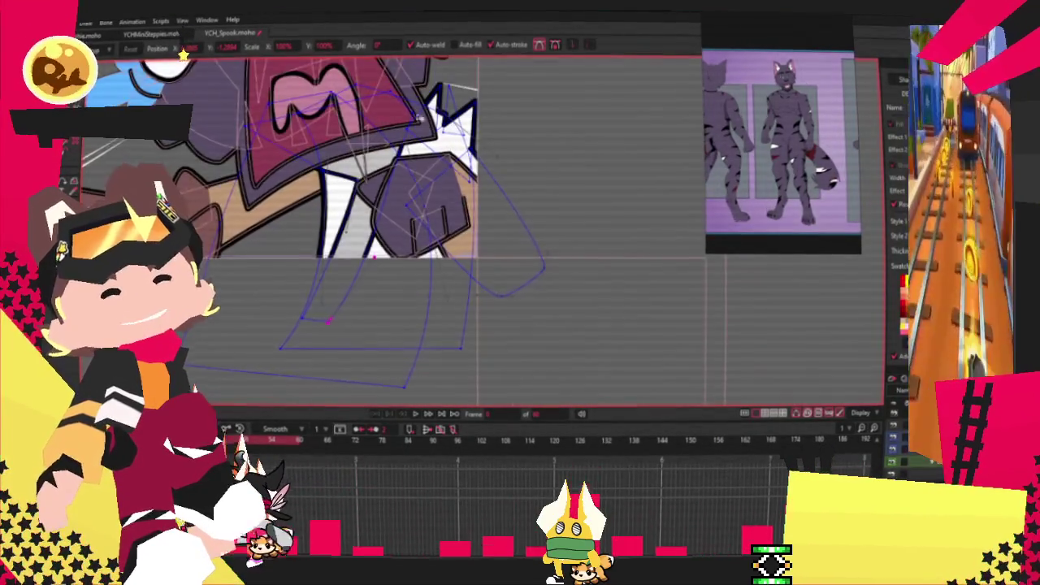
{"action": "scroll", "coordinate": [423, 244], "scroll_direction": "up", "scroll_amount": 3}
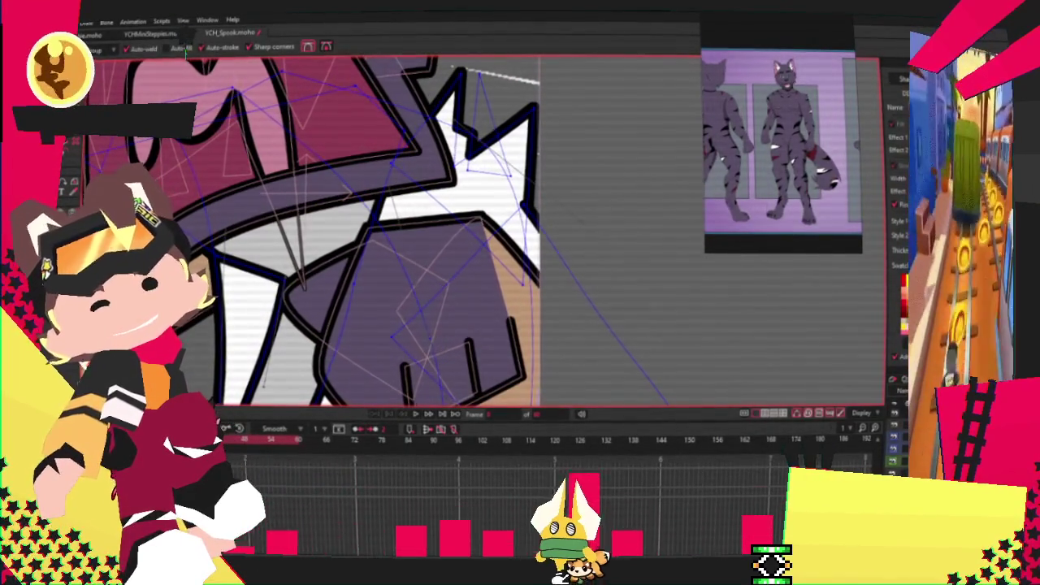
{"action": "key", "text": "r"}
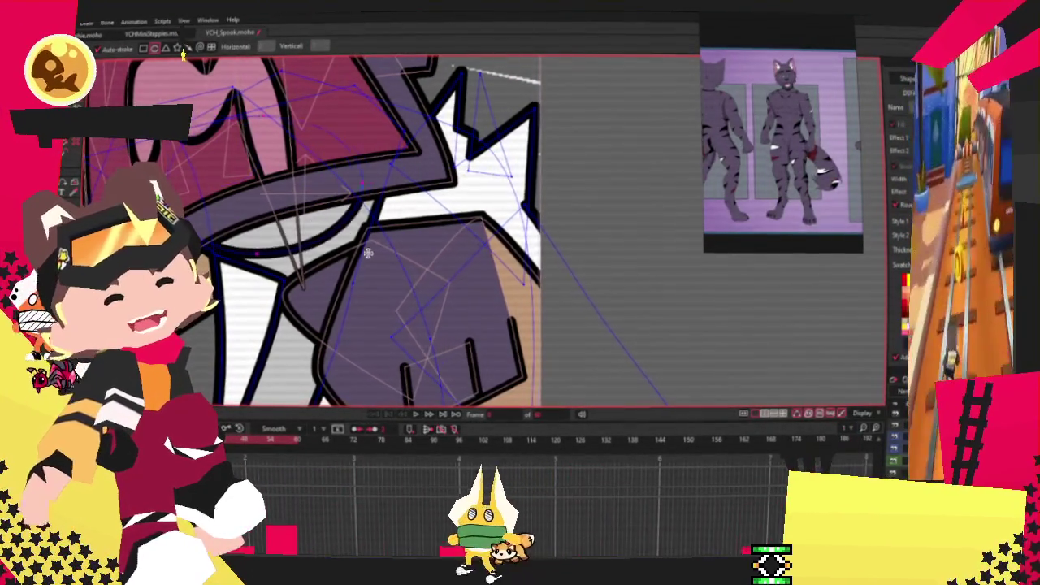
{"action": "key", "text": "q"}
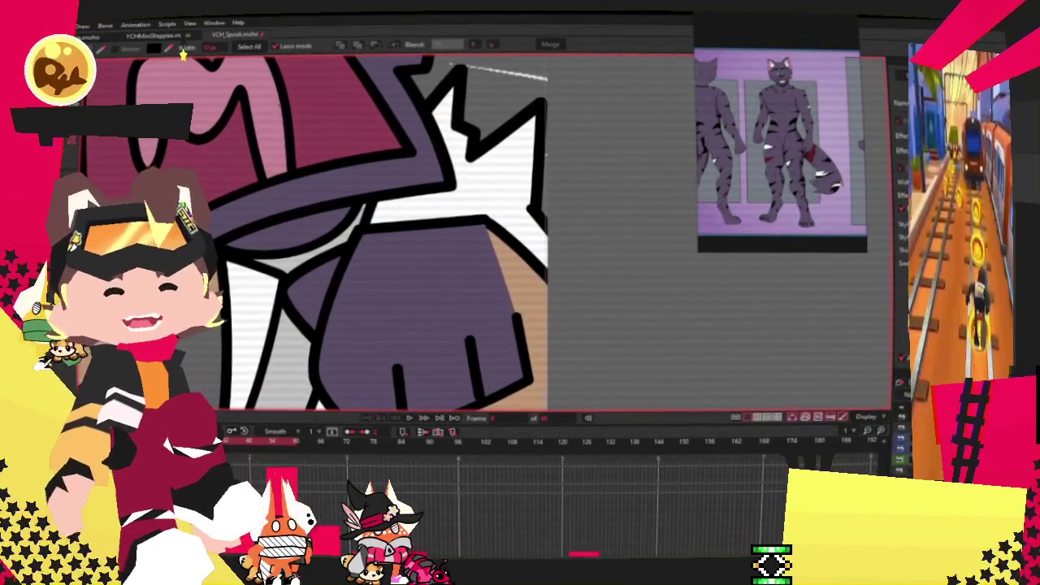
{"action": "key", "text": "c"}
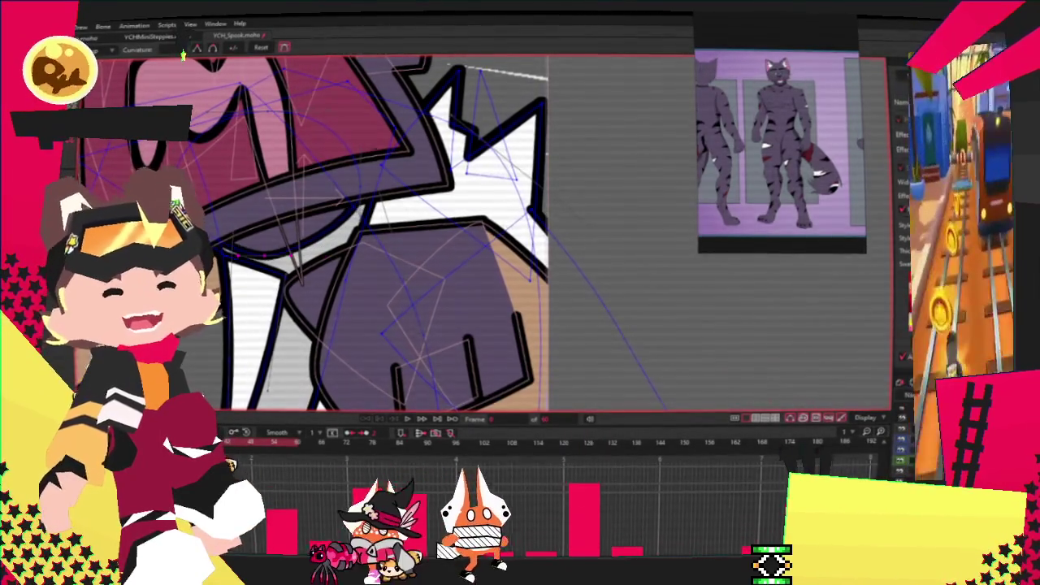
{"action": "scroll", "coordinate": [300, 284], "scroll_direction": "up", "scroll_amount": 2}
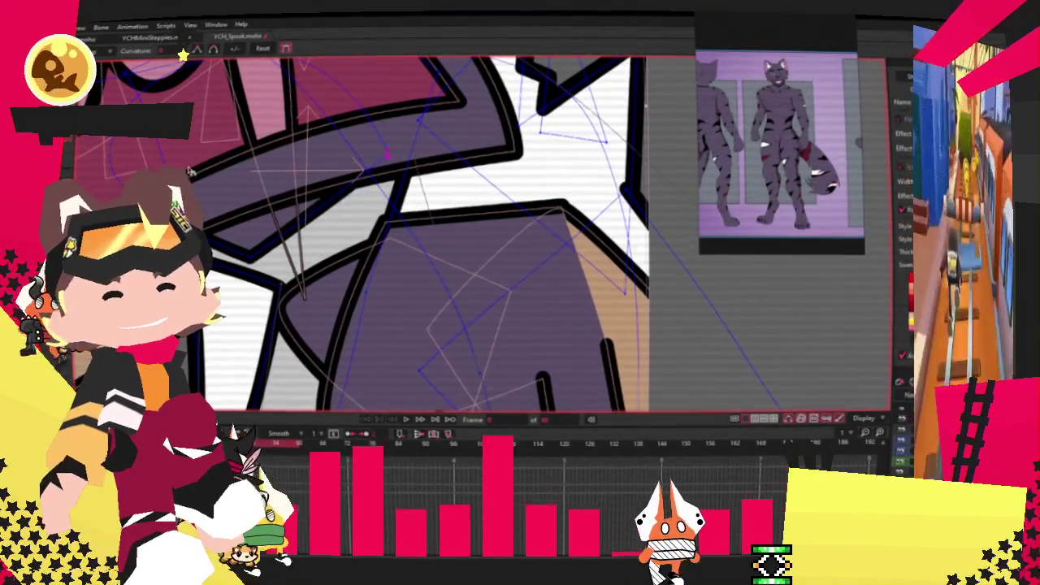
{"action": "key", "text": "t"}
{"action": "scroll", "coordinate": [291, 189], "scroll_direction": "down", "scroll_amount": 1}
{"action": "scroll", "coordinate": [290, 189], "scroll_direction": "up", "scroll_amount": 2}
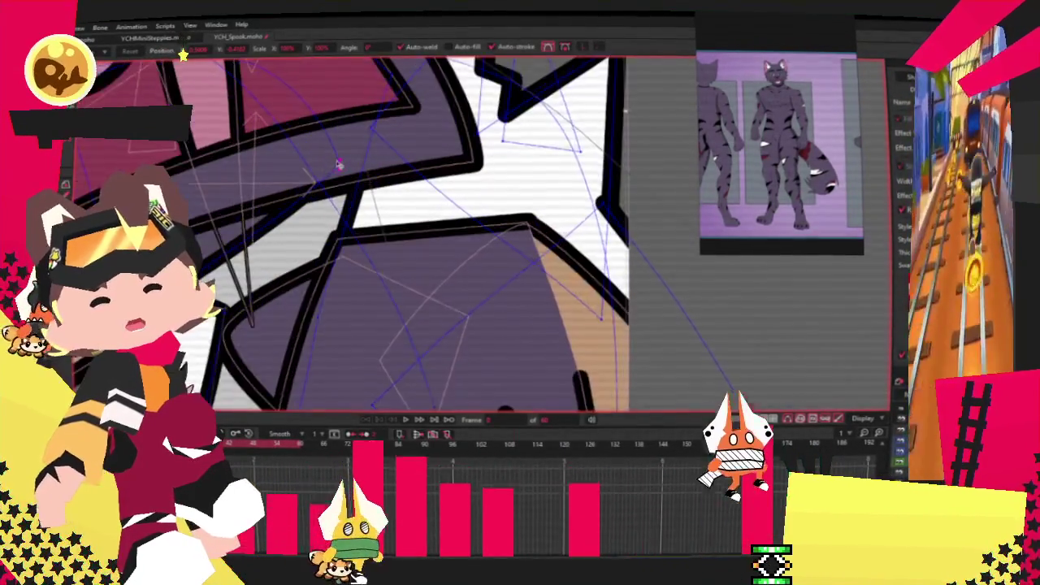
{"action": "scroll", "coordinate": [324, 147], "scroll_direction": "up", "scroll_amount": 1}
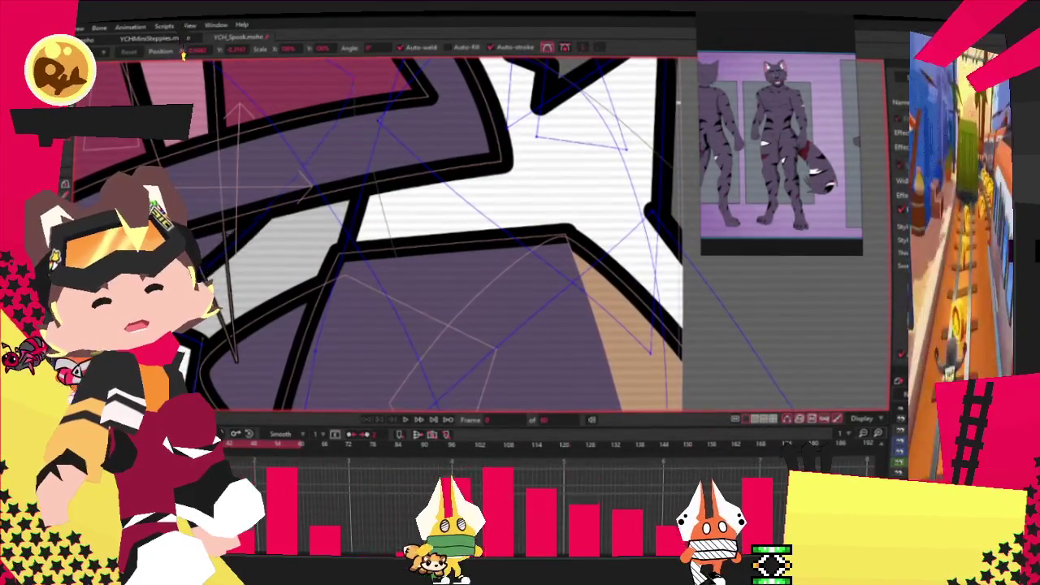
{"action": "scroll", "coordinate": [358, 88], "scroll_direction": "down", "scroll_amount": 1}
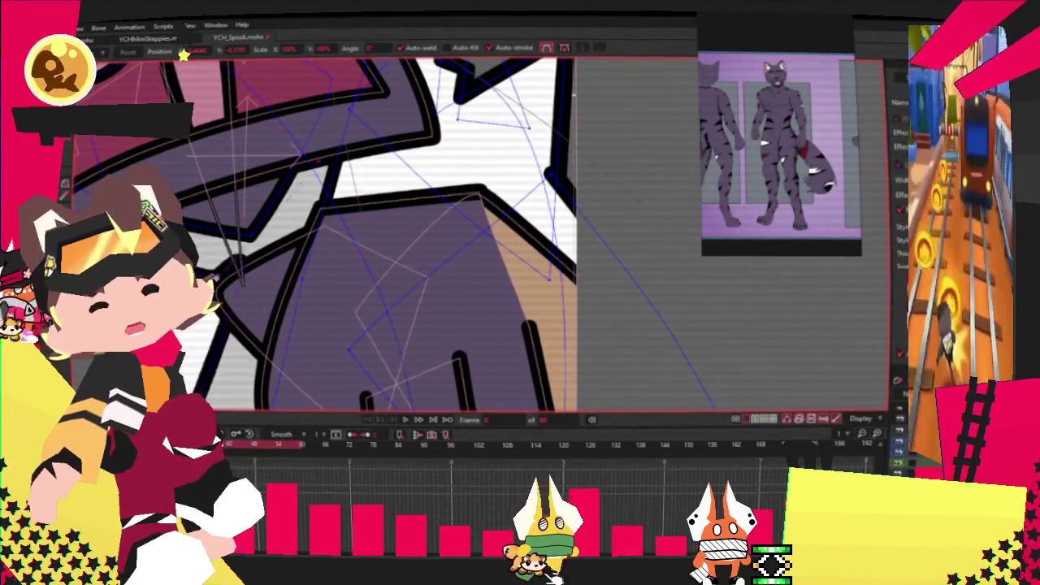
{"action": "scroll", "coordinate": [217, 277], "scroll_direction": "up", "scroll_amount": 1}
{"action": "scroll", "coordinate": [224, 285], "scroll_direction": "up", "scroll_amount": 1}
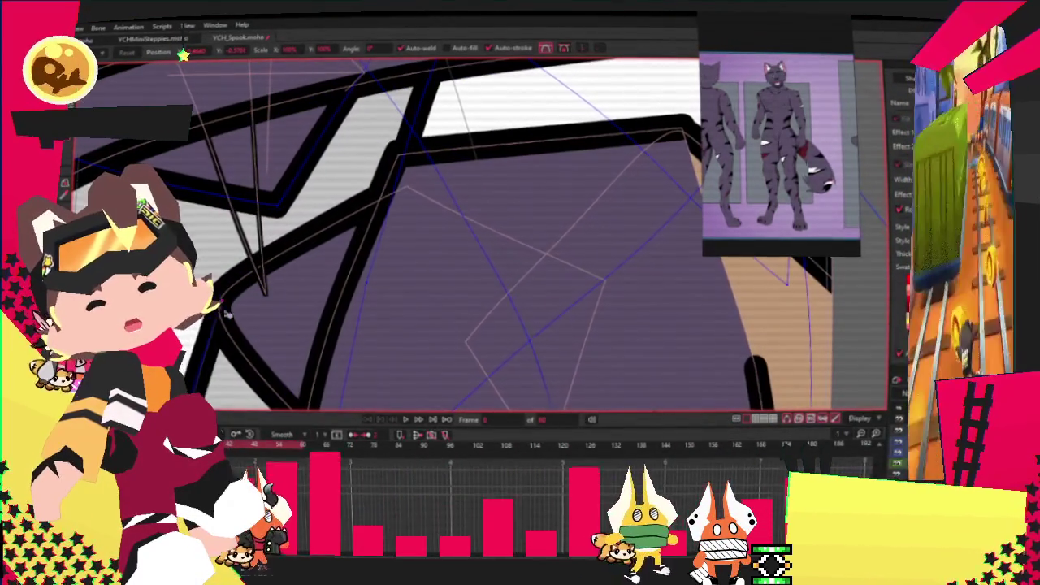
{"action": "scroll", "coordinate": [224, 286], "scroll_direction": "up", "scroll_amount": 1}
{"action": "scroll", "coordinate": [307, 291], "scroll_direction": "down", "scroll_amount": 2}
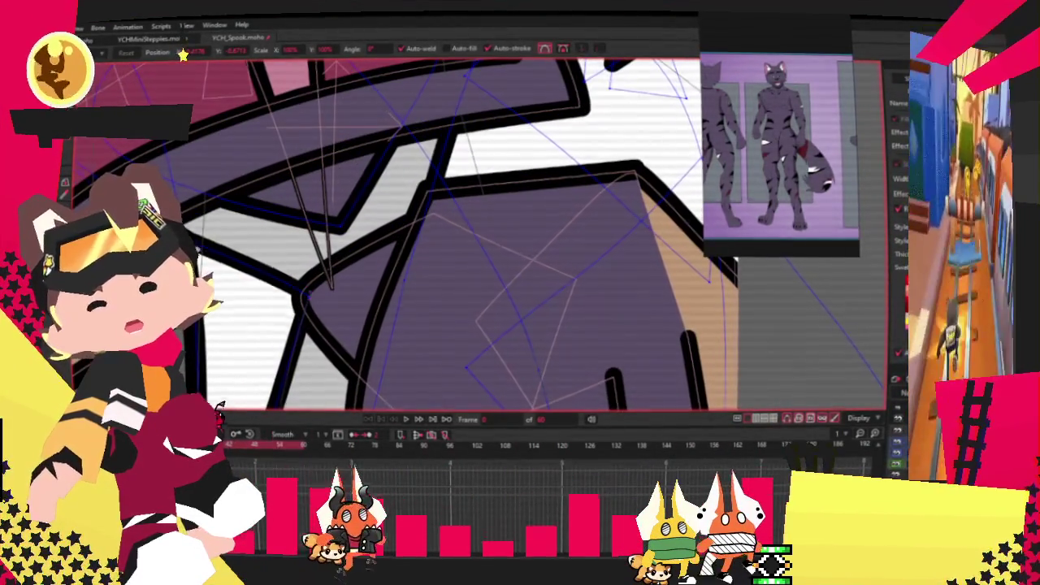
{"action": "scroll", "coordinate": [307, 291], "scroll_direction": "down", "scroll_amount": 1}
{"action": "scroll", "coordinate": [307, 291], "scroll_direction": "down", "scroll_amount": 1}
{"action": "scroll", "coordinate": [324, 203], "scroll_direction": "down", "scroll_amount": 1}
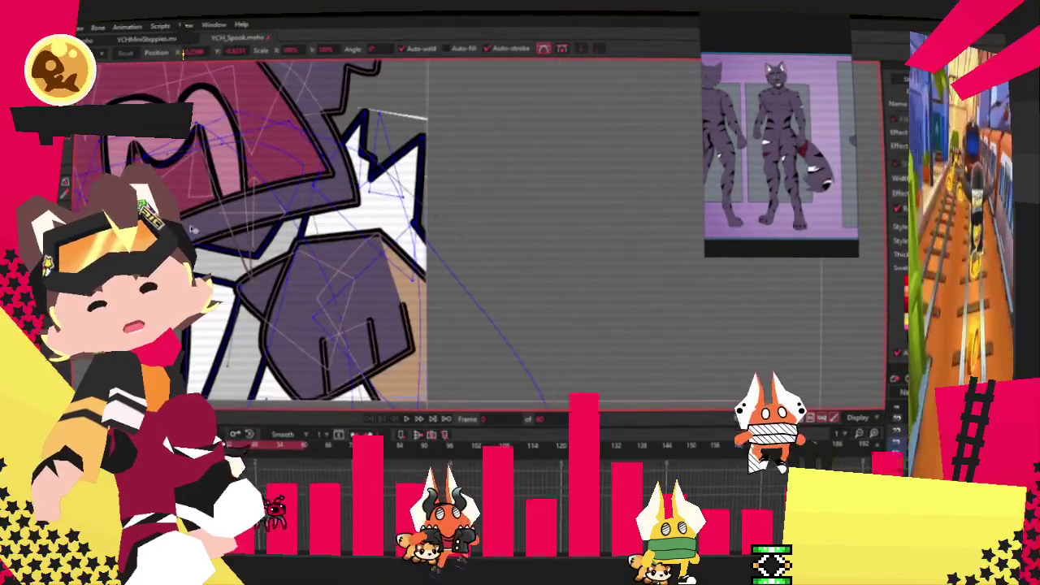
{"action": "scroll", "coordinate": [324, 203], "scroll_direction": "down", "scroll_amount": 1}
{"action": "scroll", "coordinate": [324, 204], "scroll_direction": "up", "scroll_amount": 1}
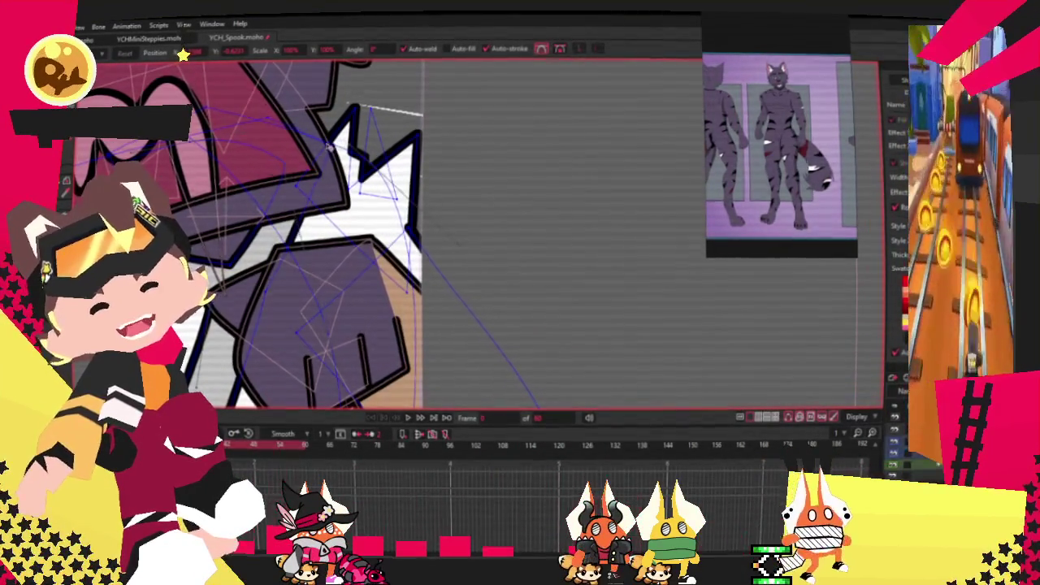
{"action": "scroll", "coordinate": [295, 183], "scroll_direction": "up", "scroll_amount": 1}
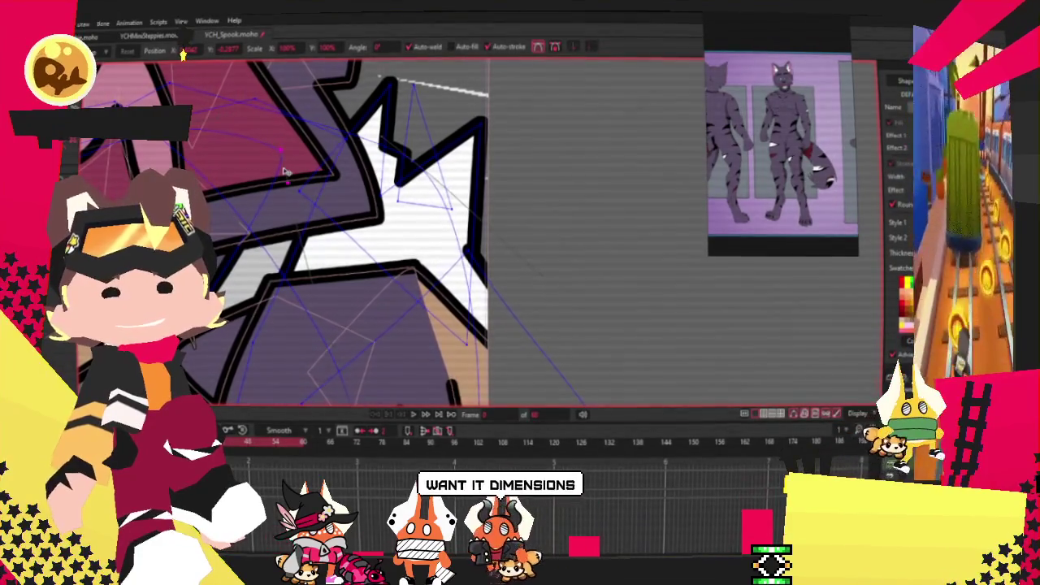
{"action": "scroll", "coordinate": [285, 173], "scroll_direction": "down", "scroll_amount": 1}
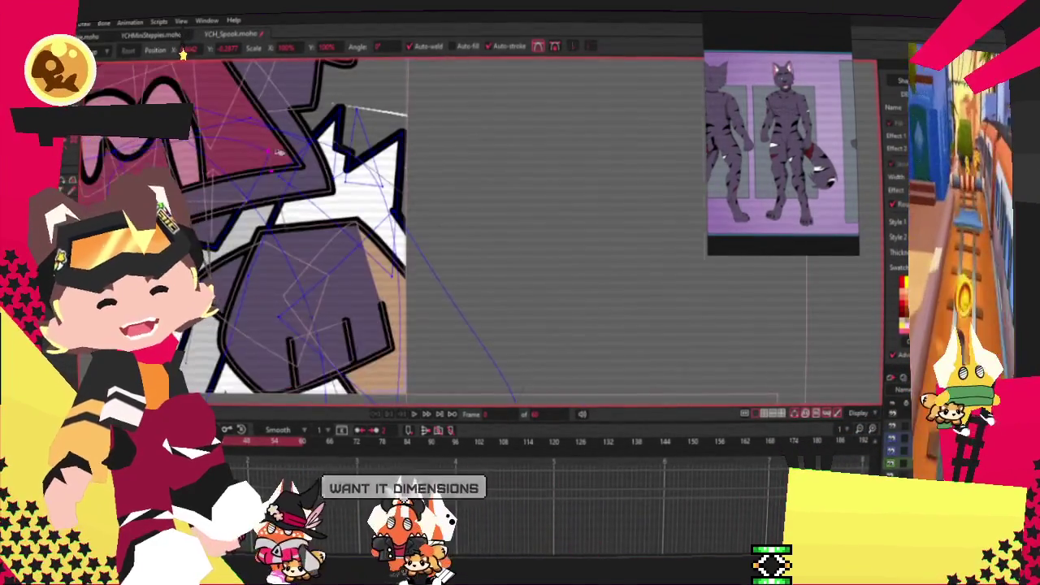
{"action": "scroll", "coordinate": [285, 173], "scroll_direction": "down", "scroll_amount": 1}
{"action": "scroll", "coordinate": [369, 168], "scroll_direction": "up", "scroll_amount": 2}
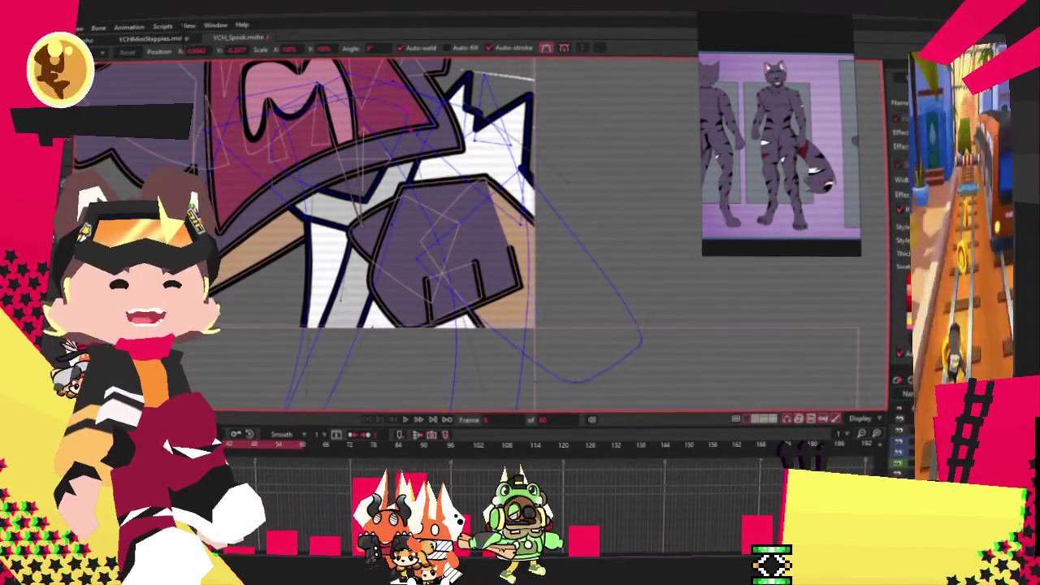
{"action": "scroll", "coordinate": [382, 233], "scroll_direction": "up", "scroll_amount": 2}
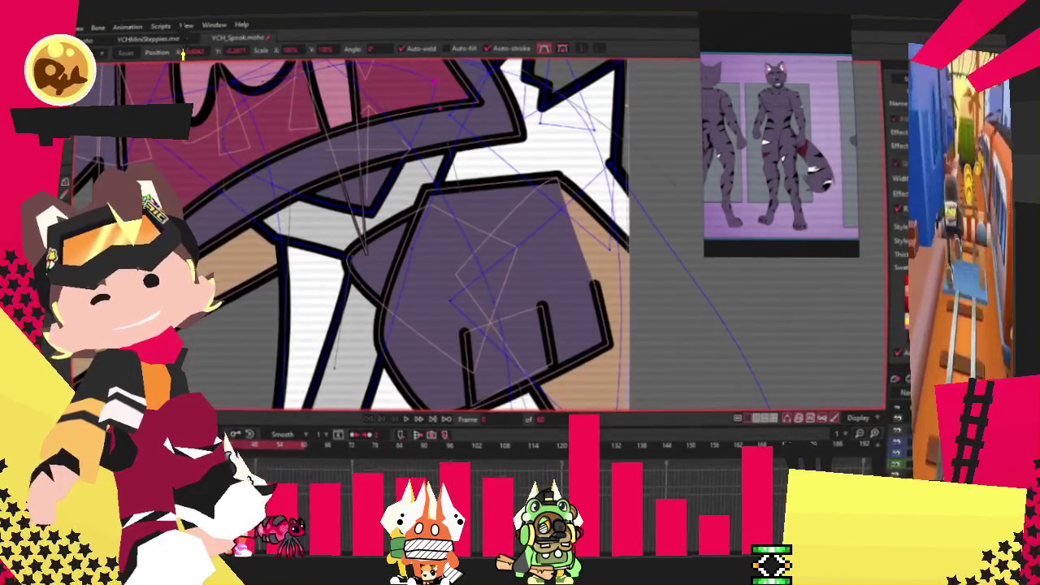
{"action": "key", "text": "c"}
{"action": "scroll", "coordinate": [244, 162], "scroll_direction": "up", "scroll_amount": 2}
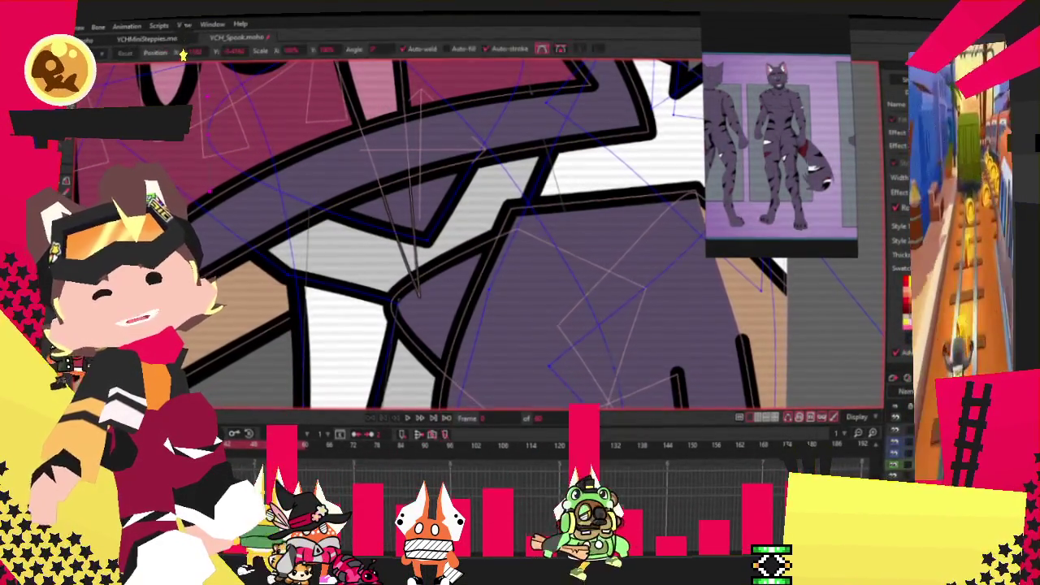
{"action": "key", "text": "t"}
{"action": "scroll", "coordinate": [279, 191], "scroll_direction": "up", "scroll_amount": 1}
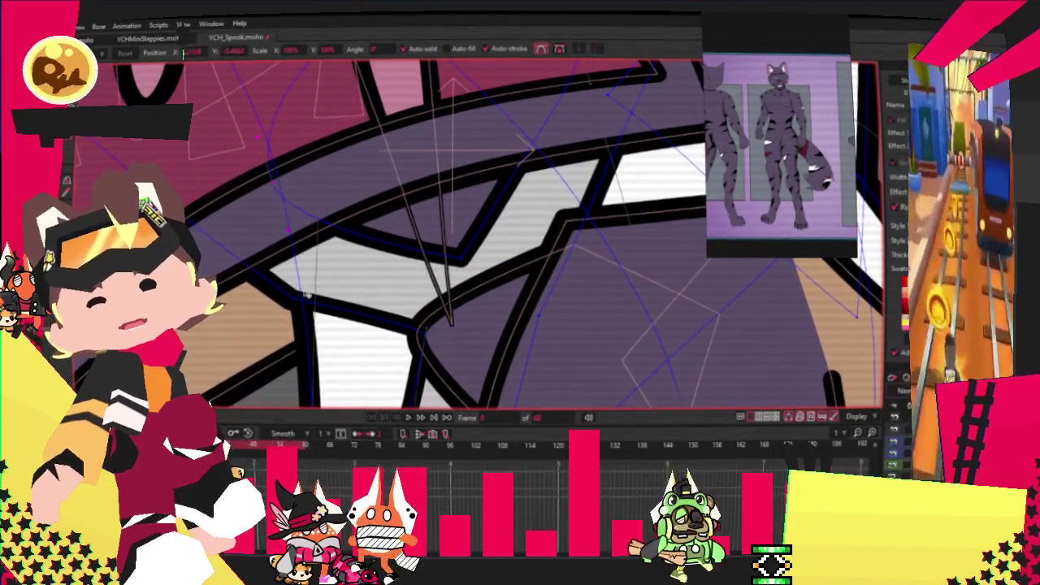
{"action": "scroll", "coordinate": [298, 227], "scroll_direction": "down", "scroll_amount": 1}
{"action": "scroll", "coordinate": [299, 227], "scroll_direction": "down", "scroll_amount": 1}
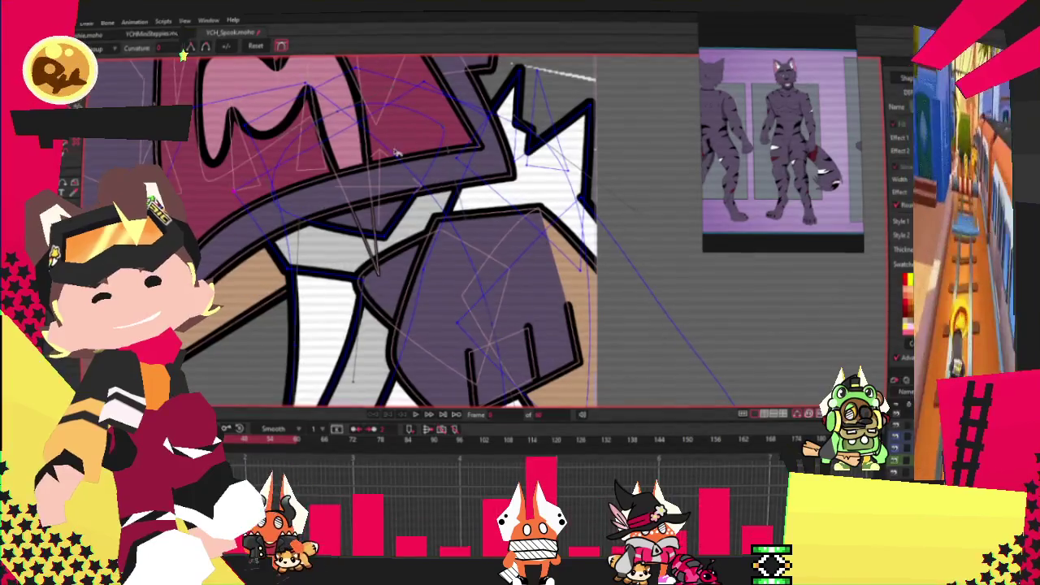
Select a point on the fist outline and switch to the Curvature tool to adjust it.
{"action": "scroll", "coordinate": [337, 143], "scroll_direction": "up", "scroll_amount": 2}
{"action": "left_click", "coordinate": [483, 95]}
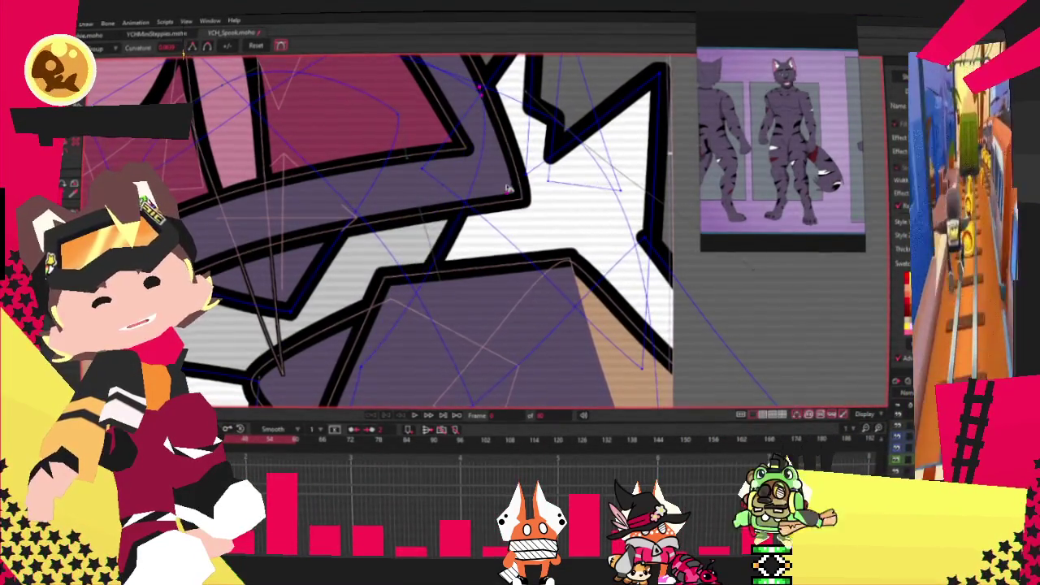
{"action": "scroll", "coordinate": [334, 294], "scroll_direction": "up", "scroll_amount": 2}
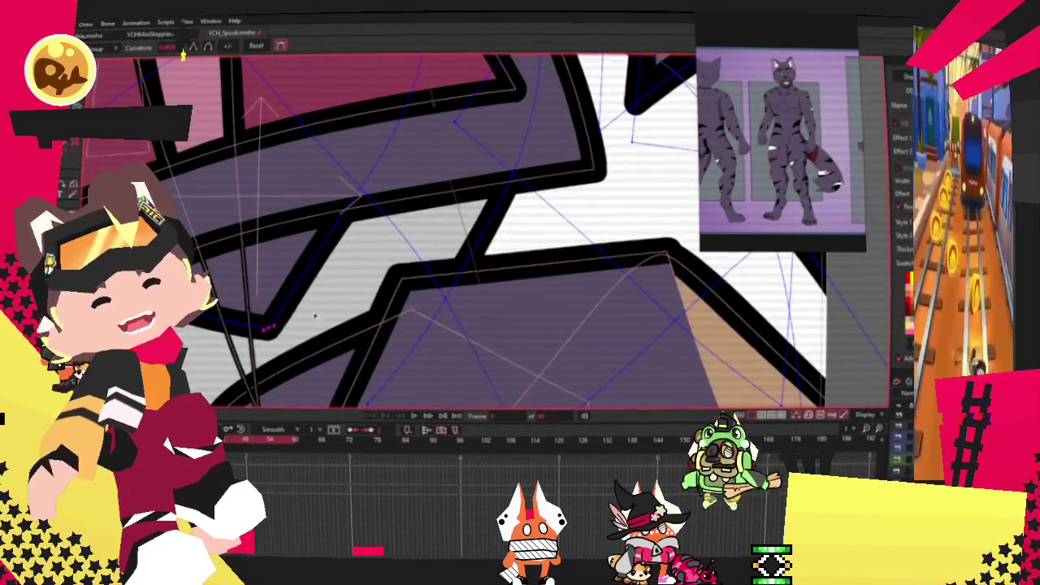
{"action": "scroll", "coordinate": [495, 210], "scroll_direction": "down", "scroll_amount": 2}
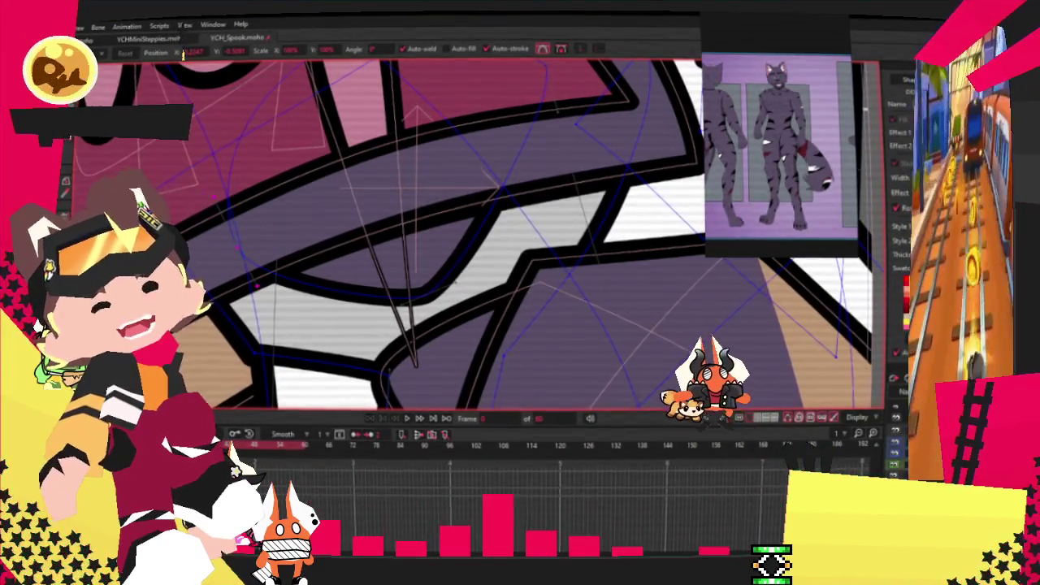
{"action": "key", "text": "c"}
{"action": "scroll", "coordinate": [395, 263], "scroll_direction": "up", "scroll_amount": 2}
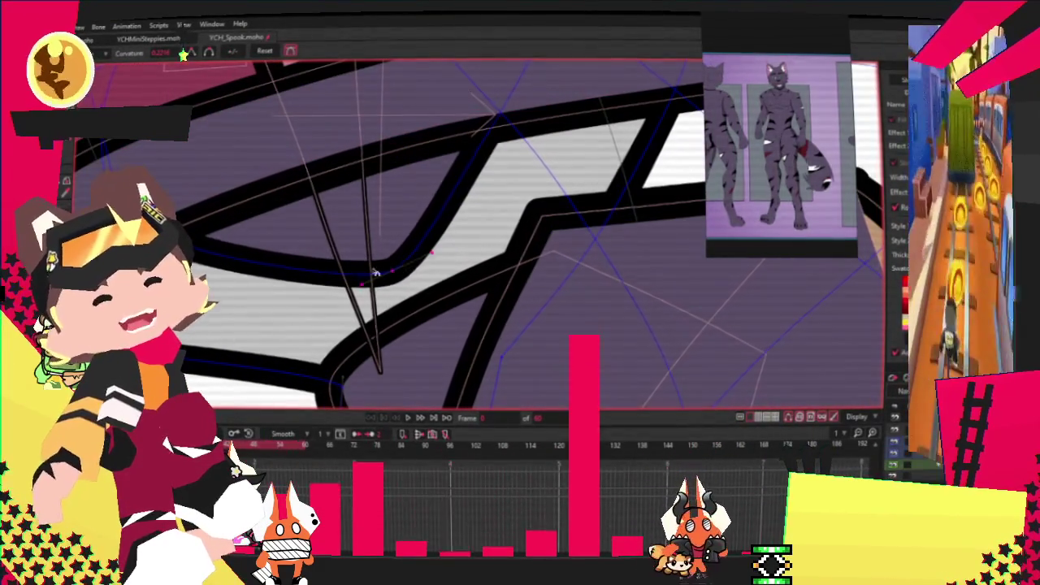
{"action": "scroll", "coordinate": [346, 278], "scroll_direction": "down", "scroll_amount": 2}
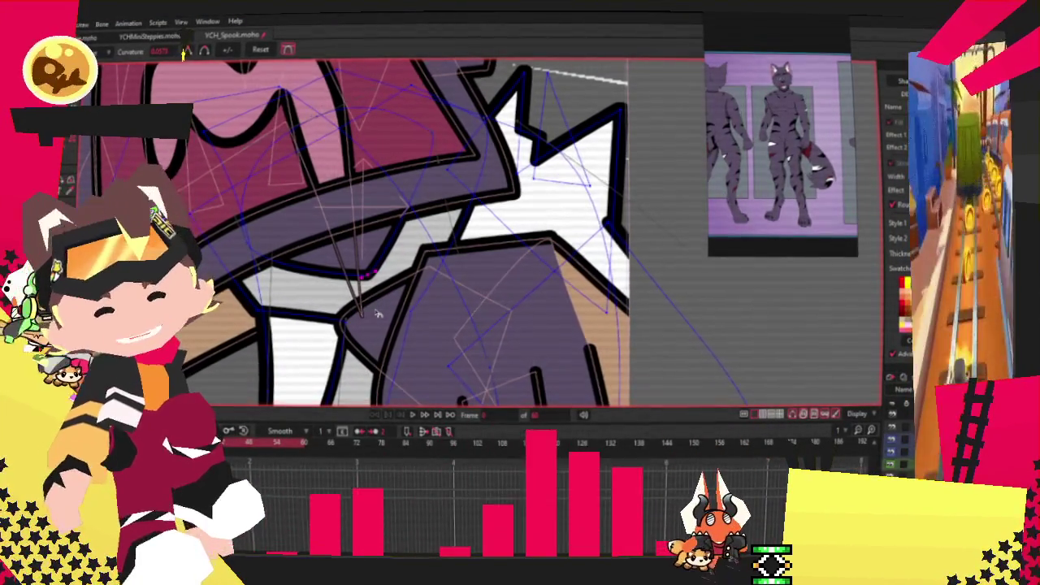
{"action": "scroll", "coordinate": [529, 274], "scroll_direction": "down", "scroll_amount": 3}
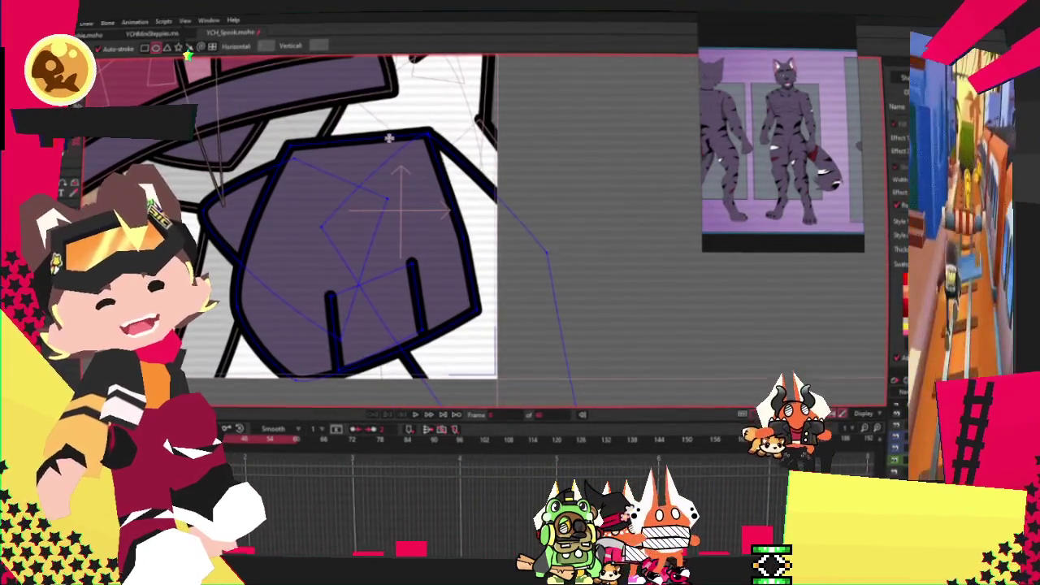
Mark the fist's upper right and add a new point on its top edge.
{"action": "left_click_drag", "start_coordinate": [389, 138], "coordinate": [491, 260]}
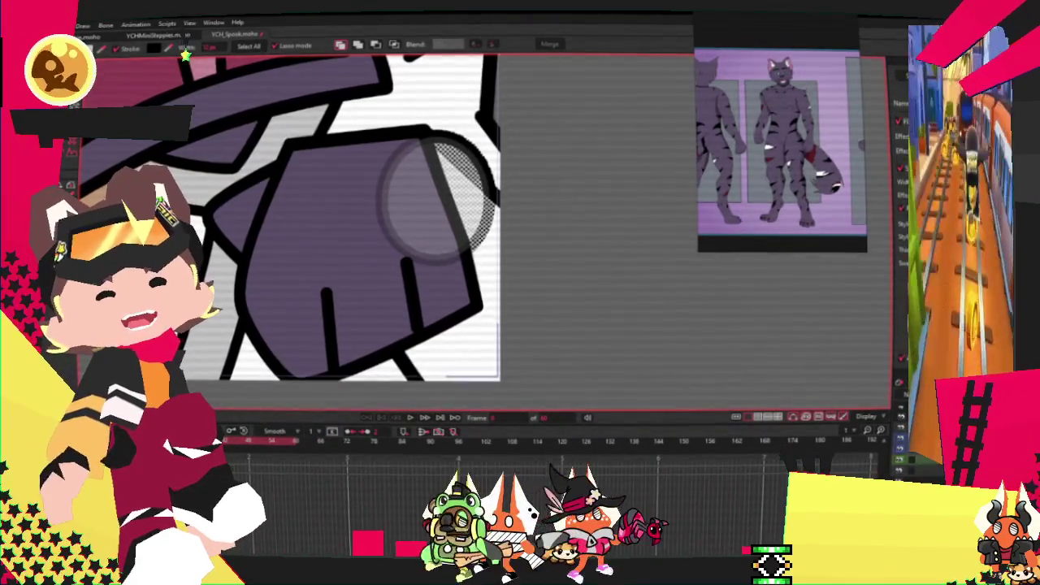
{"action": "scroll", "coordinate": [439, 199], "scroll_direction": "up", "scroll_amount": 5}
{"action": "key", "text": "a"}
{"action": "left_click_drag", "start_coordinate": [348, 77], "coordinate": [345, 72]}
Nudge the right curve's points left and increase their curvature.
{"action": "key", "text": "t"}
{"action": "left_click_drag", "start_coordinate": [488, 111], "coordinate": [391, 115]}
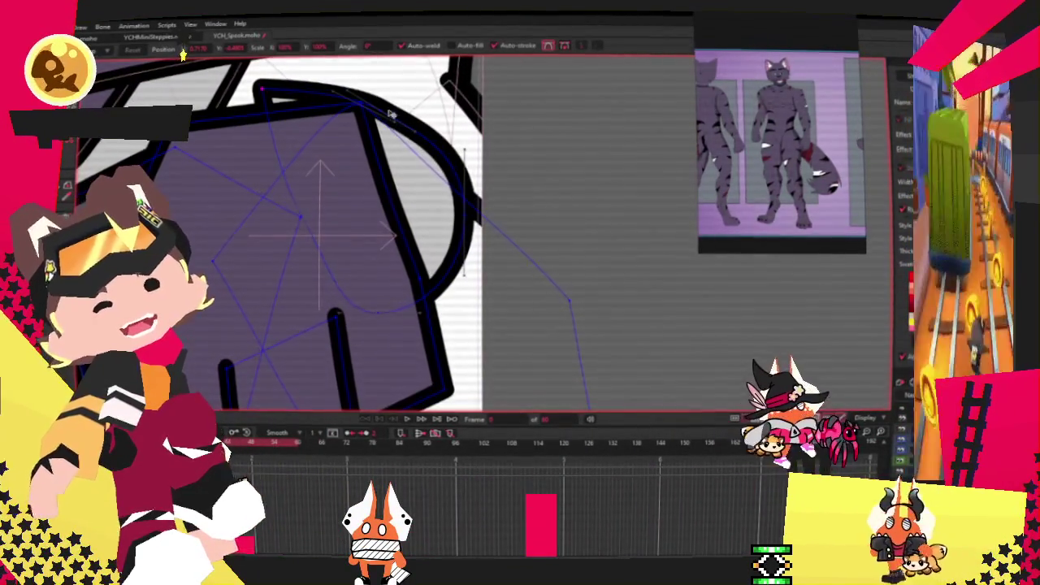
{"action": "left_click_drag", "start_coordinate": [470, 198], "coordinate": [457, 203]}
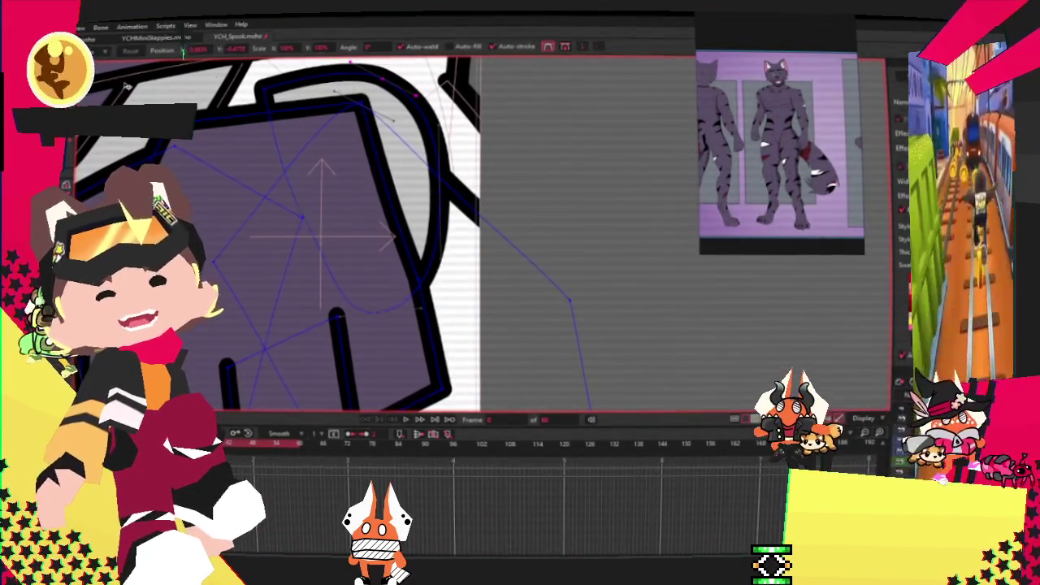
{"action": "scroll", "coordinate": [150, 96], "scroll_direction": "up", "scroll_amount": 3}
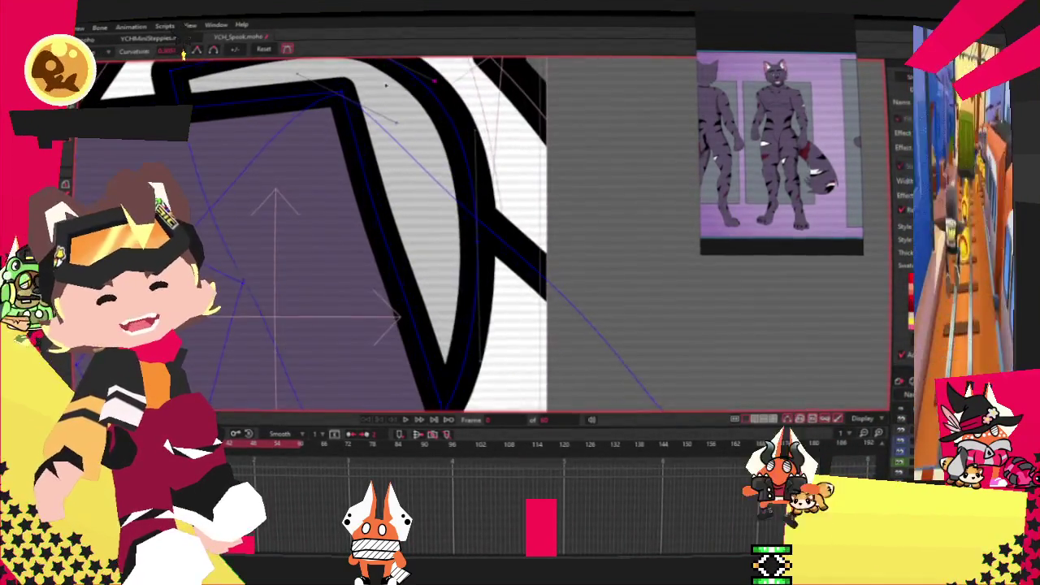
{"action": "left_click_drag", "start_coordinate": [198, 96], "coordinate": [204, 96]}
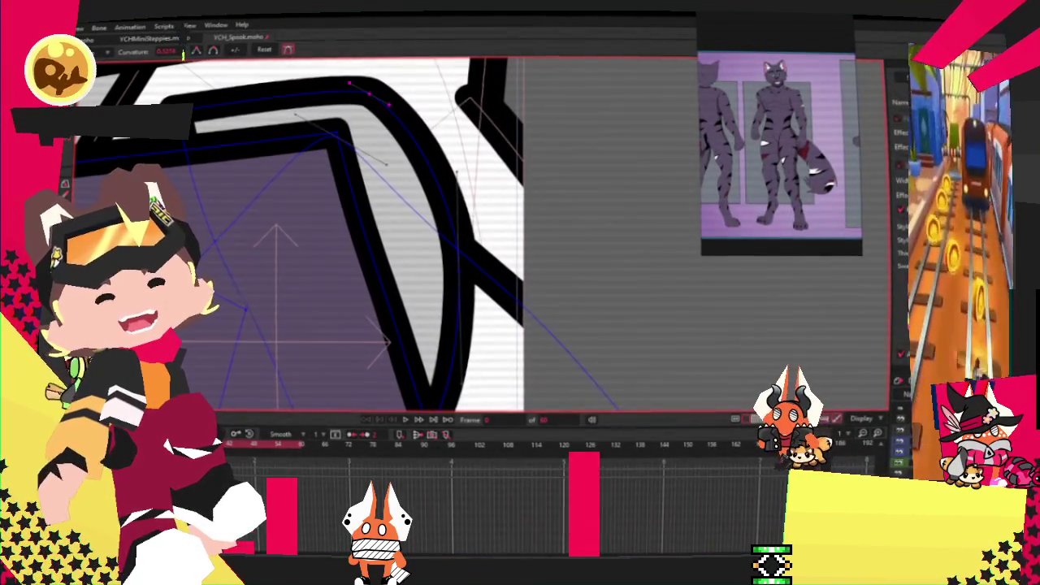
{"action": "scroll", "coordinate": [295, 121], "scroll_direction": "down", "scroll_amount": 3}
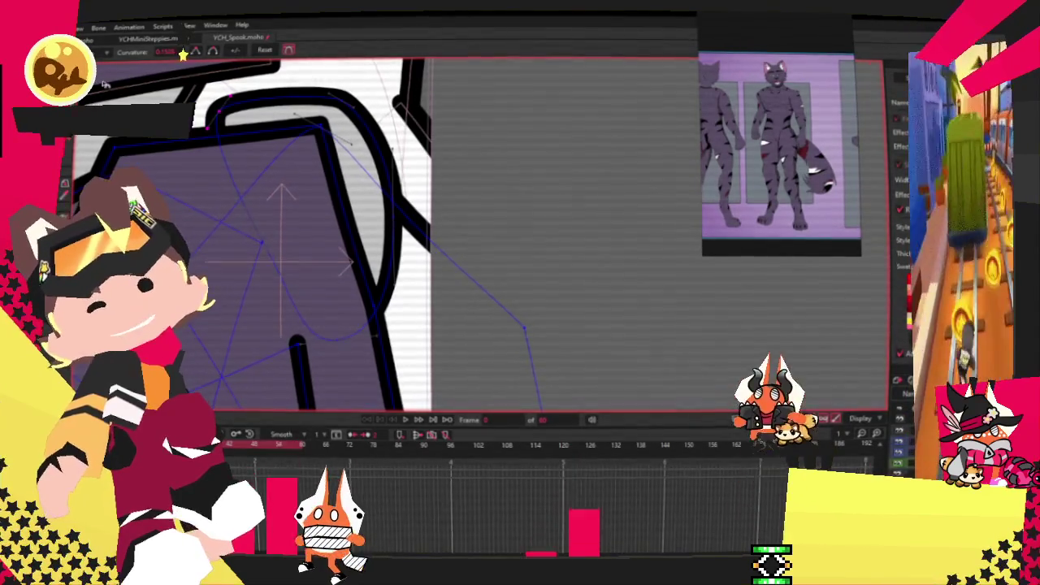
Move the selected points and pull the outline's upper corner down to reshape it.
{"action": "key", "text": "t"}
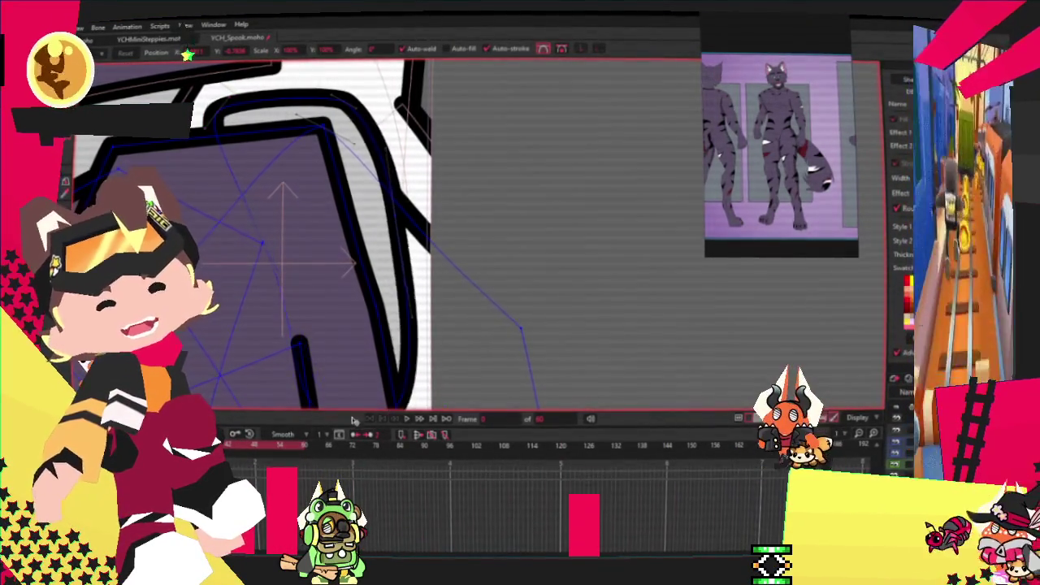
{"action": "mouse_move", "coordinate": [325, 118]}
{"action": "left_mouse_down"}
{"action": "mouse_move", "coordinate": [345, 134]}
{"action": "mouse_move", "coordinate": [367, 130]}
{"action": "left_mouse_up"}
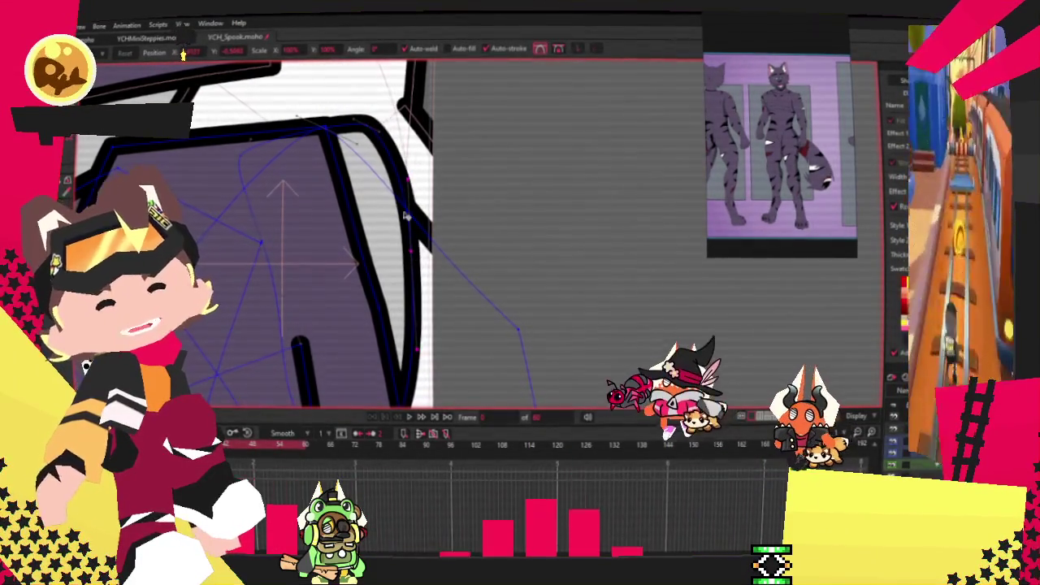
{"action": "left_click_drag", "start_coordinate": [370, 130], "coordinate": [381, 156]}
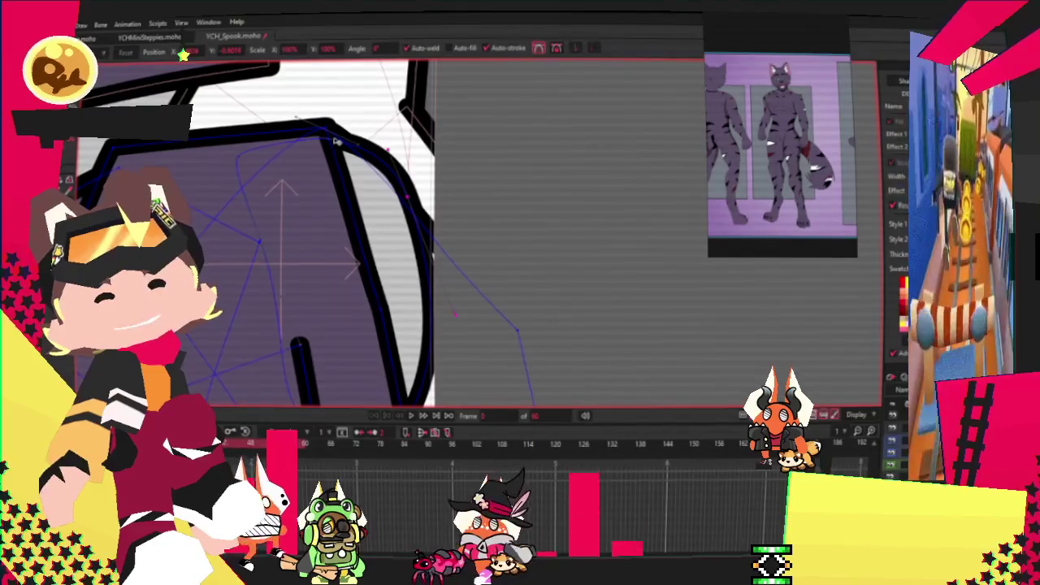
{"action": "left_click", "coordinate": [324, 128]}
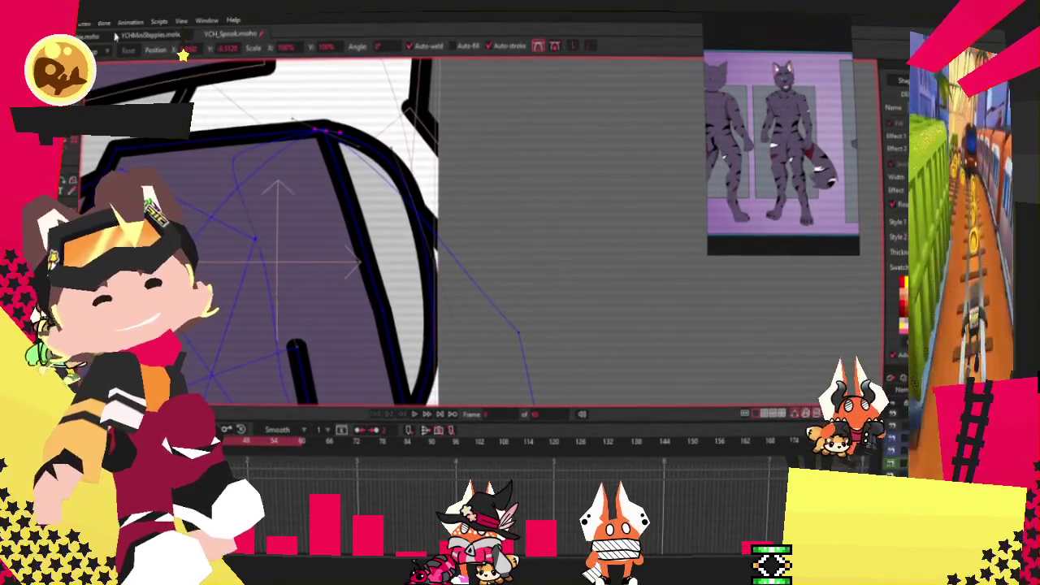
Shift the bottom edge down-left, smooth its curvature, and play back the animation.
{"action": "scroll", "coordinate": [414, 188], "scroll_direction": "up", "scroll_amount": 2}
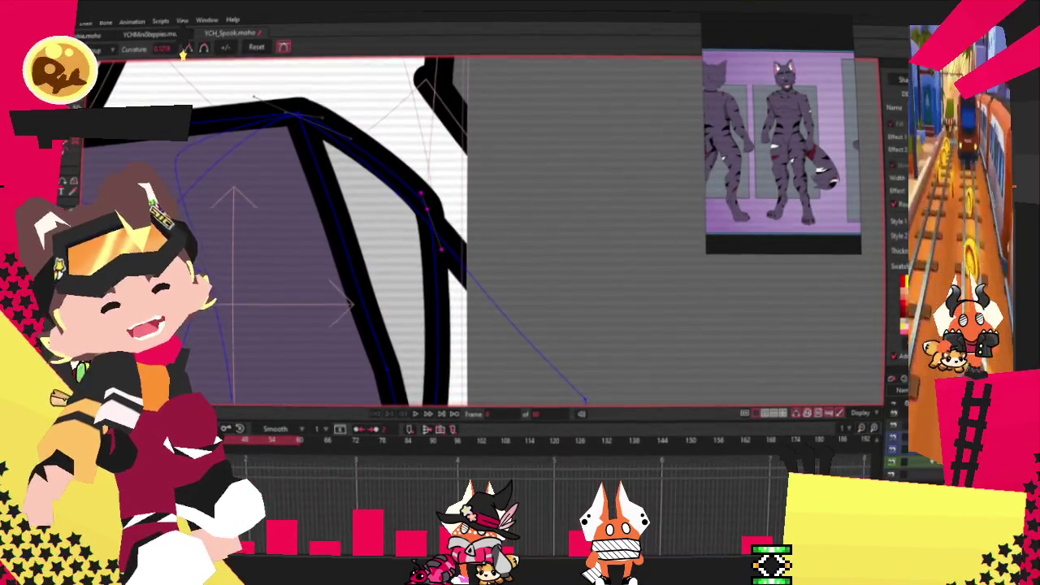
{"action": "scroll", "coordinate": [388, 347], "scroll_direction": "down", "scroll_amount": 3}
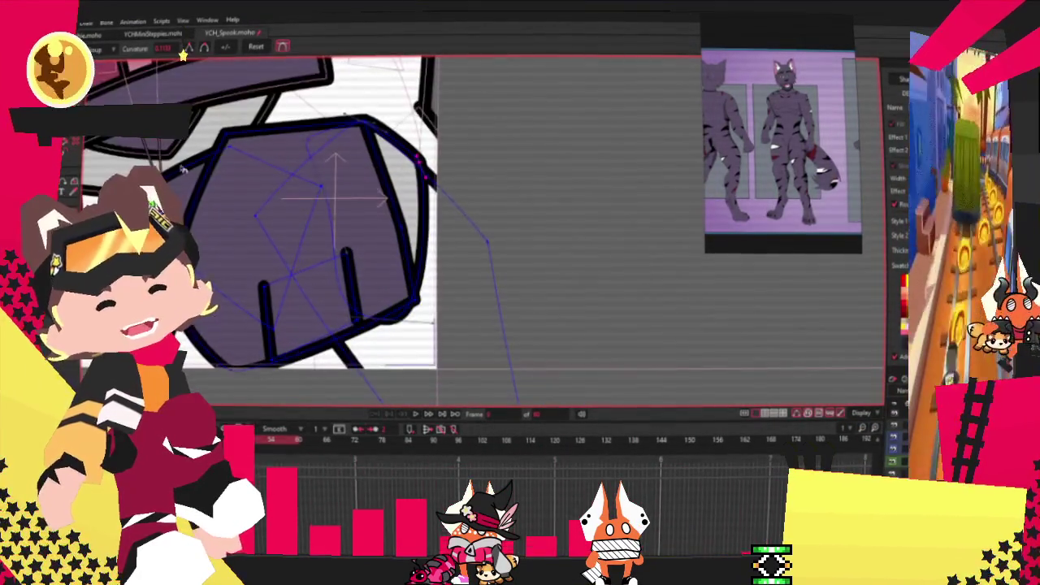
{"action": "key", "text": "t"}
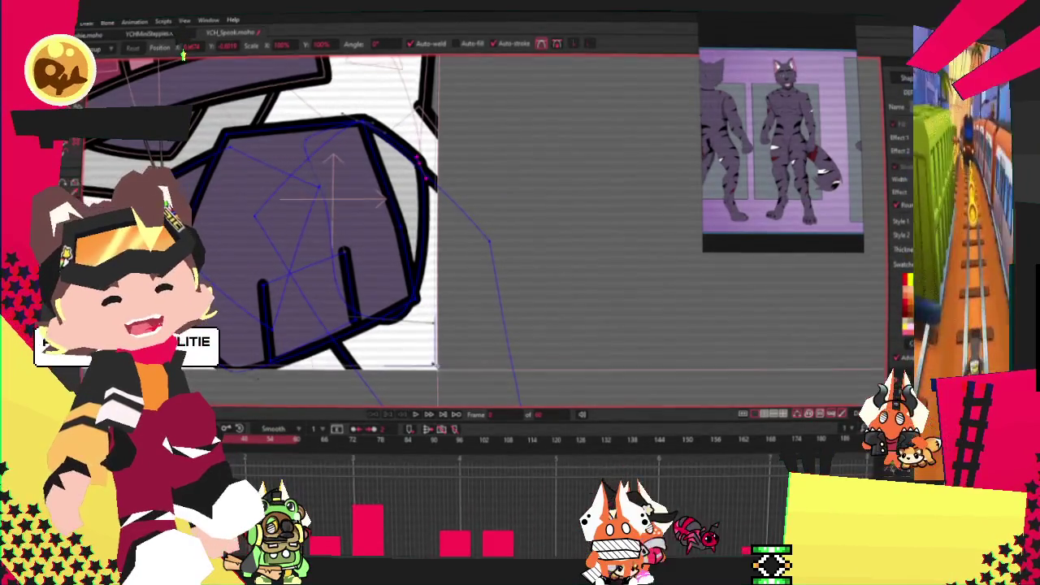
{"action": "scroll", "coordinate": [414, 342], "scroll_direction": "up", "scroll_amount": 2}
{"action": "mouse_move", "coordinate": [379, 318]}
{"action": "left_mouse_down"}
{"action": "mouse_move", "coordinate": [362, 349]}
{"action": "mouse_move", "coordinate": [398, 334]}
{"action": "left_mouse_up"}
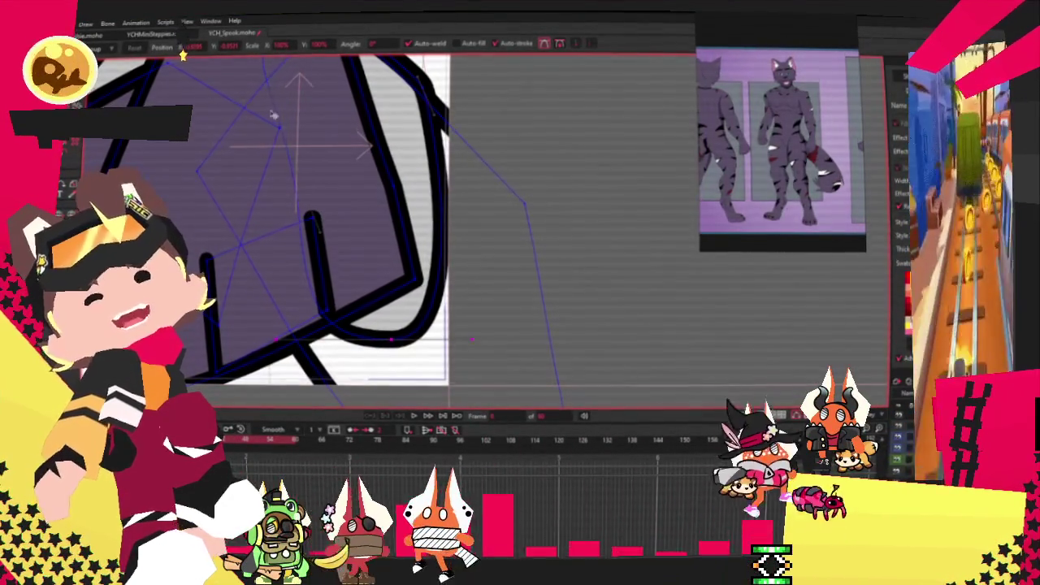
{"action": "scroll", "coordinate": [283, 132], "scroll_direction": "up", "scroll_amount": 2}
{"action": "scroll", "coordinate": [308, 170], "scroll_direction": "up", "scroll_amount": 1}
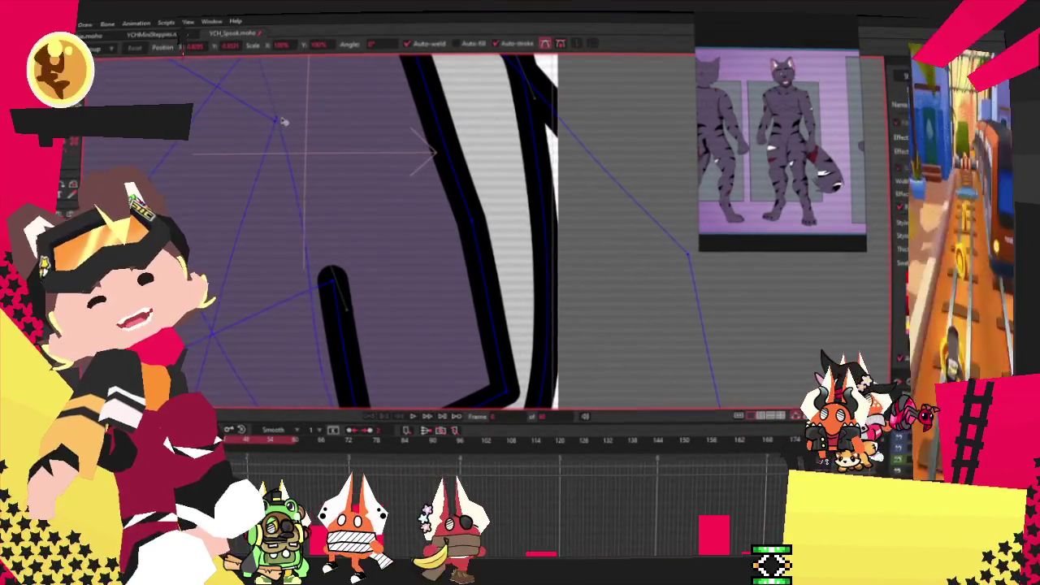
{"action": "key", "text": "c"}
{"action": "scroll", "coordinate": [325, 276], "scroll_direction": "down", "scroll_amount": 2}
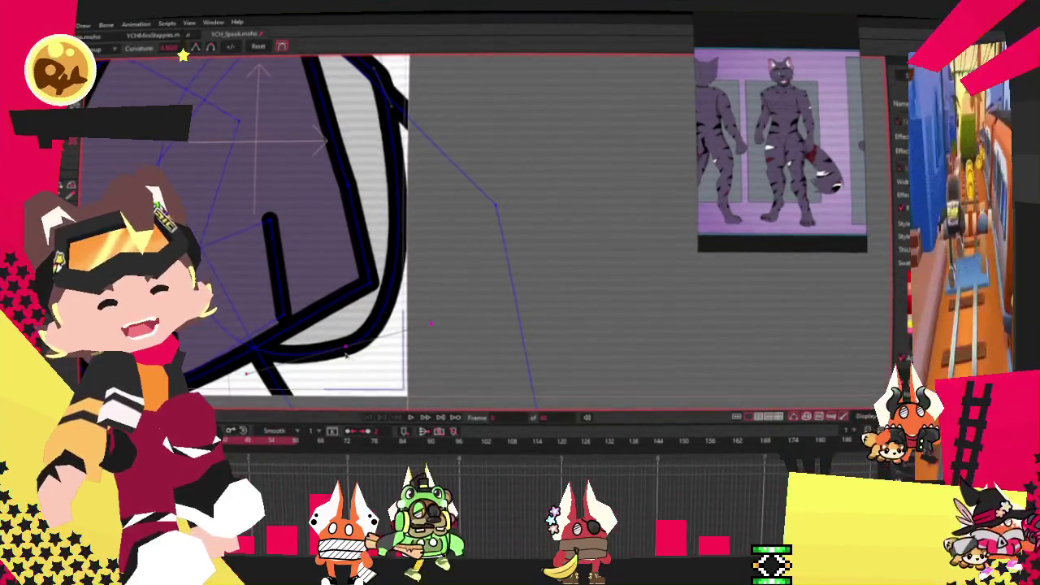
{"action": "key", "text": "t"}
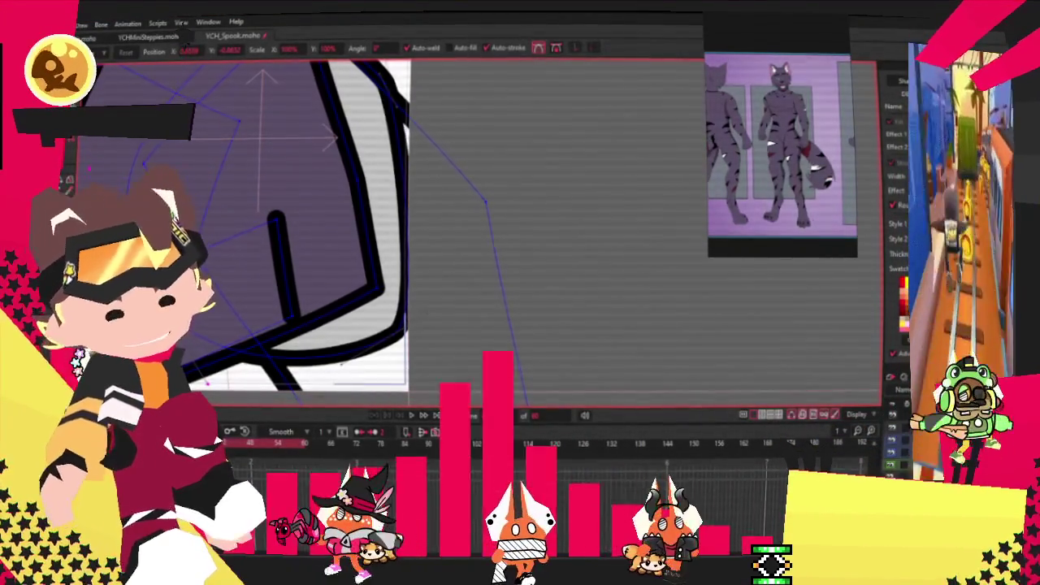
{"action": "key", "text": "space"}
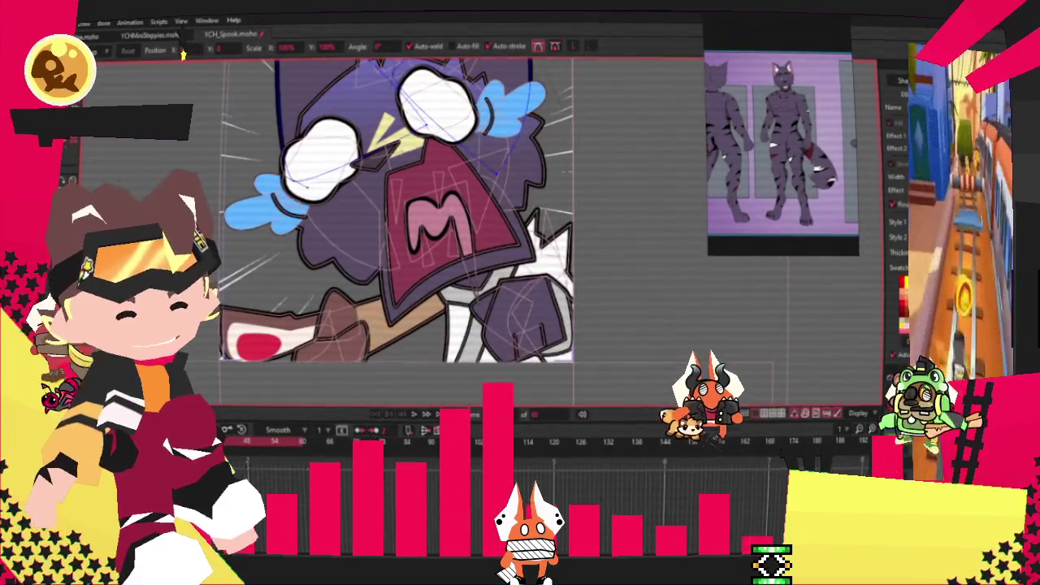
On the fist layer, select the brown arm shape and draw a white oval over the sleeve end.
{"action": "left_click", "coordinate": [528, 317]}
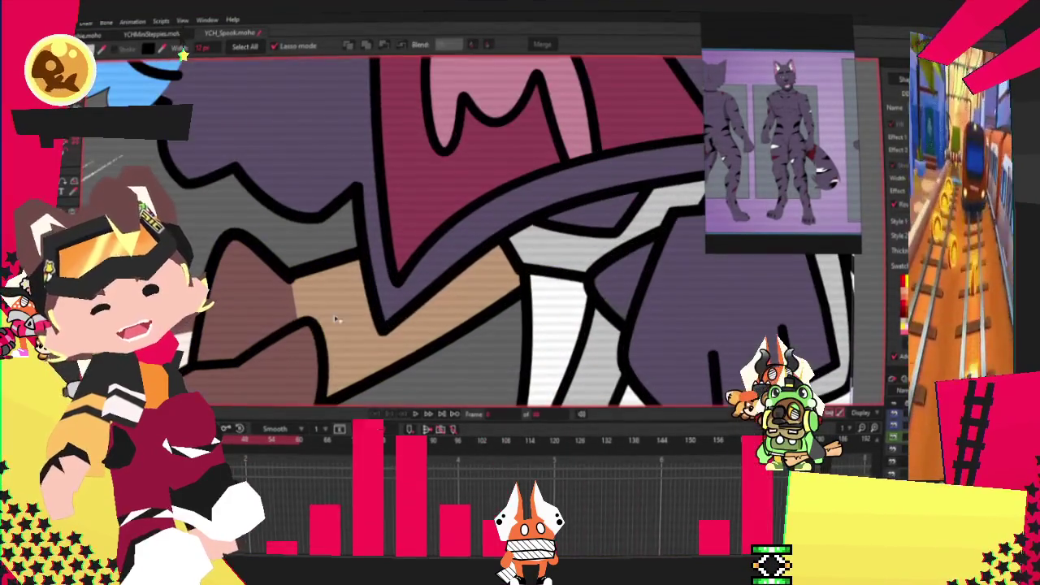
{"action": "left_click", "coordinate": [323, 294]}
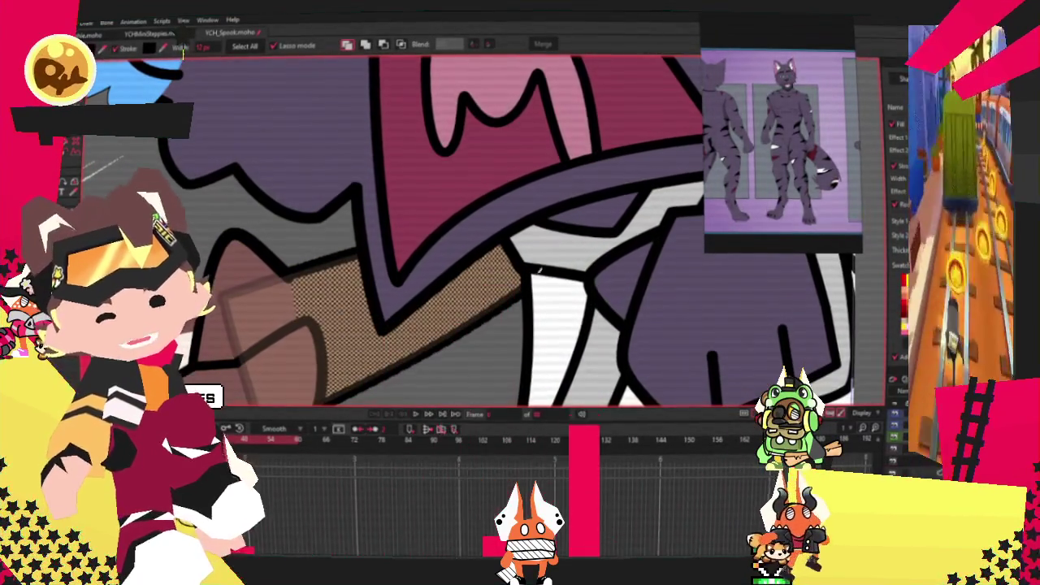
{"action": "key", "text": "t"}
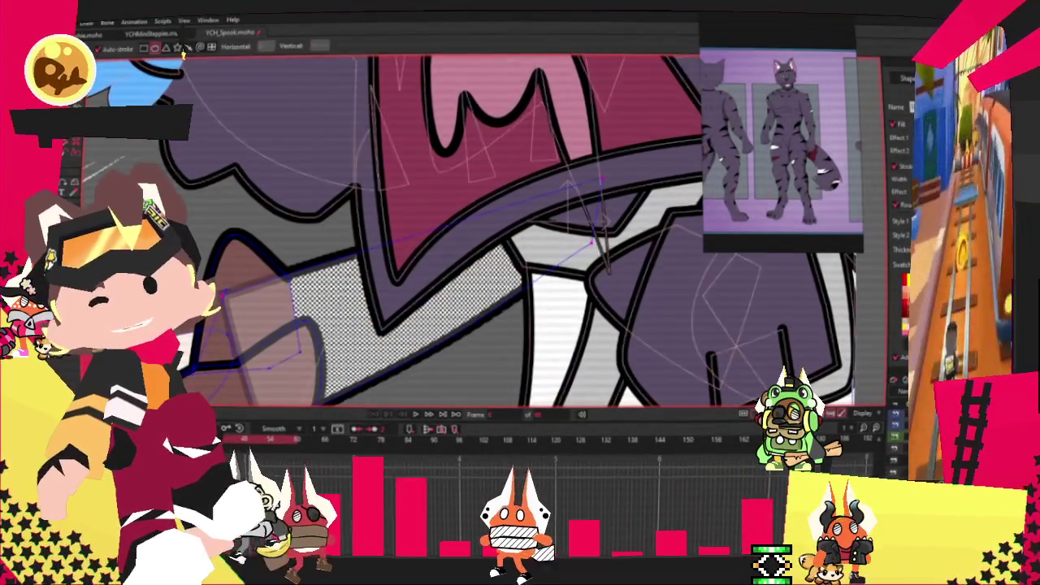
{"action": "left_click_drag", "start_coordinate": [286, 264], "coordinate": [383, 399]}
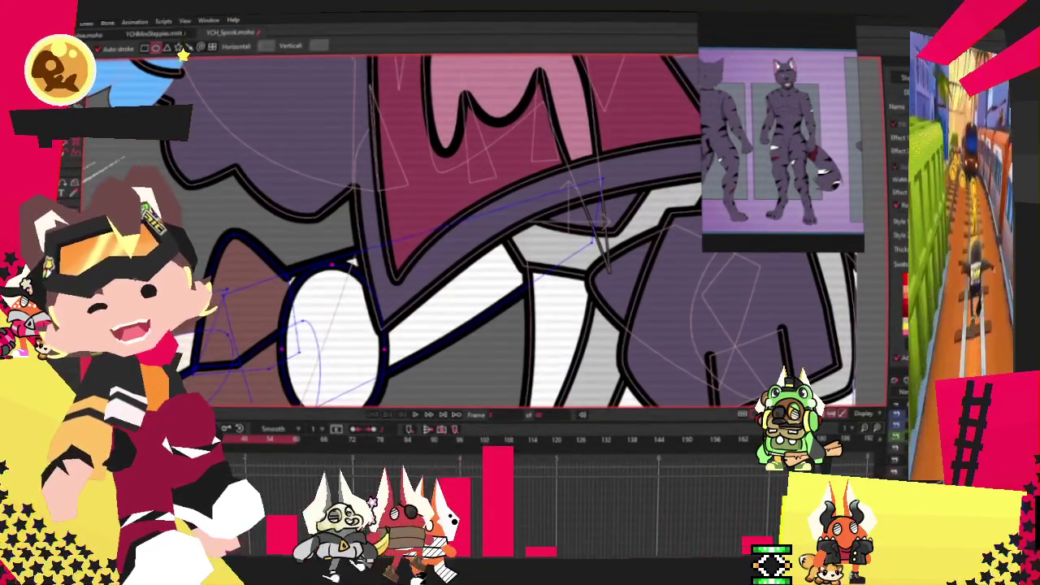
{"action": "key", "text": "g"}
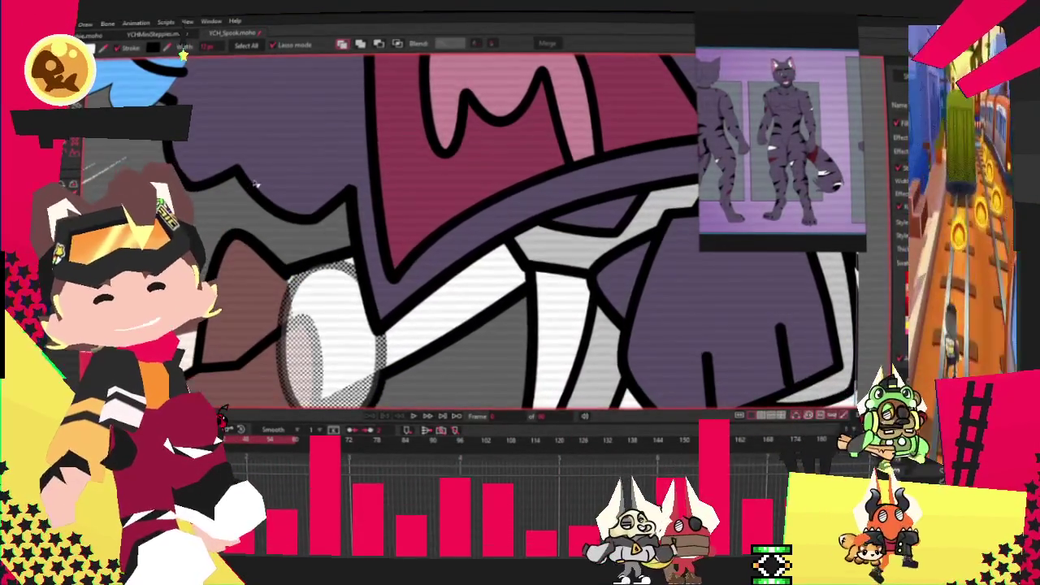
{"action": "scroll", "coordinate": [397, 247], "scroll_direction": "down", "scroll_amount": 3}
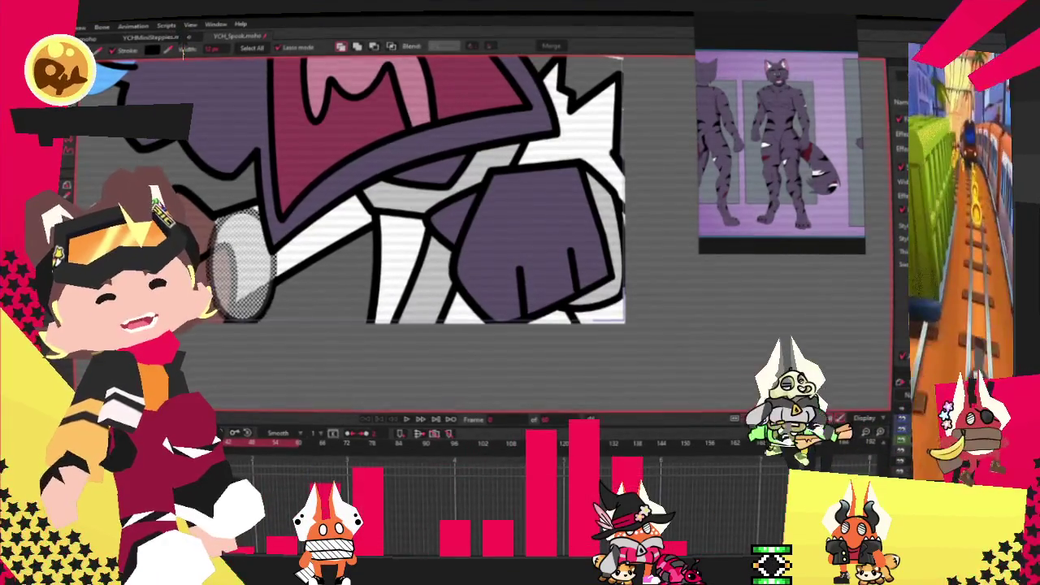
Select points on the sleeve outline and check the shape's shading.
{"action": "key", "text": "a"}
{"action": "scroll", "coordinate": [189, 220], "scroll_direction": "up", "scroll_amount": 3}
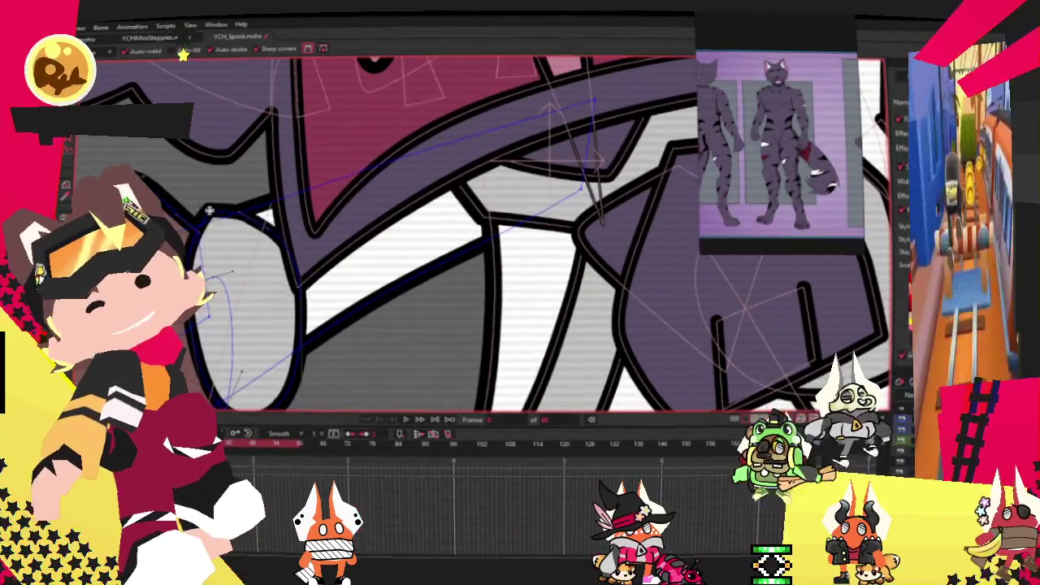
{"action": "key", "text": "t"}
{"action": "scroll", "coordinate": [244, 191], "scroll_direction": "up", "scroll_amount": 1}
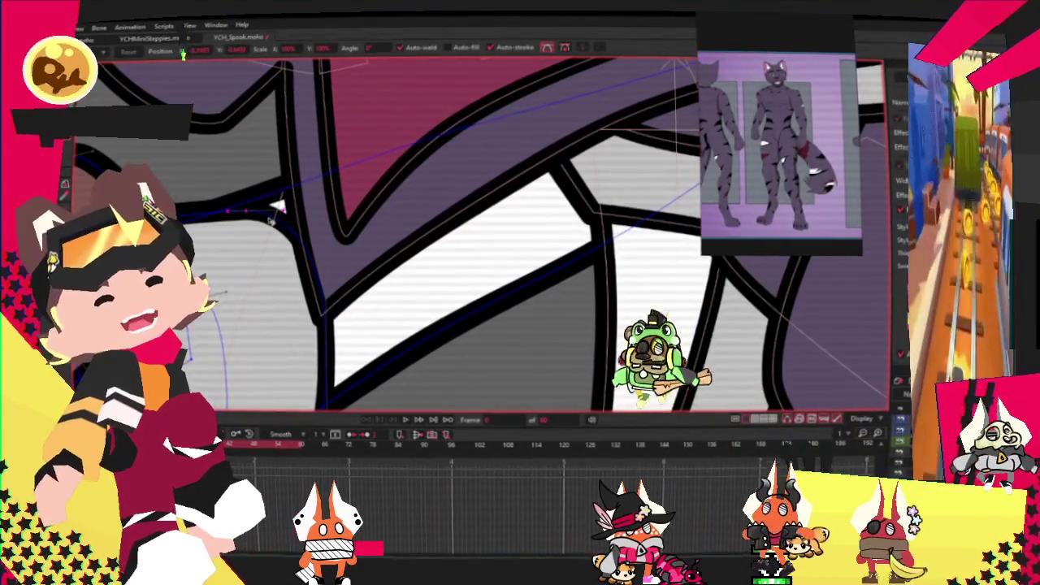
{"action": "left_click", "coordinate": [230, 182]}
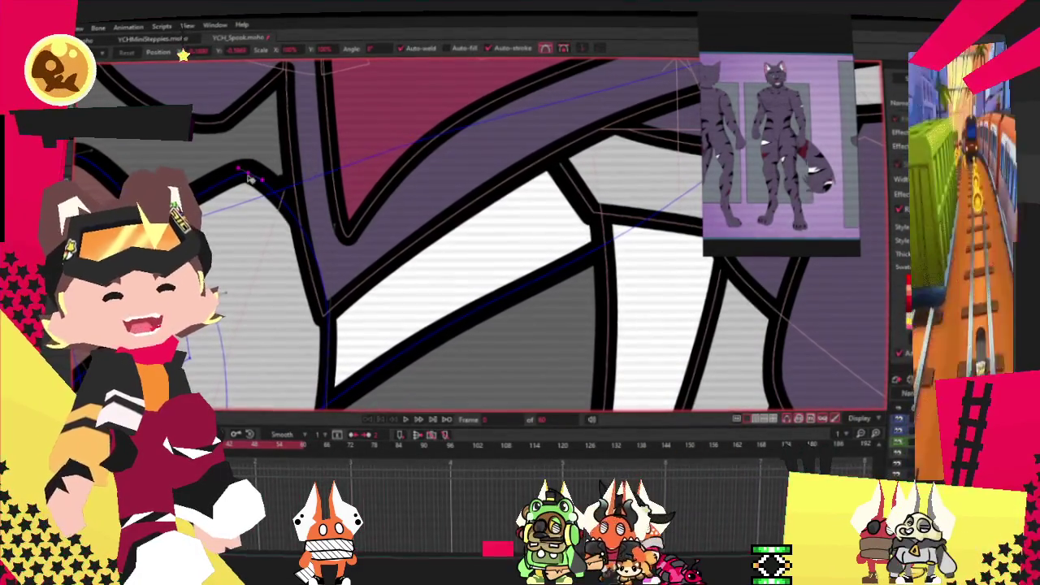
{"action": "left_click_drag", "start_coordinate": [253, 185], "coordinate": [292, 122]}
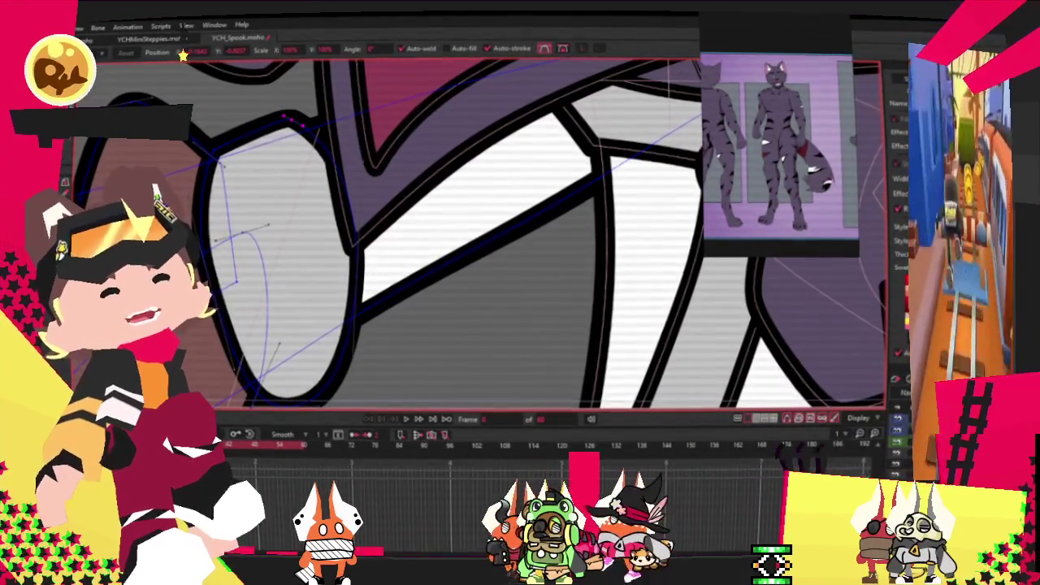
{"action": "key", "text": "b"}
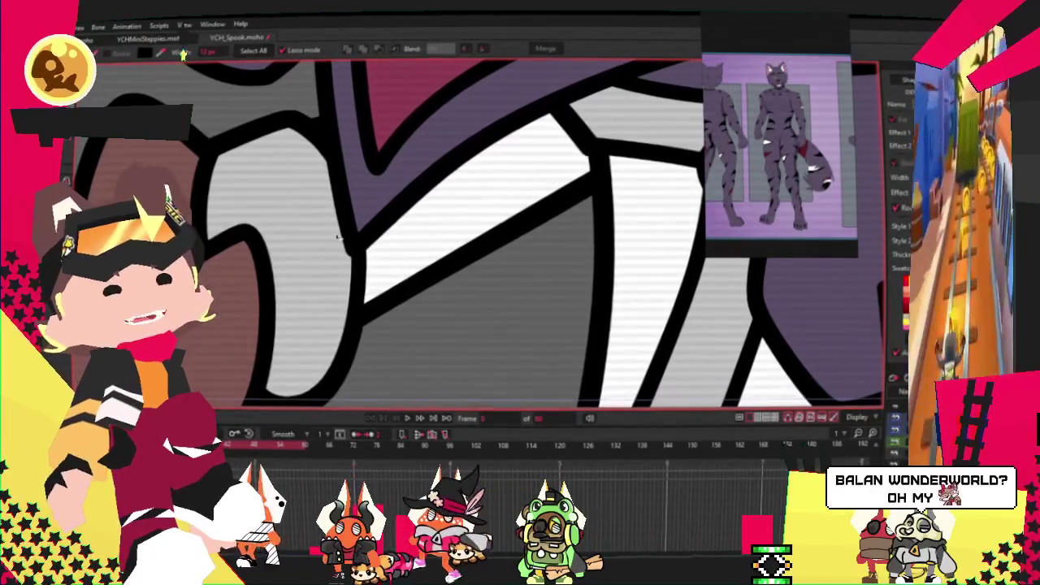
{"action": "key", "text": "t"}
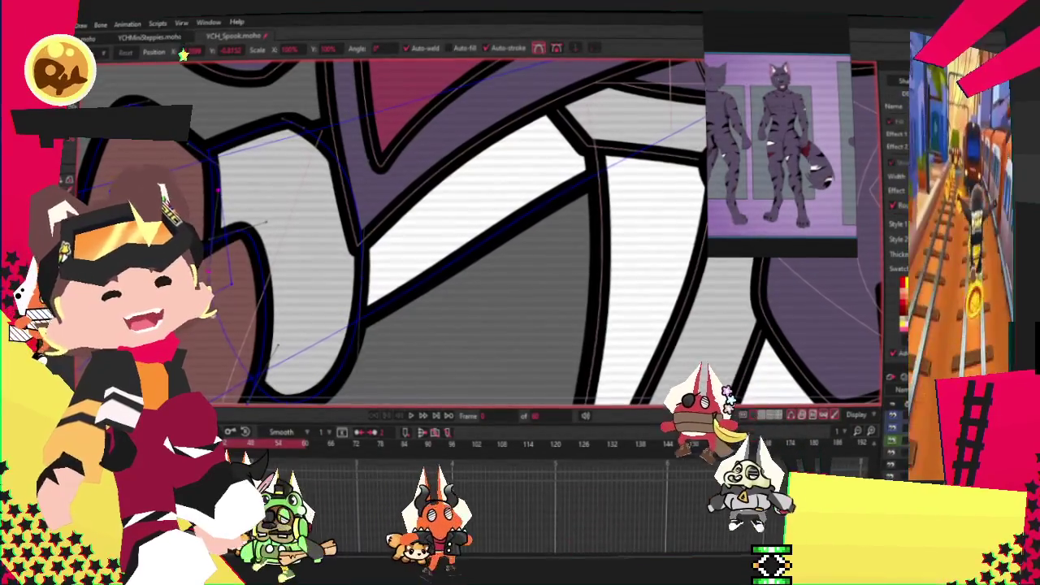
Review the lower arm, clear the point selection, and zoom out to the full frame.
{"action": "mouse_move", "coordinate": [341, 408]}
{"action": "left_mouse_down"}
{"action": "mouse_move", "coordinate": [292, 364]}
{"action": "mouse_move", "coordinate": [308, 295]}
{"action": "mouse_move", "coordinate": [382, 210]}
{"action": "left_mouse_up"}
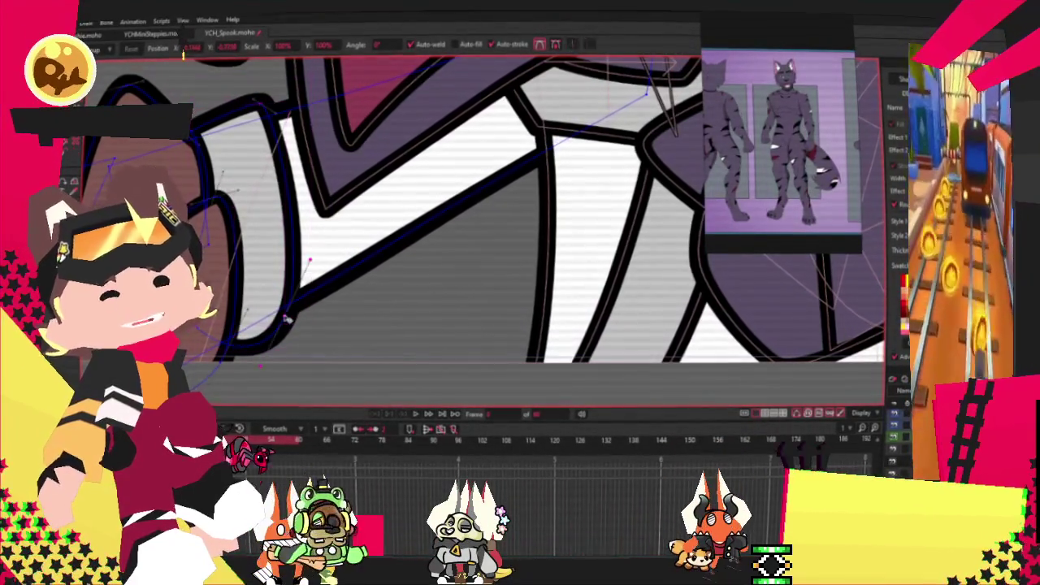
{"action": "left_click", "coordinate": [268, 331]}
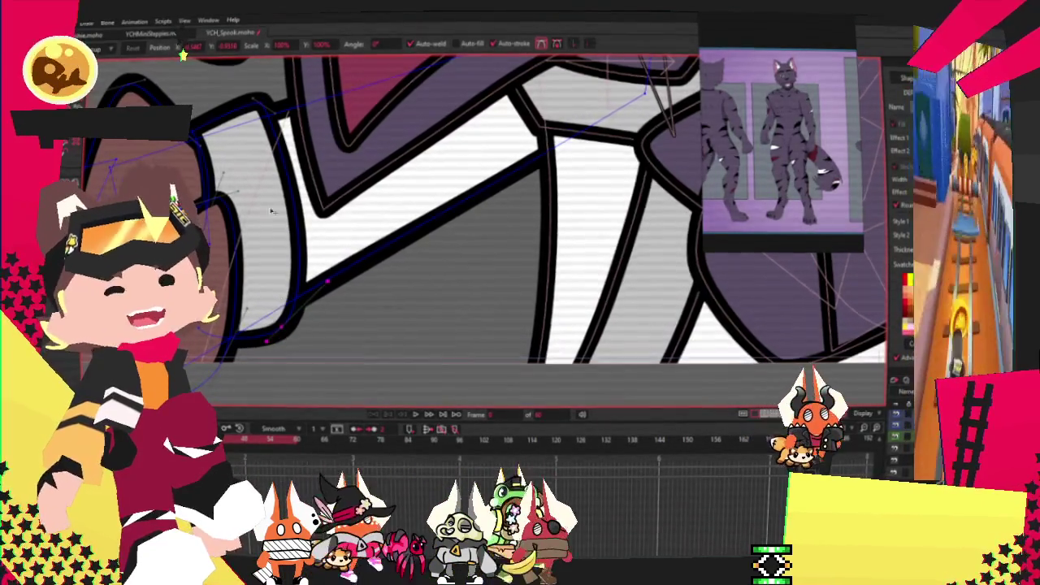
{"action": "scroll", "coordinate": [248, 106], "scroll_direction": "up", "scroll_amount": 2}
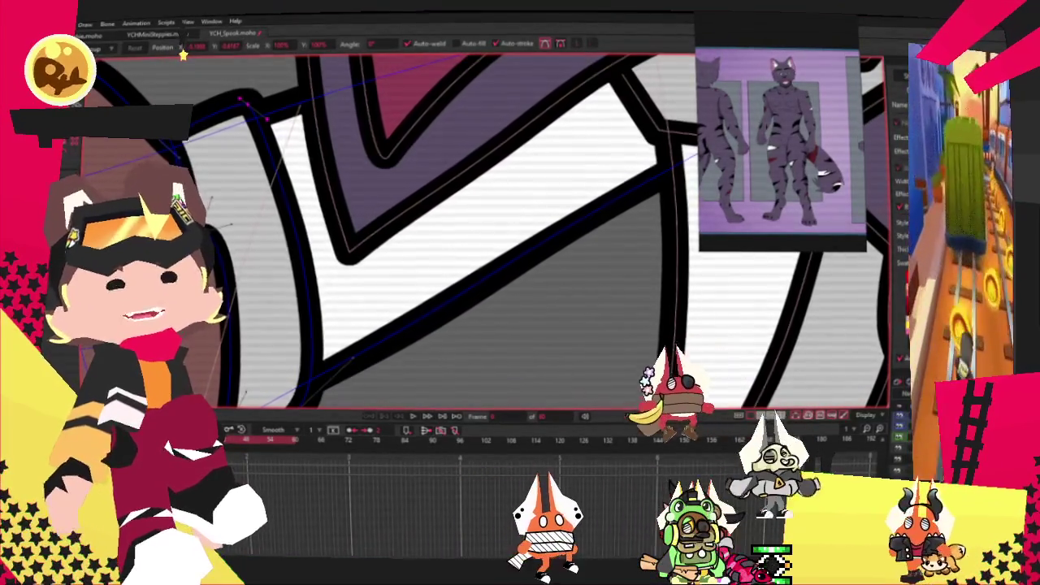
{"action": "scroll", "coordinate": [298, 183], "scroll_direction": "down", "scroll_amount": 3}
{"action": "scroll", "coordinate": [299, 184], "scroll_direction": "up", "scroll_amount": 2}
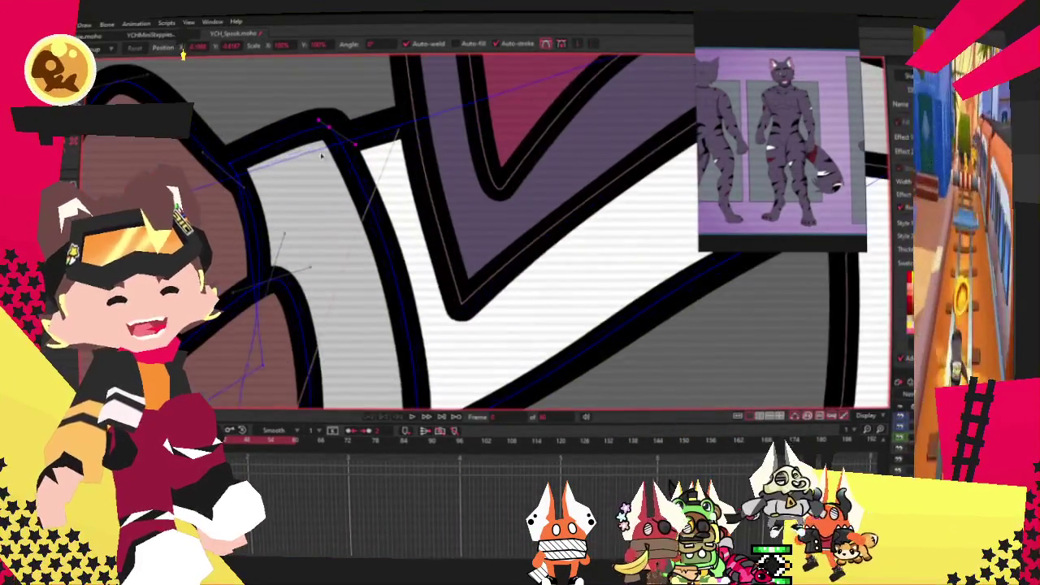
{"action": "scroll", "coordinate": [317, 211], "scroll_direction": "down", "scroll_amount": 5}
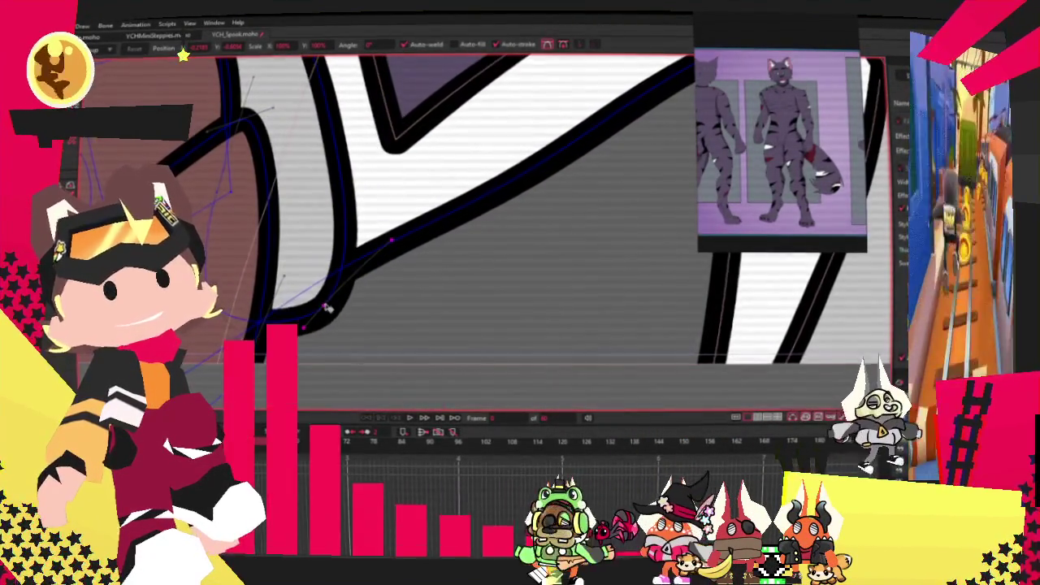
{"action": "scroll", "coordinate": [349, 289], "scroll_direction": "down", "scroll_amount": 2}
{"action": "scroll", "coordinate": [371, 269], "scroll_direction": "down", "scroll_amount": 2}
{"action": "scroll", "coordinate": [371, 269], "scroll_direction": "down", "scroll_amount": 3}
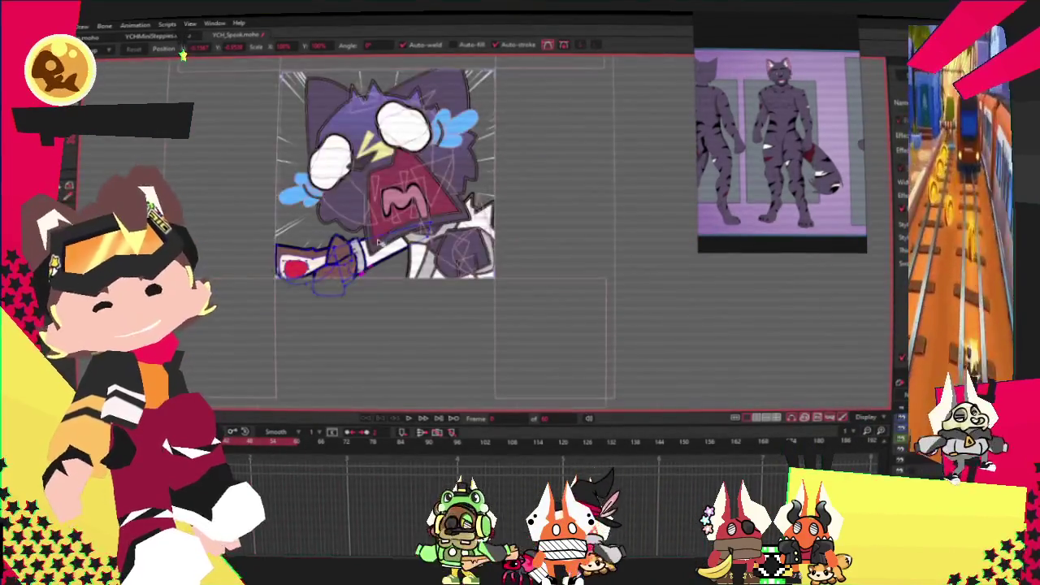
Zoom in on the purple sleeve-end hand and display the arm layer's curves and points.
{"action": "scroll", "coordinate": [367, 246], "scroll_direction": "up", "scroll_amount": 2}
{"action": "scroll", "coordinate": [282, 241], "scroll_direction": "up", "scroll_amount": 2}
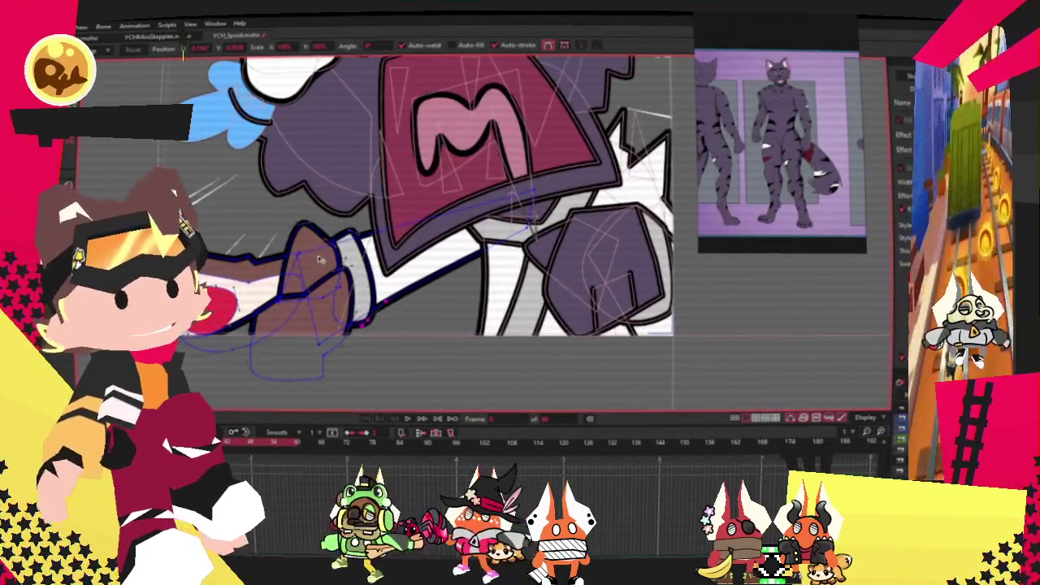
{"action": "scroll", "coordinate": [317, 292], "scroll_direction": "up", "scroll_amount": 2}
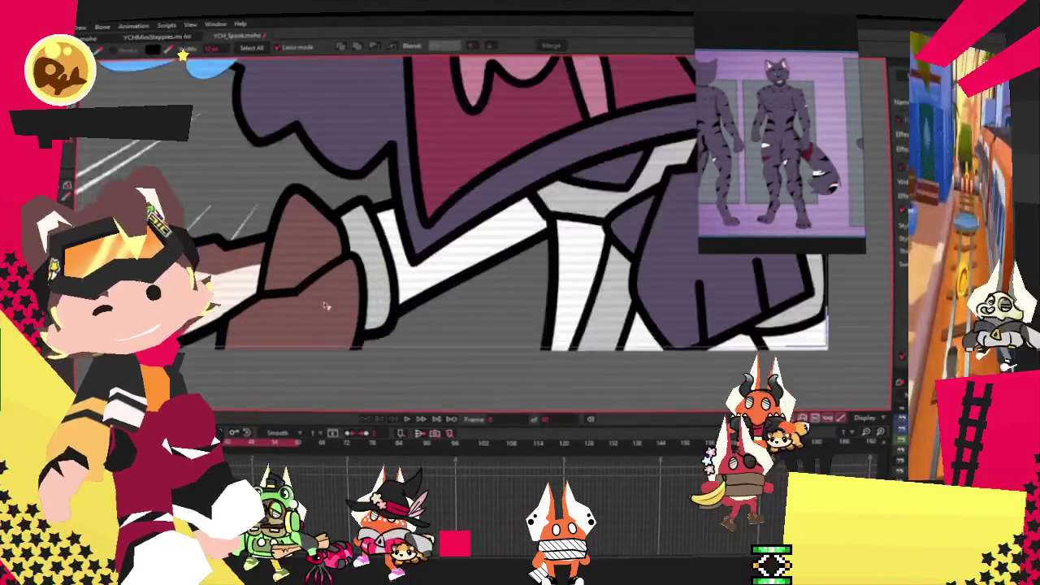
{"action": "key", "text": "g"}
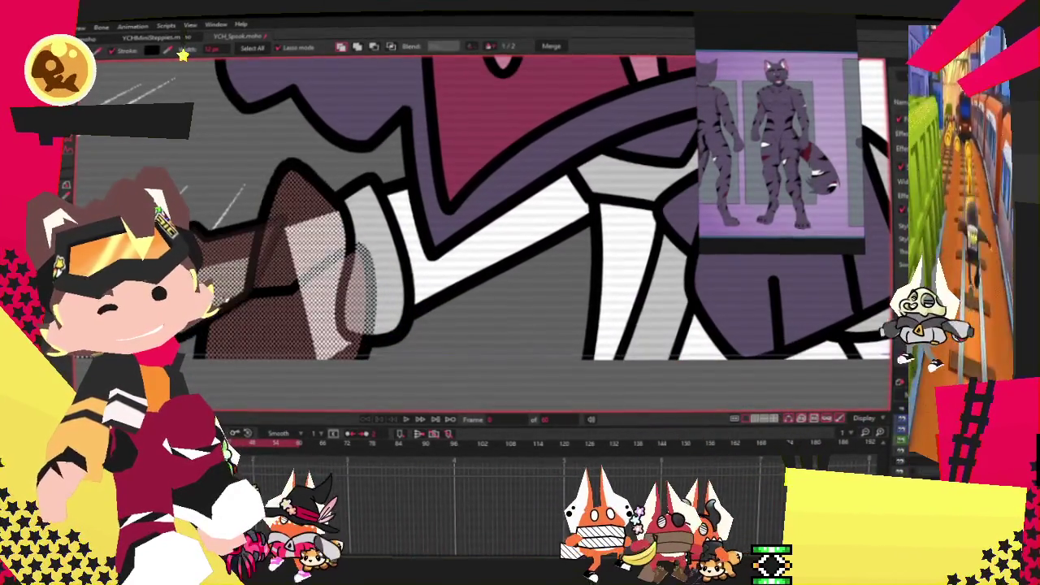
{"action": "scroll", "coordinate": [488, 228], "scroll_direction": "down", "scroll_amount": 2}
{"action": "scroll", "coordinate": [821, 140], "scroll_direction": "down", "scroll_amount": 3}
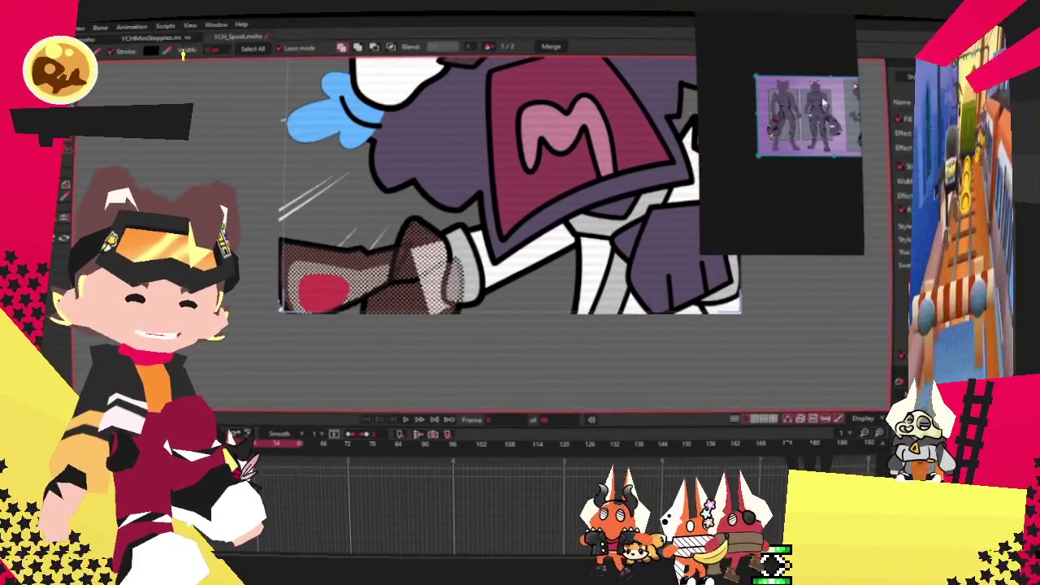
{"action": "scroll", "coordinate": [820, 139], "scroll_direction": "up", "scroll_amount": 4}
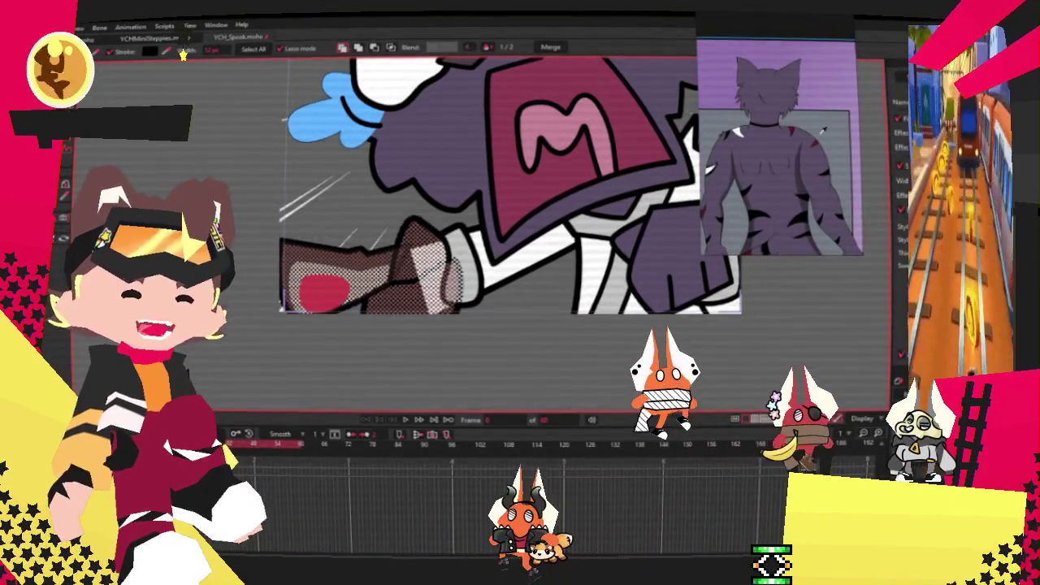
{"action": "scroll", "coordinate": [720, 127], "scroll_direction": "down", "scroll_amount": 3}
{"action": "scroll", "coordinate": [731, 138], "scroll_direction": "down", "scroll_amount": 2}
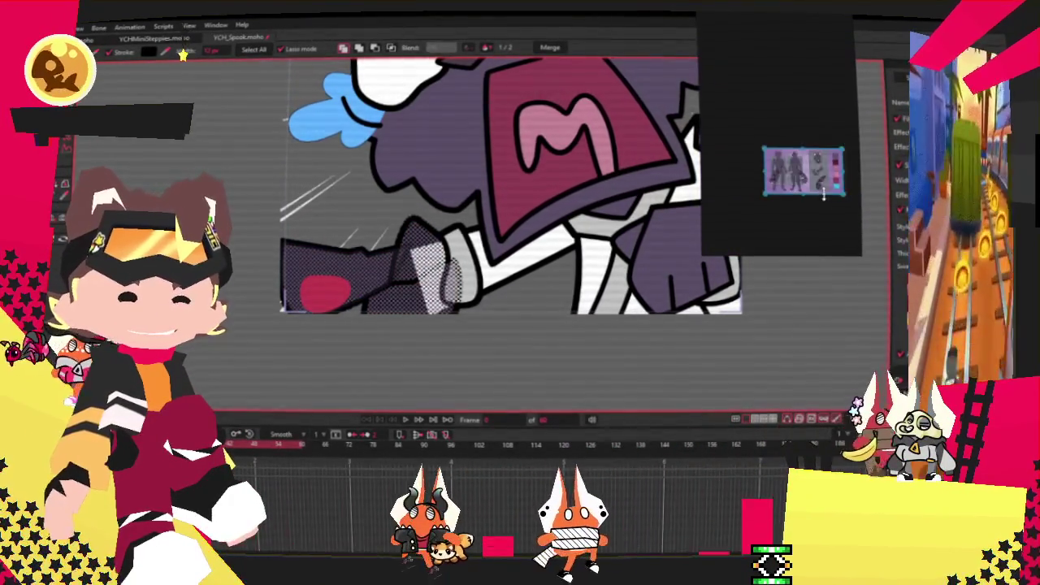
{"action": "scroll", "coordinate": [801, 207], "scroll_direction": "up", "scroll_amount": 3}
{"action": "scroll", "coordinate": [801, 207], "scroll_direction": "up", "scroll_amount": 3}
{"action": "scroll", "coordinate": [800, 207], "scroll_direction": "up", "scroll_amount": 3}
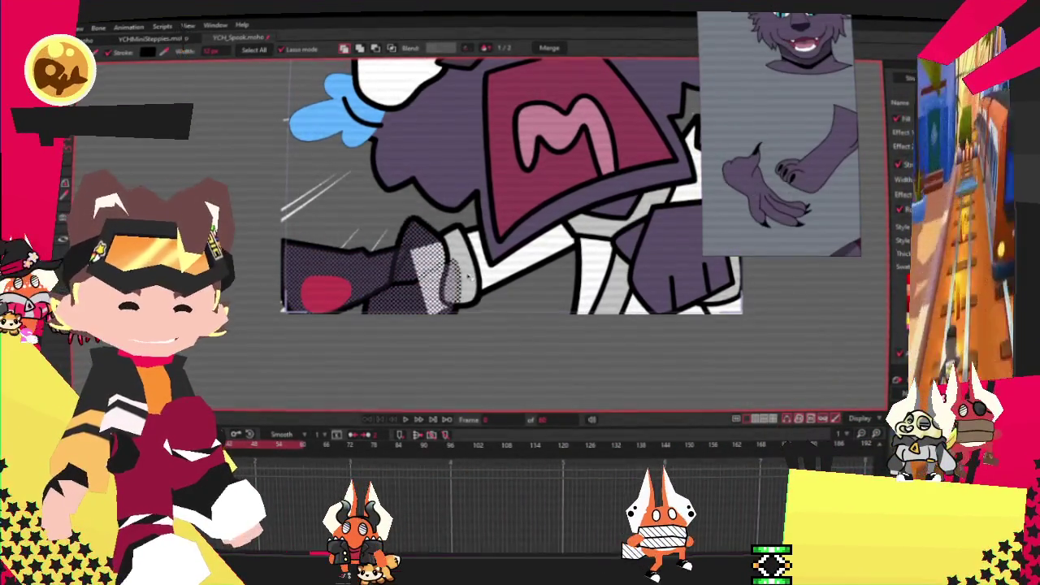
{"action": "scroll", "coordinate": [325, 285], "scroll_direction": "up", "scroll_amount": 2}
{"action": "key", "text": "g"}
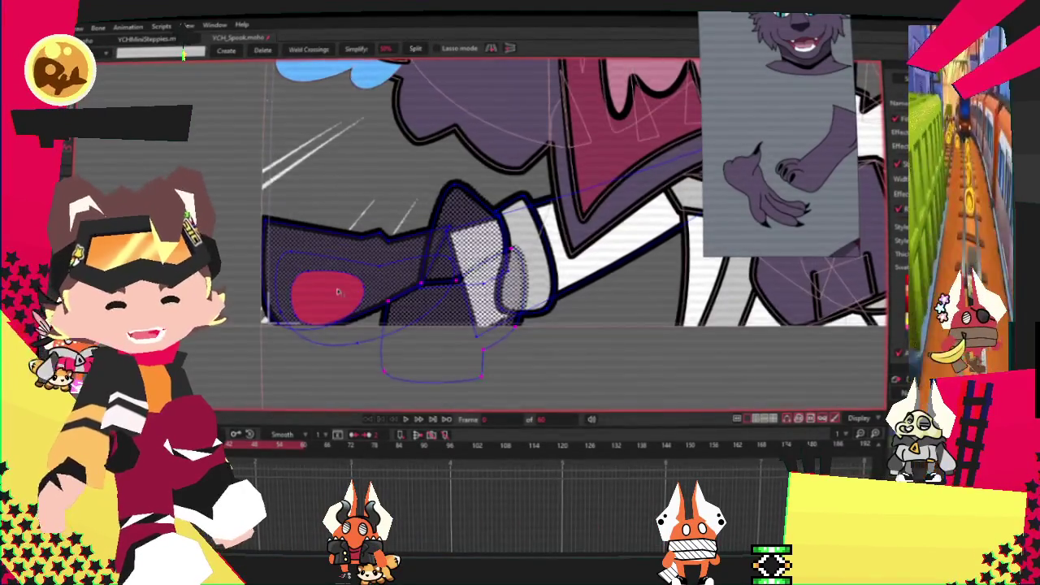
{"action": "scroll", "coordinate": [338, 290], "scroll_direction": "up", "scroll_amount": 1}
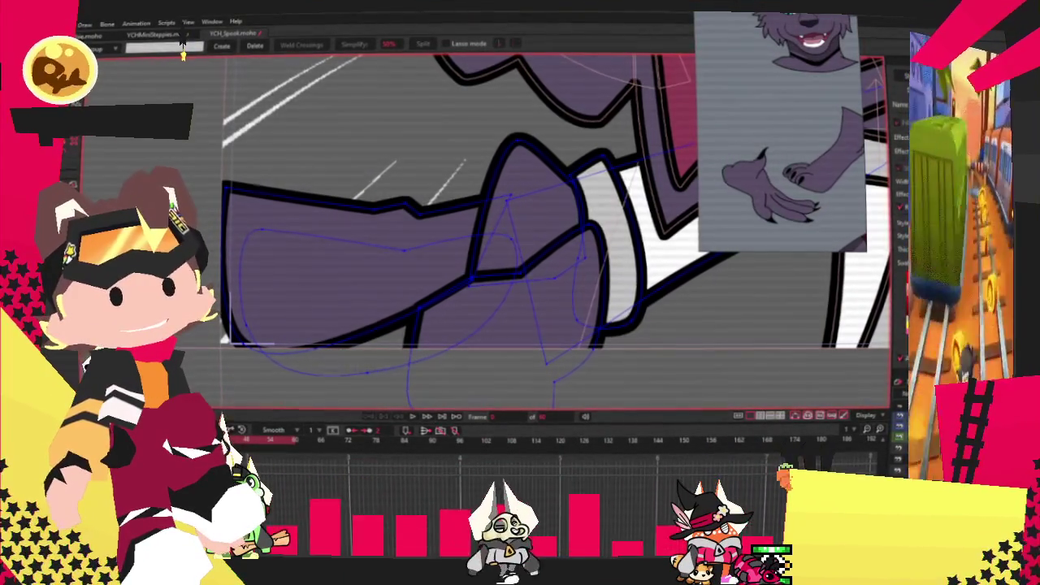
{"action": "scroll", "coordinate": [473, 294], "scroll_direction": "down", "scroll_amount": 3}
{"action": "scroll", "coordinate": [469, 285], "scroll_direction": "down", "scroll_amount": 3}
{"action": "scroll", "coordinate": [467, 277], "scroll_direction": "up", "scroll_amount": 2}
{"action": "scroll", "coordinate": [466, 275], "scroll_direction": "up", "scroll_amount": 2}
{"action": "scroll", "coordinate": [488, 243], "scroll_direction": "down", "scroll_amount": 2}
{"action": "scroll", "coordinate": [520, 211], "scroll_direction": "up", "scroll_amount": 2}
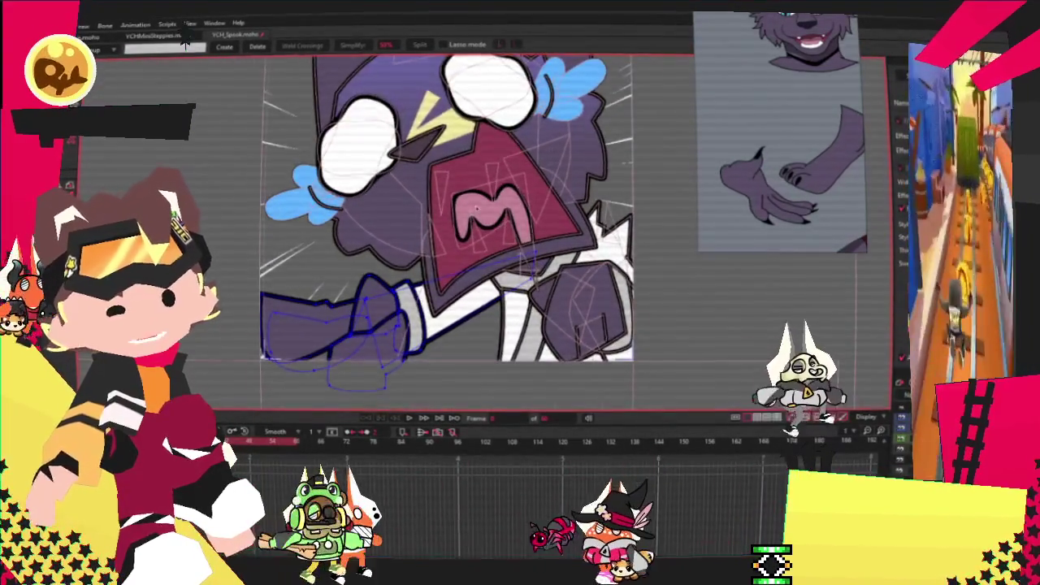
{"action": "scroll", "coordinate": [446, 235], "scroll_direction": "down", "scroll_amount": 2}
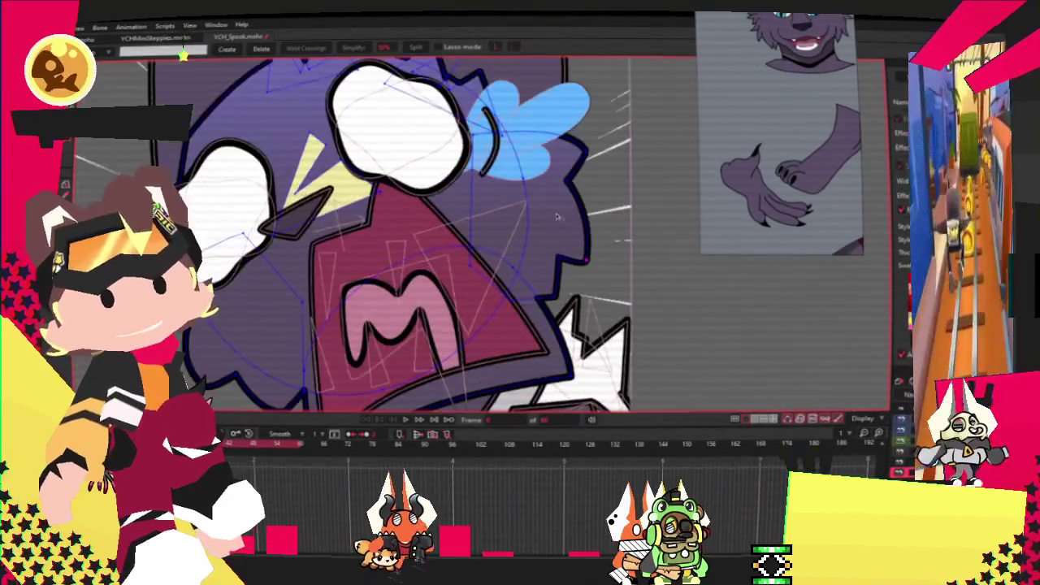
{"action": "scroll", "coordinate": [323, 179], "scroll_direction": "up", "scroll_amount": 2}
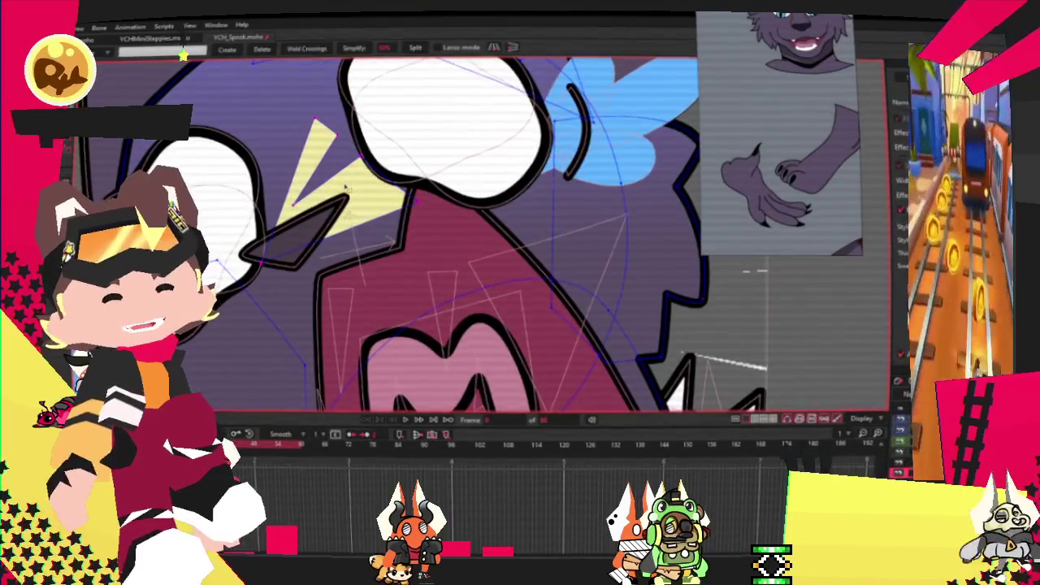
Zoom in to the dark triangle beside the eye and select it.
{"action": "scroll", "coordinate": [347, 186], "scroll_direction": "down", "scroll_amount": 3}
{"action": "scroll", "coordinate": [347, 186], "scroll_direction": "down", "scroll_amount": 2}
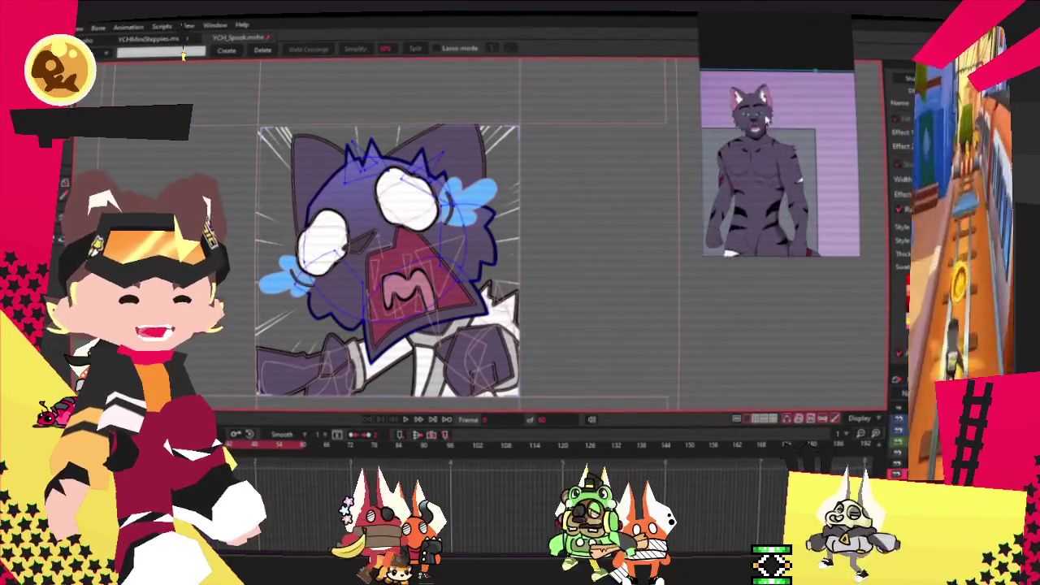
{"action": "scroll", "coordinate": [304, 229], "scroll_direction": "up", "scroll_amount": 2}
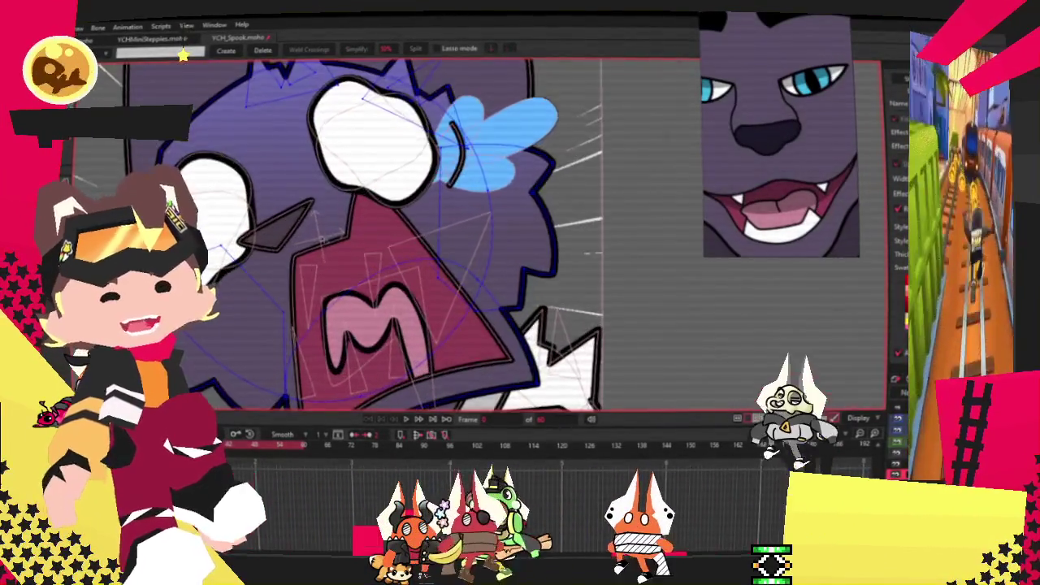
{"action": "scroll", "coordinate": [304, 229], "scroll_direction": "up", "scroll_amount": 2}
{"action": "scroll", "coordinate": [304, 232], "scroll_direction": "up", "scroll_amount": 2}
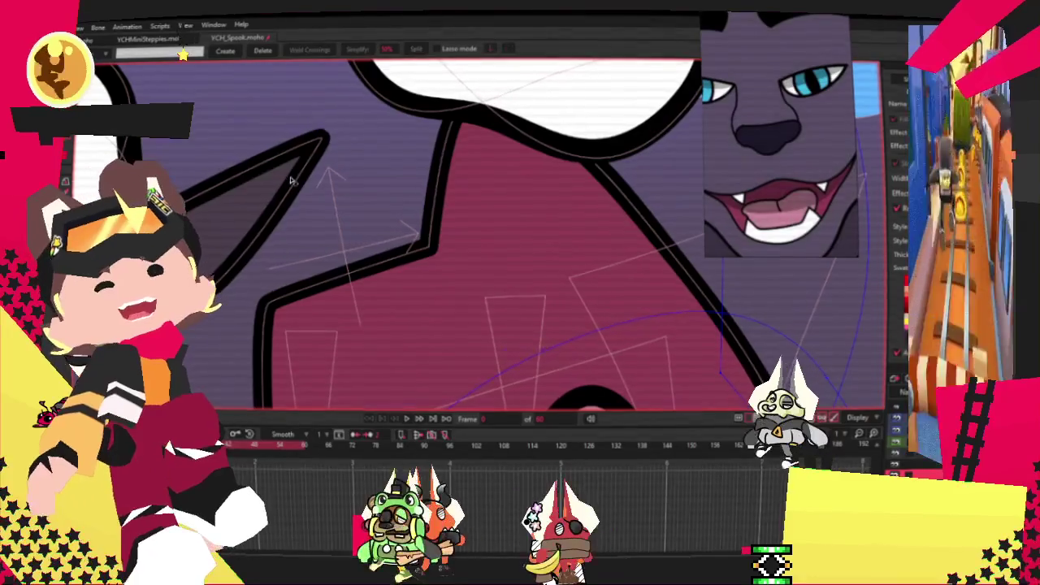
{"action": "left_click_drag", "start_coordinate": [269, 238], "coordinate": [358, 251]}
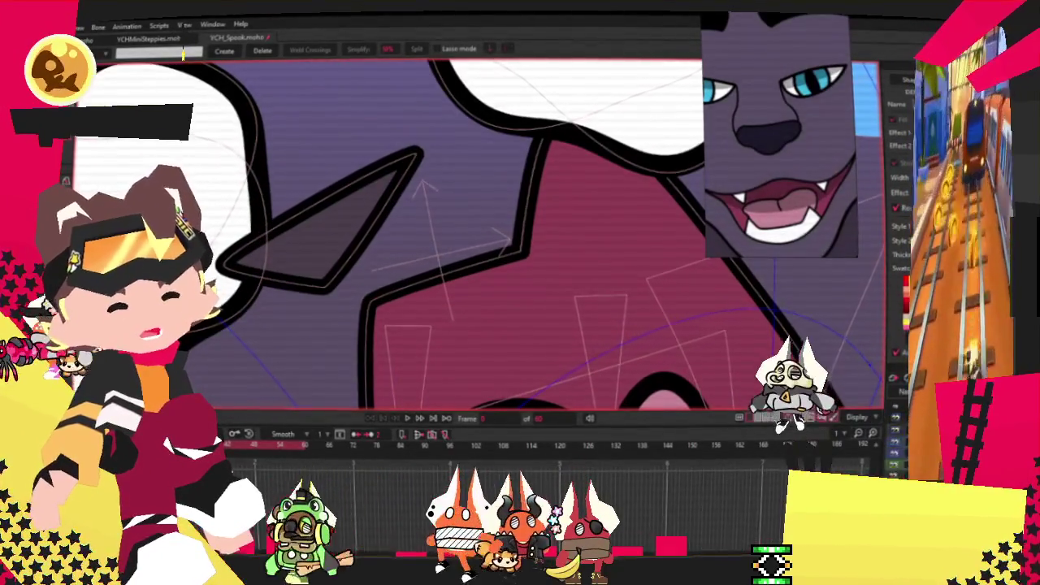
{"action": "left_click", "coordinate": [420, 183]}
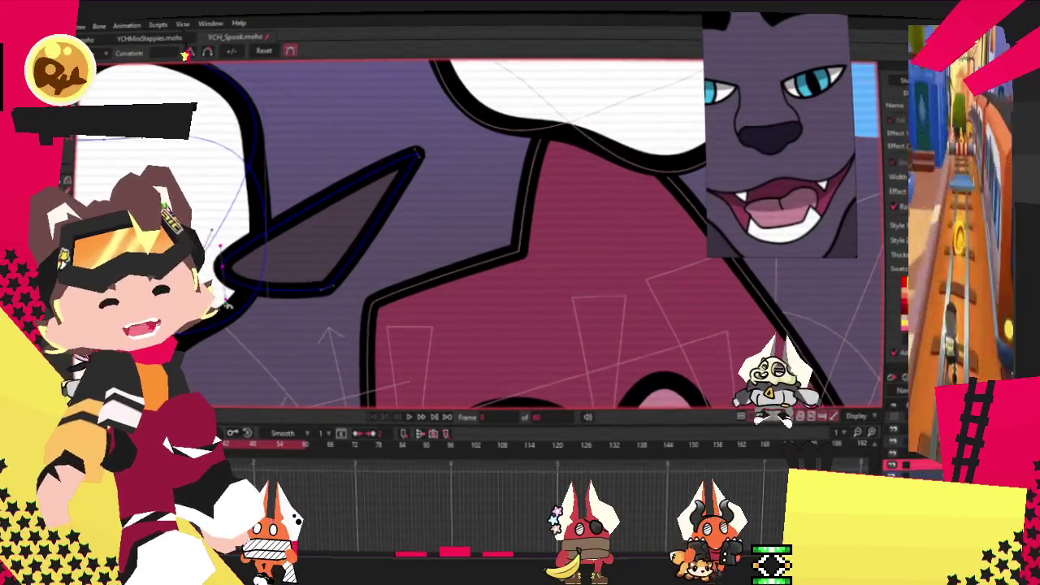
Add a point on the triangle's right edge, then move its lower corner and inner notch point.
{"action": "key", "text": "t"}
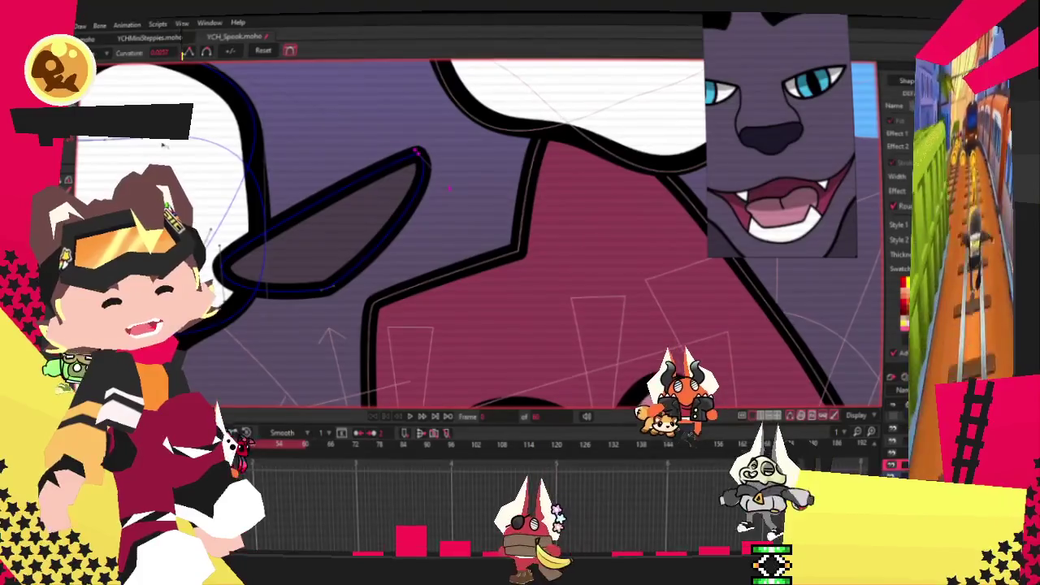
{"action": "key", "text": "a"}
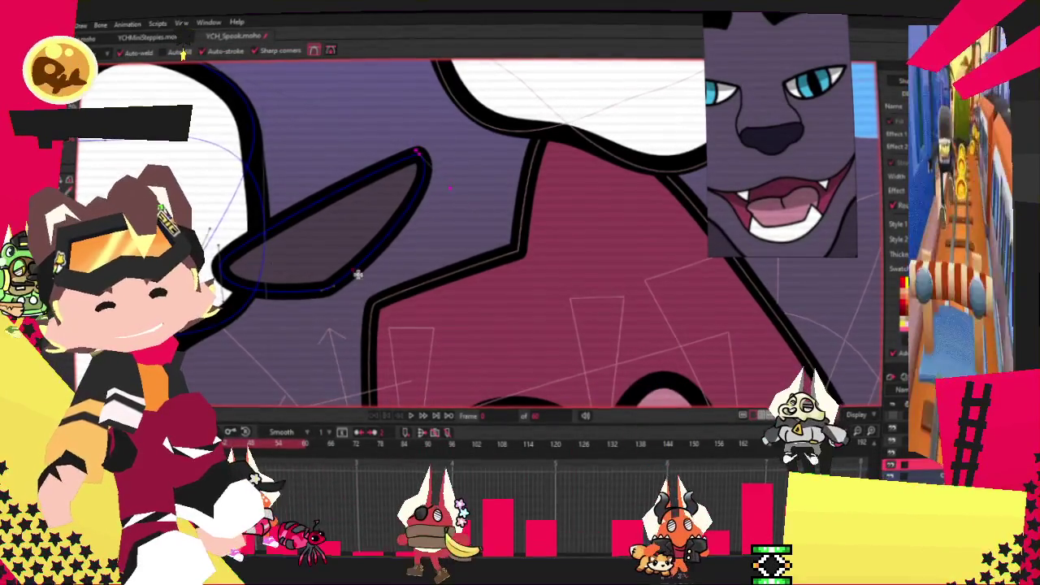
{"action": "left_click", "coordinate": [347, 245]}
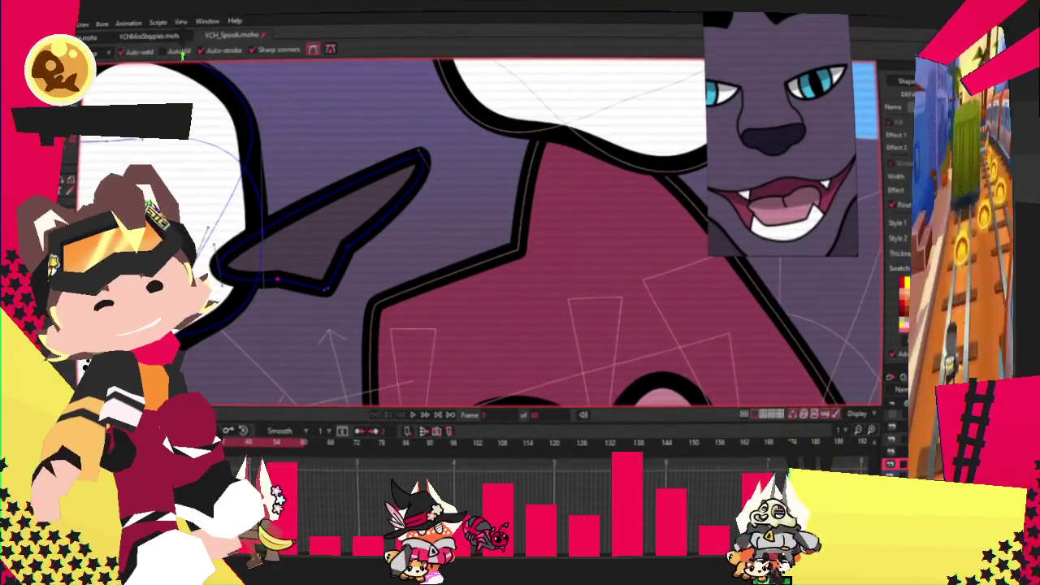
{"action": "key", "text": "t"}
{"action": "scroll", "coordinate": [277, 280], "scroll_direction": "up", "scroll_amount": 2}
{"action": "left_click_drag", "start_coordinate": [351, 306], "coordinate": [296, 331]}
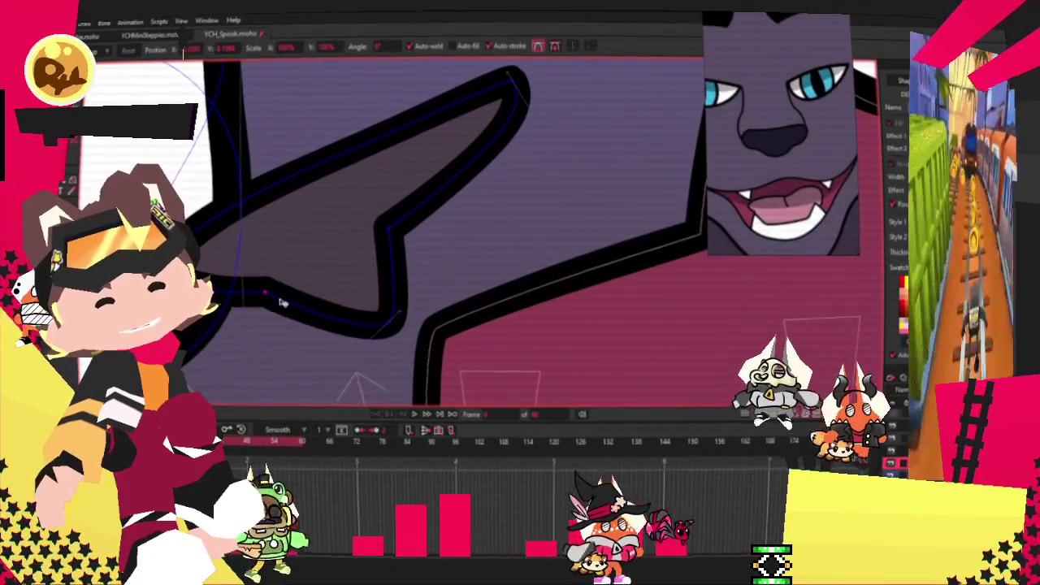
{"action": "left_click_drag", "start_coordinate": [388, 268], "coordinate": [414, 244]}
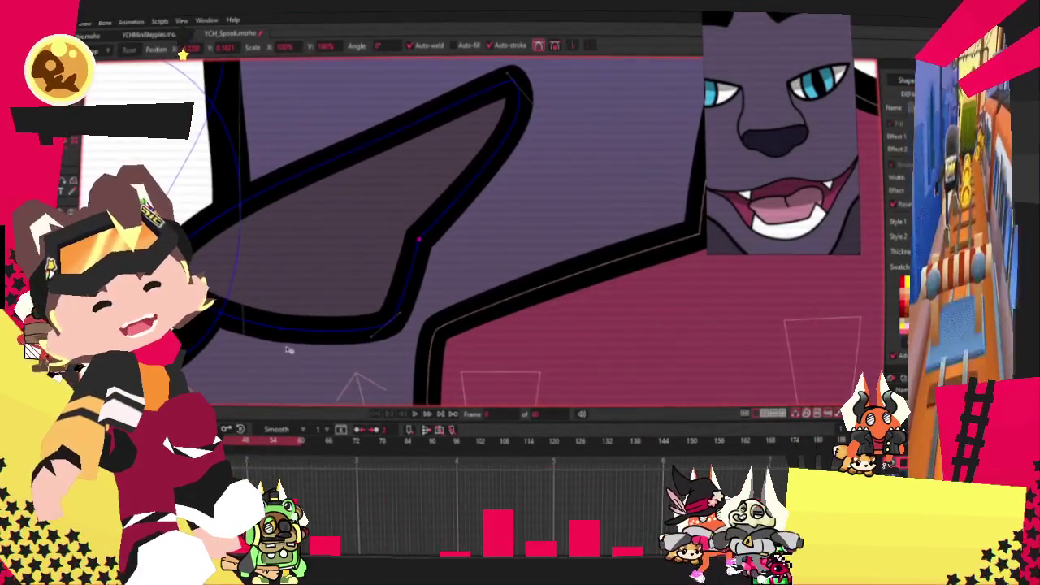
Adjust the curvature and pull the shape's upper edge down and inward.
{"action": "key", "text": "x"}
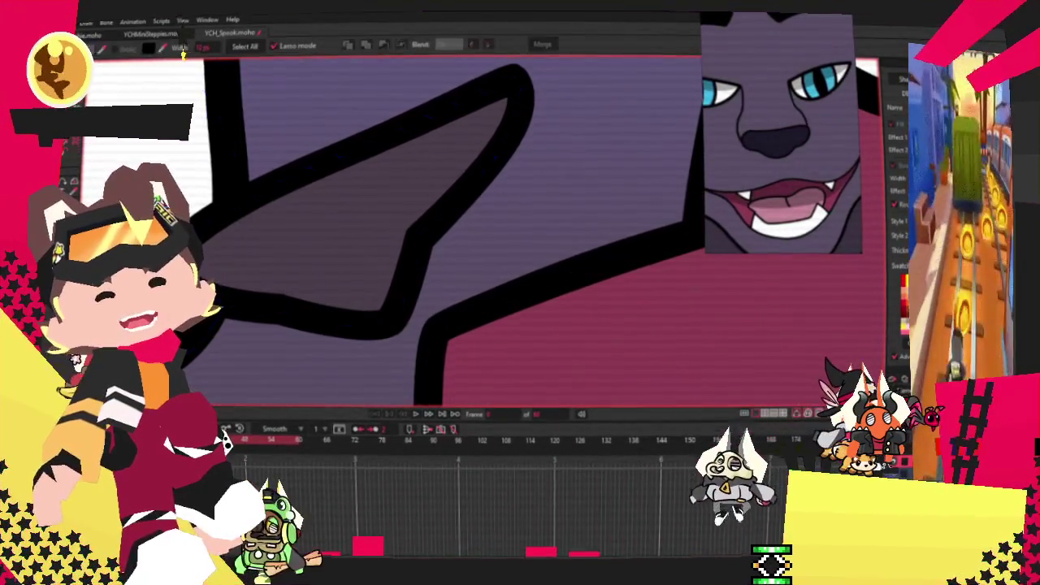
{"action": "key", "text": "u"}
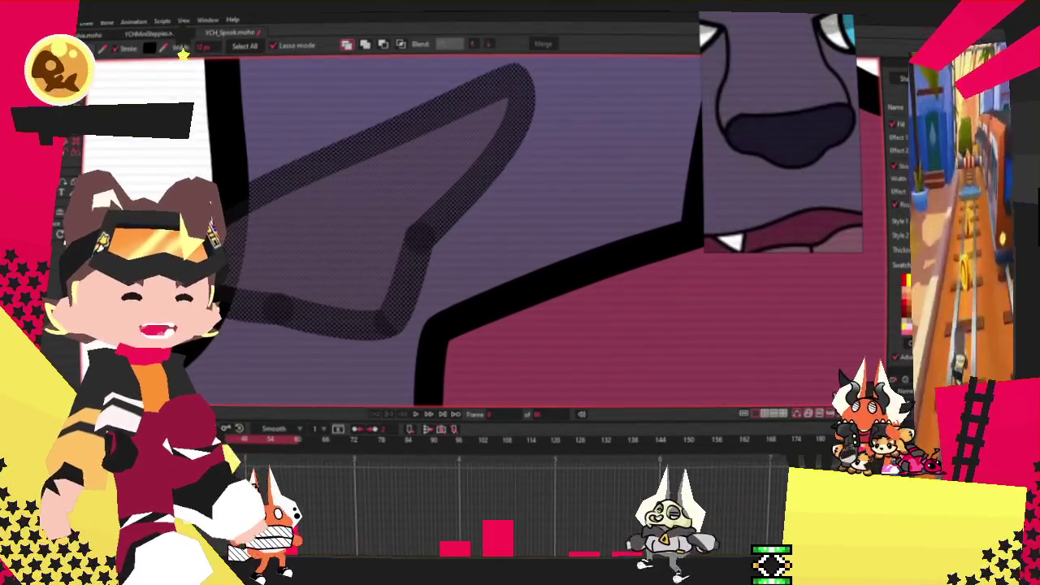
{"action": "scroll", "coordinate": [342, 211], "scroll_direction": "down", "scroll_amount": 3}
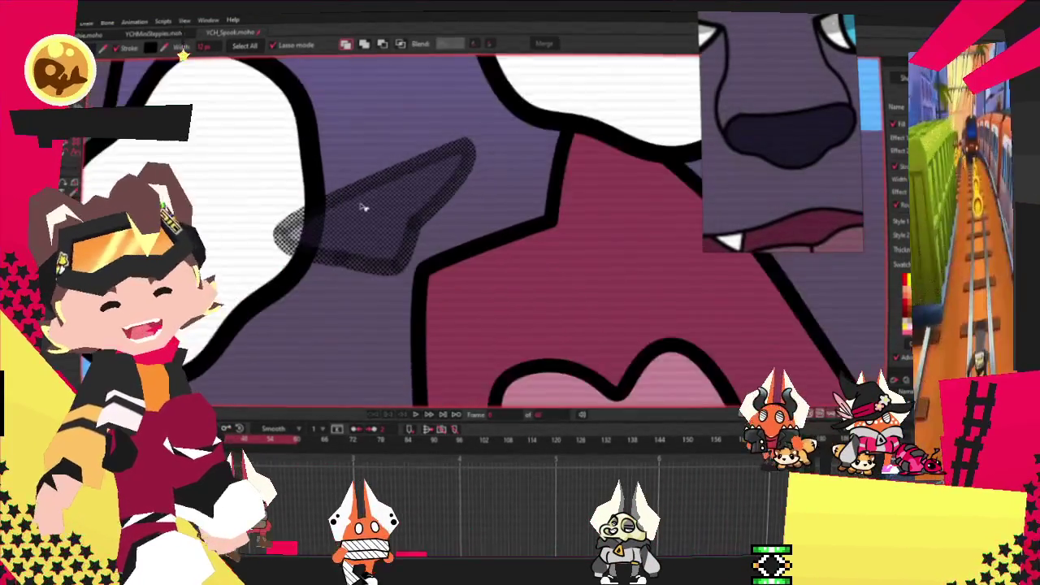
{"action": "scroll", "coordinate": [325, 213], "scroll_direction": "down", "scroll_amount": 4}
{"action": "scroll", "coordinate": [363, 207], "scroll_direction": "up", "scroll_amount": 4}
{"action": "scroll", "coordinate": [363, 207], "scroll_direction": "up", "scroll_amount": 2}
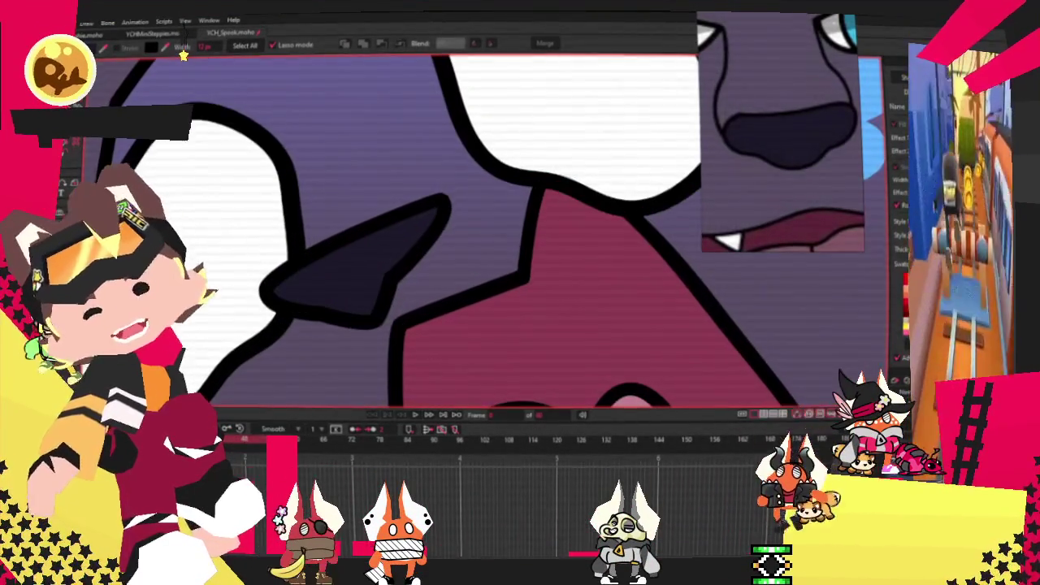
{"action": "key", "text": "c"}
{"action": "scroll", "coordinate": [274, 317], "scroll_direction": "up", "scroll_amount": 1}
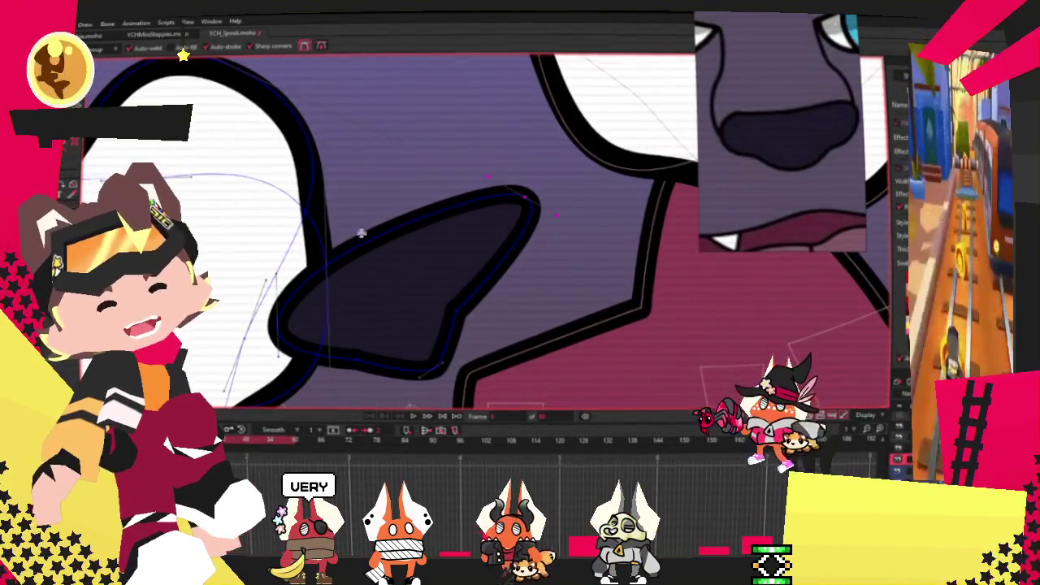
{"action": "left_click_drag", "start_coordinate": [368, 244], "coordinate": [374, 276]}
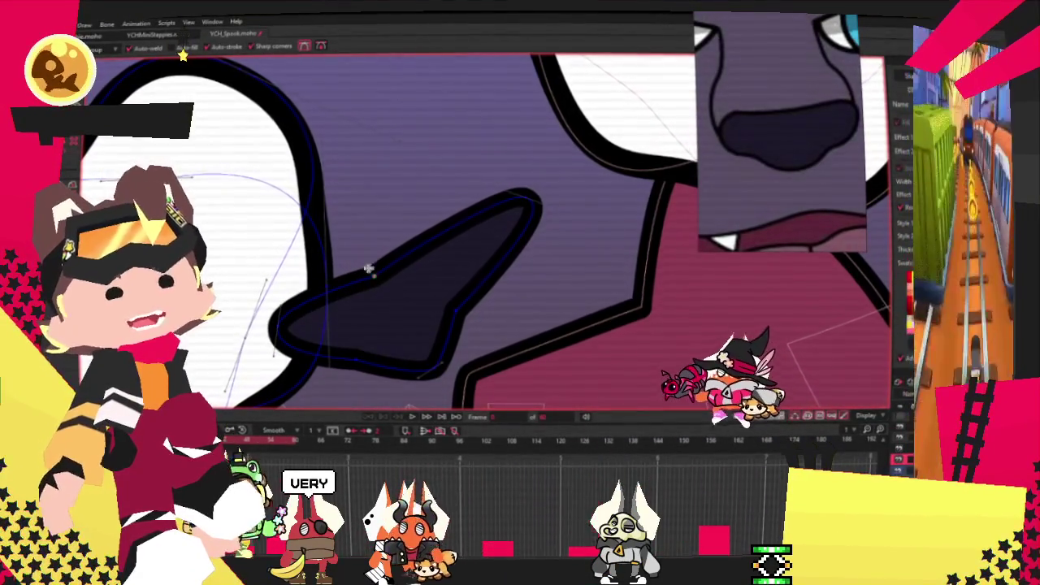
Shift the shape's upper edge points up-left, undoing an inward pull of its tip.
{"action": "key", "text": "c"}
{"action": "scroll", "coordinate": [382, 290], "scroll_direction": "up", "scroll_amount": 2}
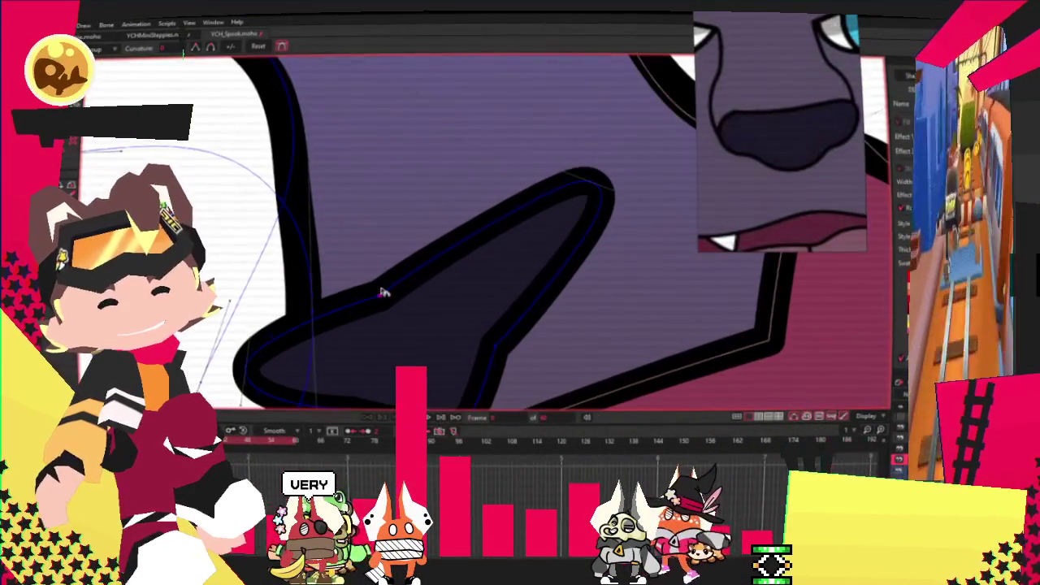
{"action": "scroll", "coordinate": [353, 268], "scroll_direction": "down", "scroll_amount": 2}
{"action": "key", "text": "t"}
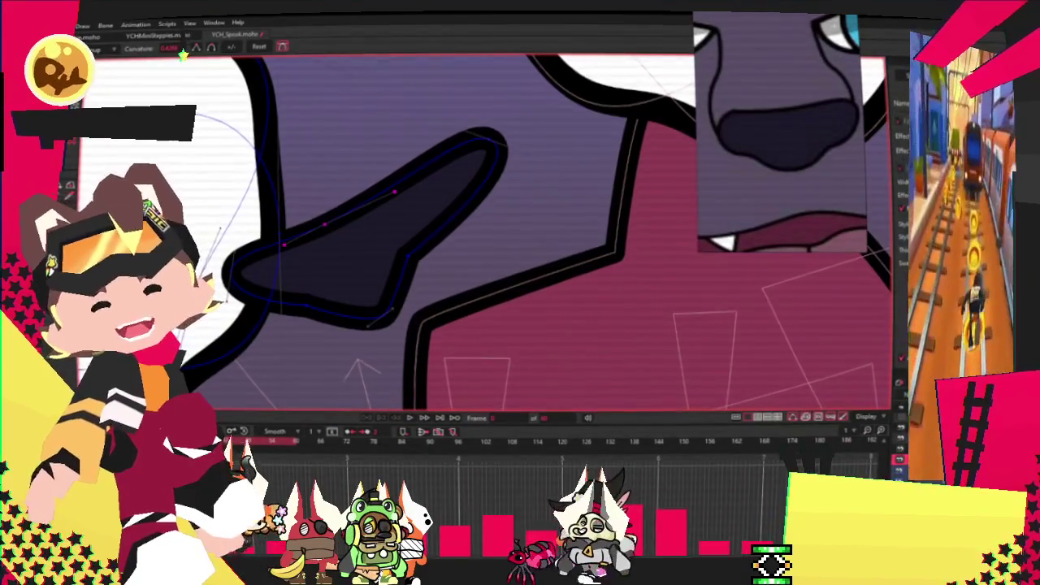
{"action": "scroll", "coordinate": [287, 284], "scroll_direction": "up", "scroll_amount": 2}
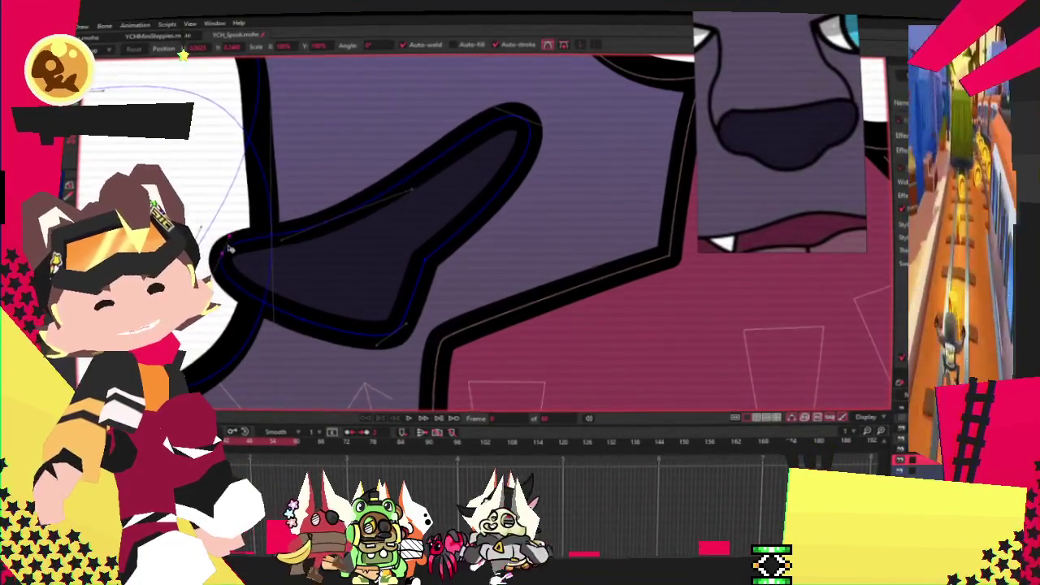
{"action": "left_click_drag", "start_coordinate": [325, 220], "coordinate": [315, 216]}
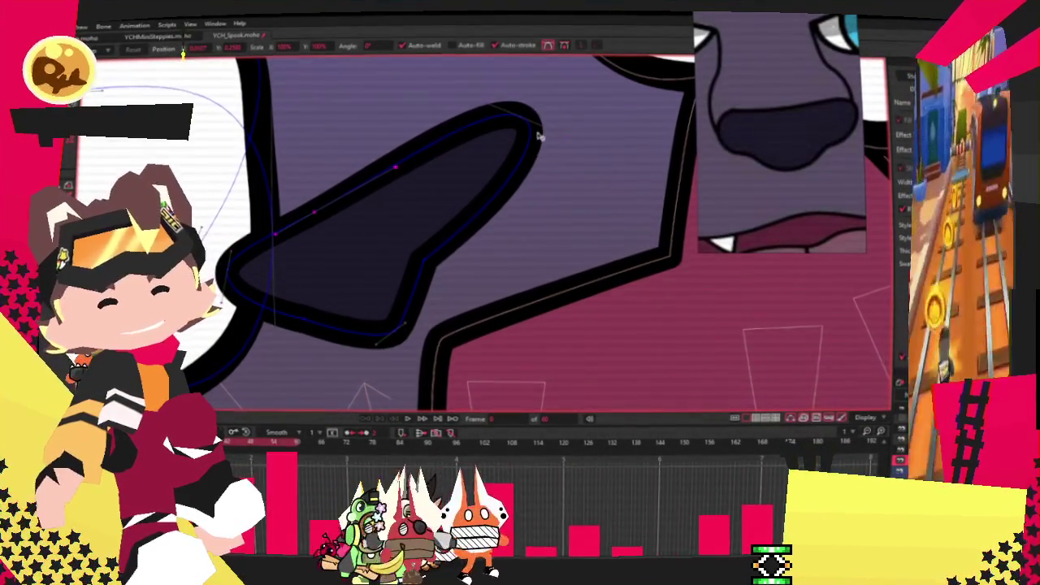
{"action": "left_click_drag", "start_coordinate": [532, 120], "coordinate": [495, 108]}
{"action": "key", "text": "ctrl+z"}
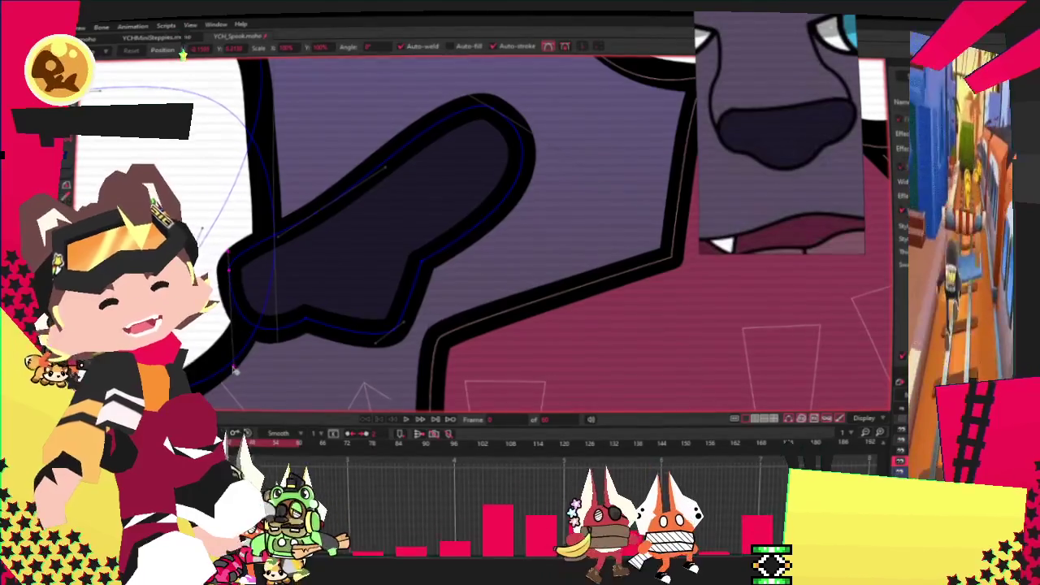
Stretch the dark pupil shape slightly toward the upper right, then deselect it.
{"action": "left_click", "coordinate": [232, 267]}
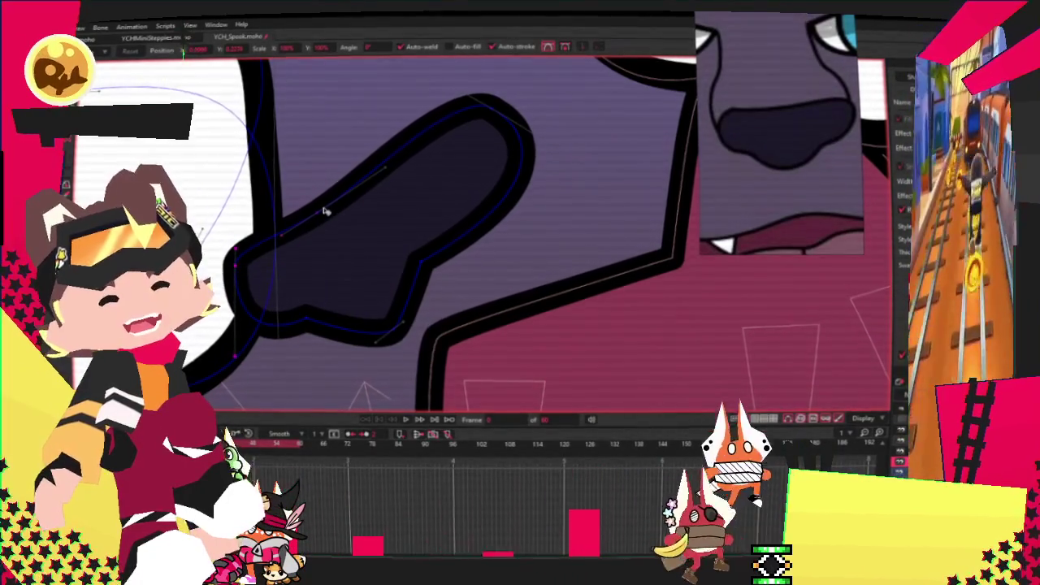
{"action": "left_click", "coordinate": [314, 209]}
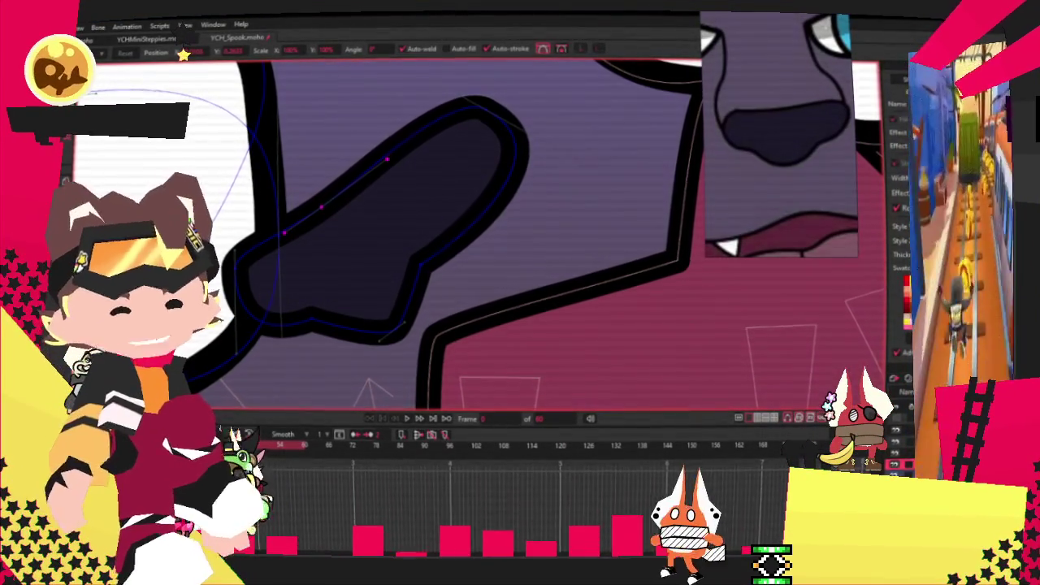
{"action": "scroll", "coordinate": [474, 230], "scroll_direction": "down", "scroll_amount": 5}
{"action": "scroll", "coordinate": [474, 230], "scroll_direction": "down", "scroll_amount": 3}
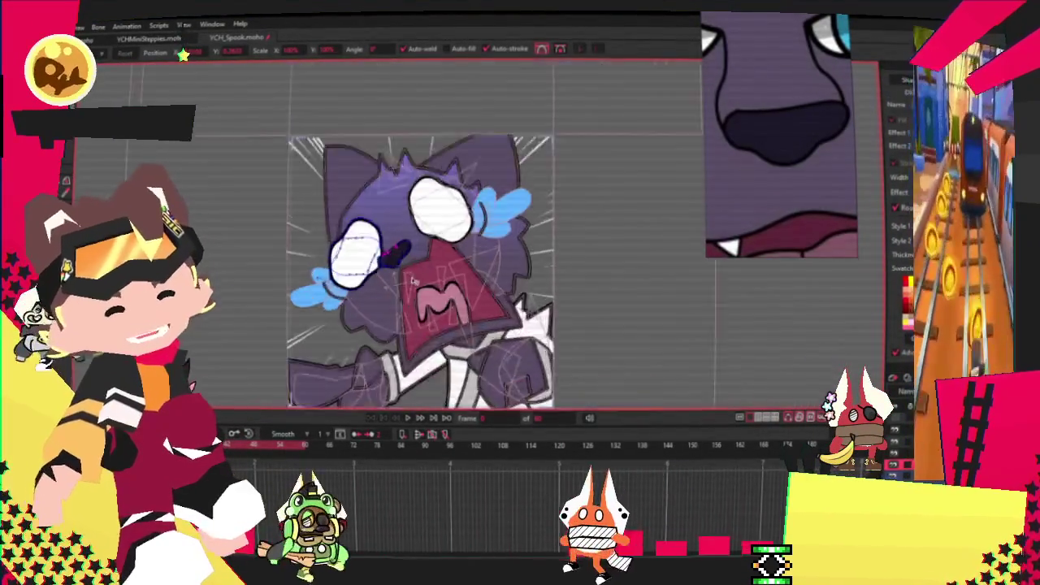
{"action": "scroll", "coordinate": [386, 233], "scroll_direction": "up", "scroll_amount": 8}
{"action": "left_click", "coordinate": [355, 230]}
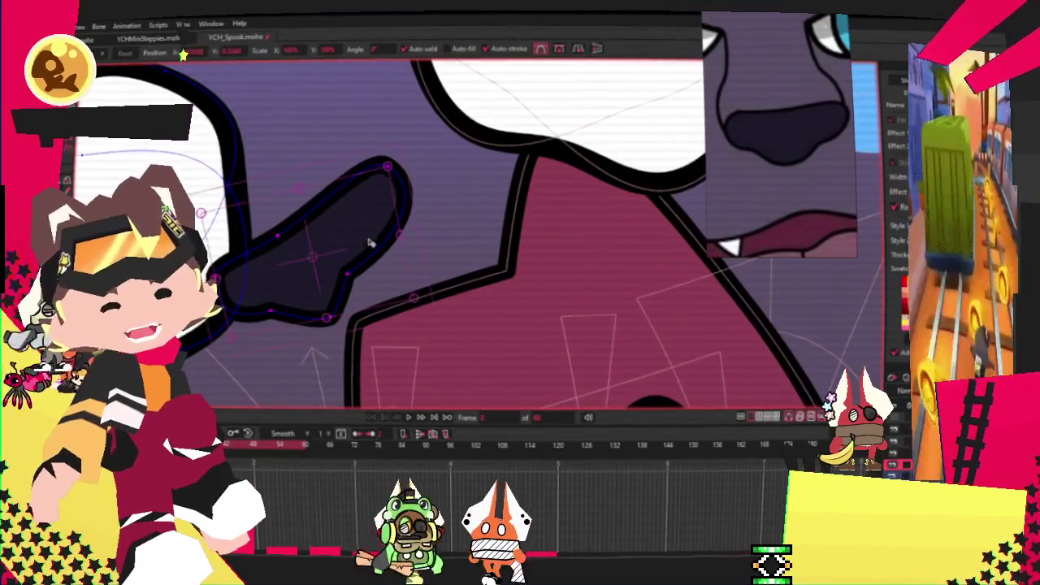
{"action": "left_click_drag", "start_coordinate": [301, 189], "coordinate": [355, 220]}
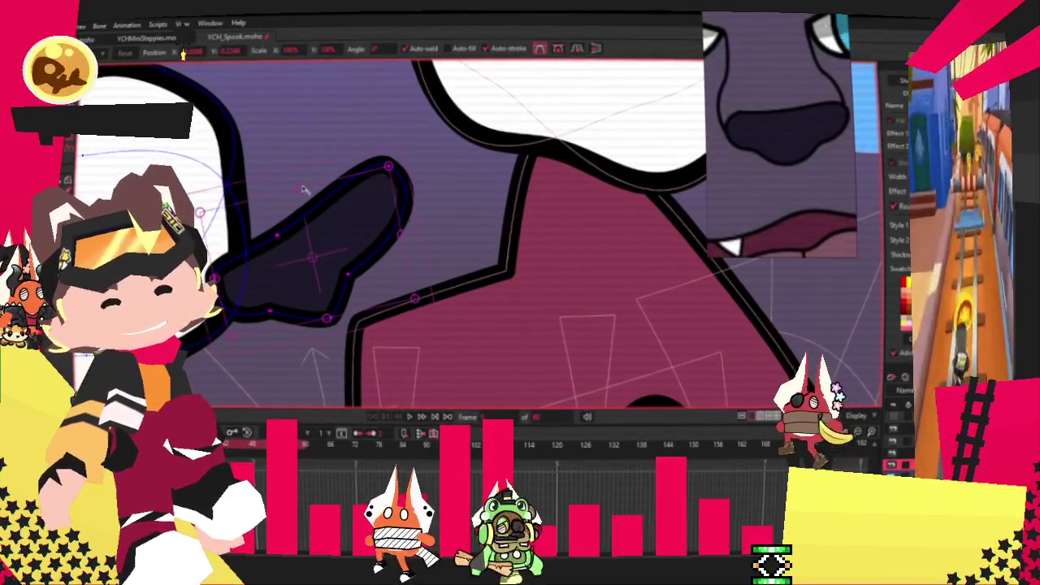
{"action": "key", "text": "ctrl+z"}
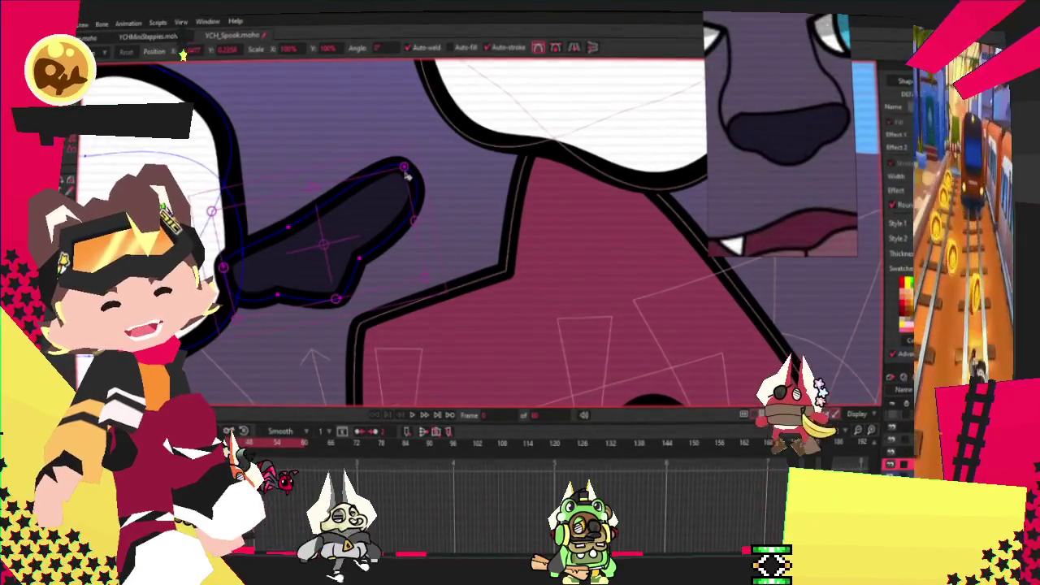
{"action": "mouse_move", "coordinate": [406, 170]}
{"action": "left_mouse_down"}
{"action": "mouse_move", "coordinate": [368, 186]}
{"action": "mouse_move", "coordinate": [386, 195]}
{"action": "left_mouse_up"}
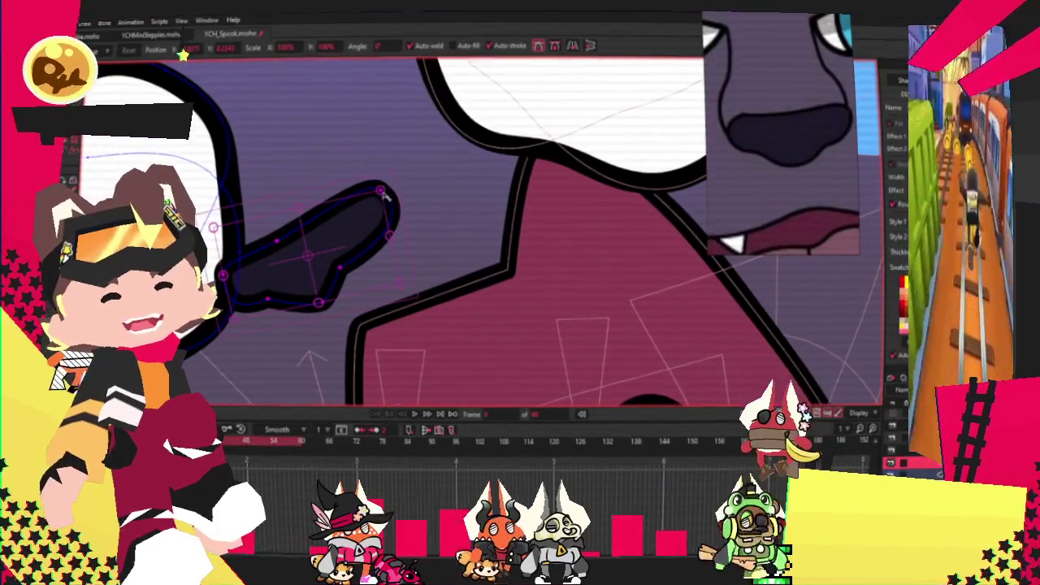
{"action": "left_click", "coordinate": [379, 191]}
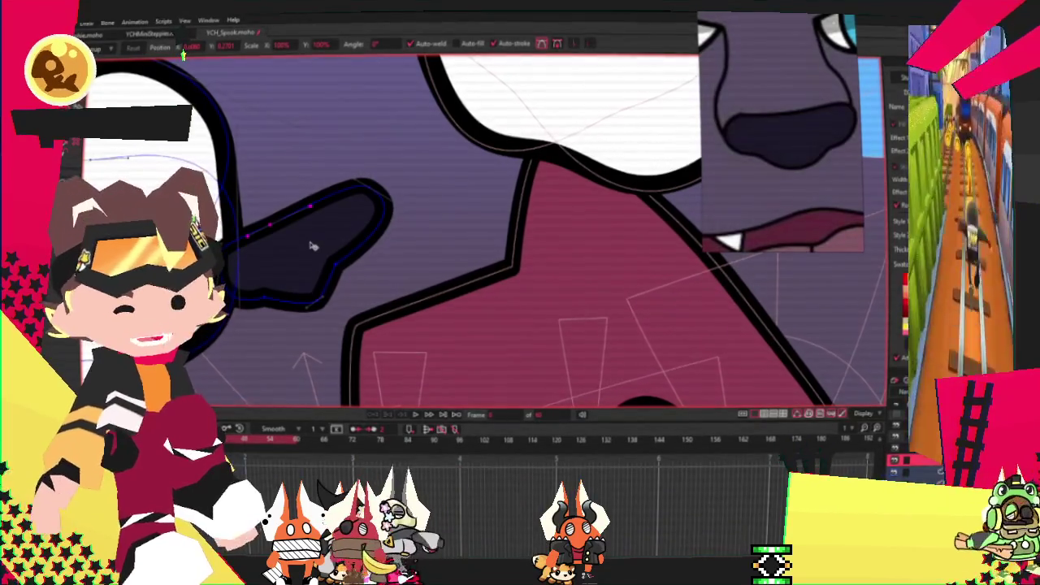
{"action": "scroll", "coordinate": [312, 246], "scroll_direction": "down", "scroll_amount": 3}
{"action": "scroll", "coordinate": [313, 245], "scroll_direction": "down", "scroll_amount": 2}
{"action": "scroll", "coordinate": [313, 245], "scroll_direction": "down", "scroll_amount": 2}
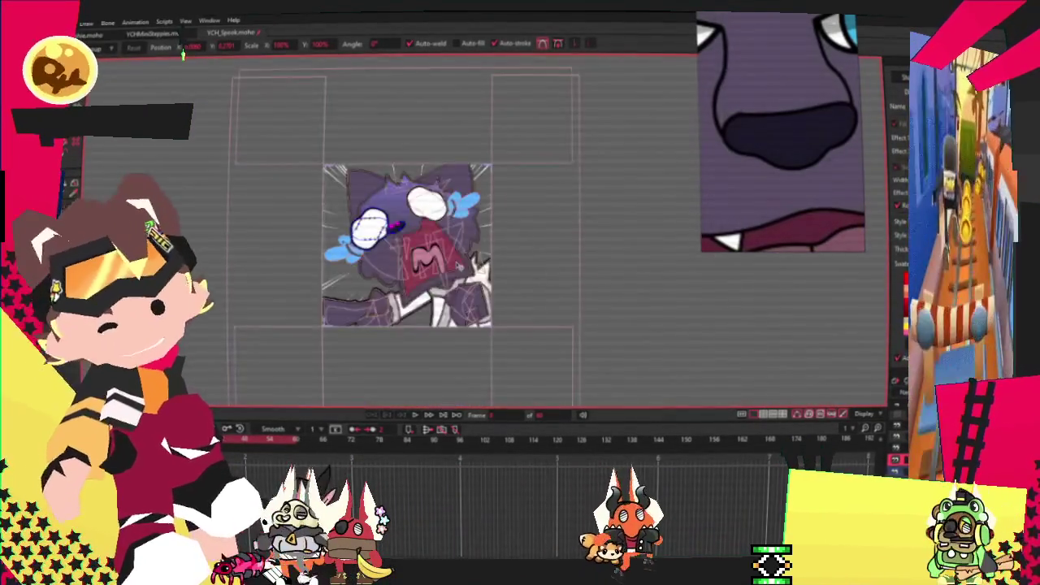
{"action": "scroll", "coordinate": [431, 336], "scroll_direction": "up", "scroll_amount": 4}
{"action": "scroll", "coordinate": [398, 236], "scroll_direction": "down", "scroll_amount": 2}
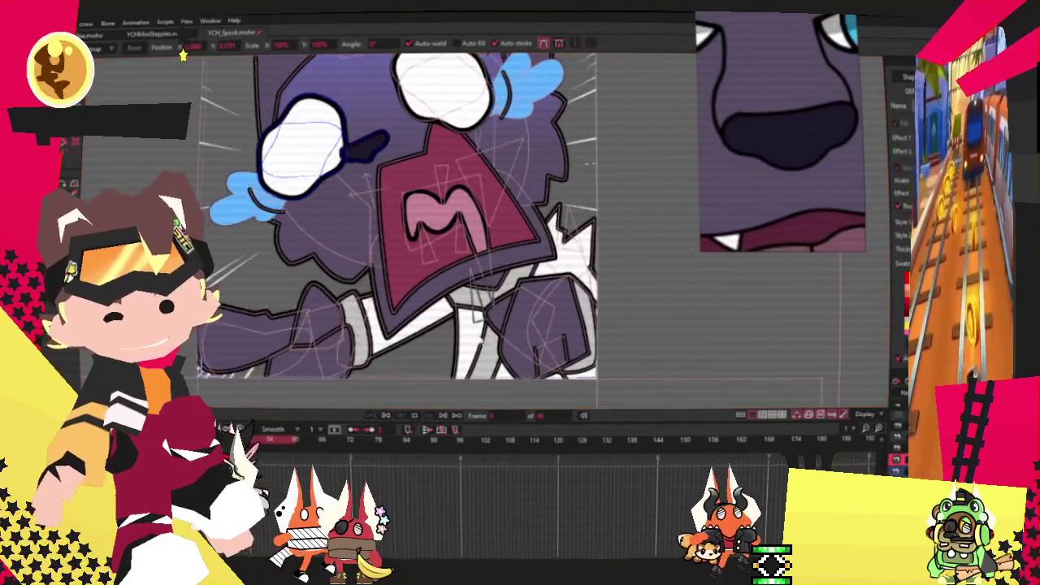
{"action": "scroll", "coordinate": [398, 236], "scroll_direction": "down", "scroll_amount": 2}
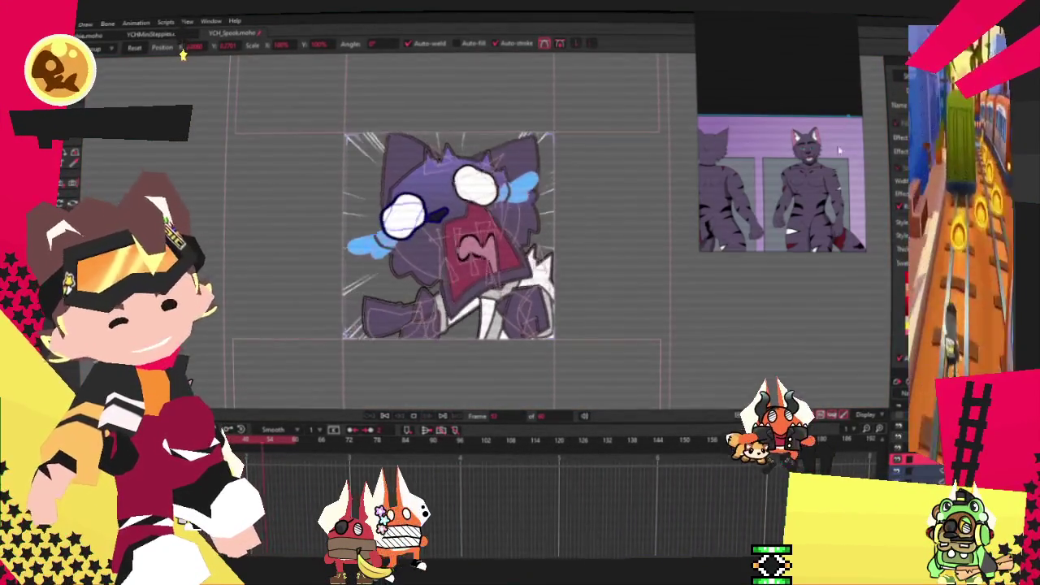
{"action": "scroll", "coordinate": [528, 221], "scroll_direction": "up", "scroll_amount": 3}
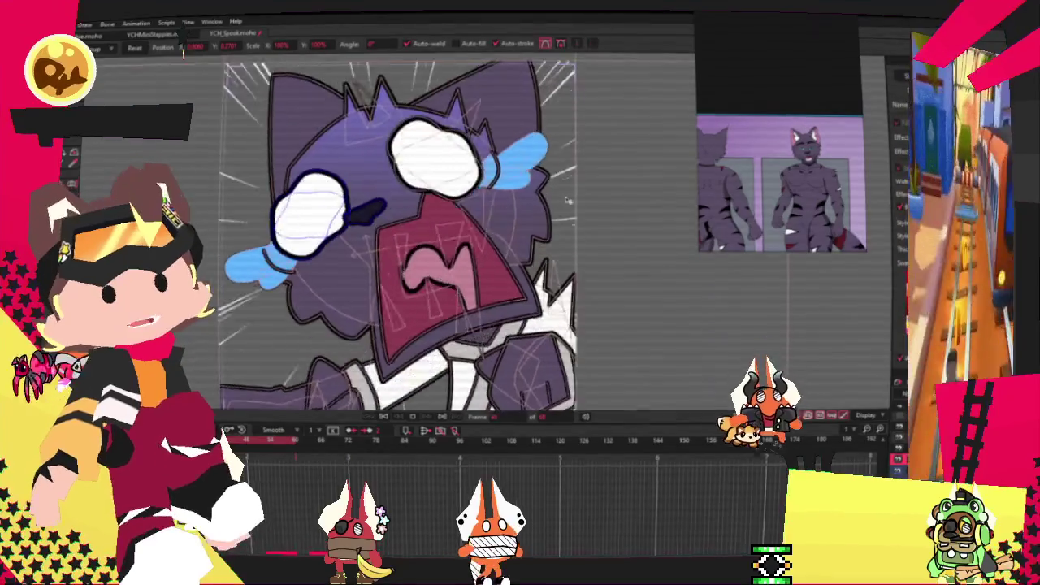
{"action": "scroll", "coordinate": [528, 221], "scroll_direction": "down", "scroll_amount": 1}
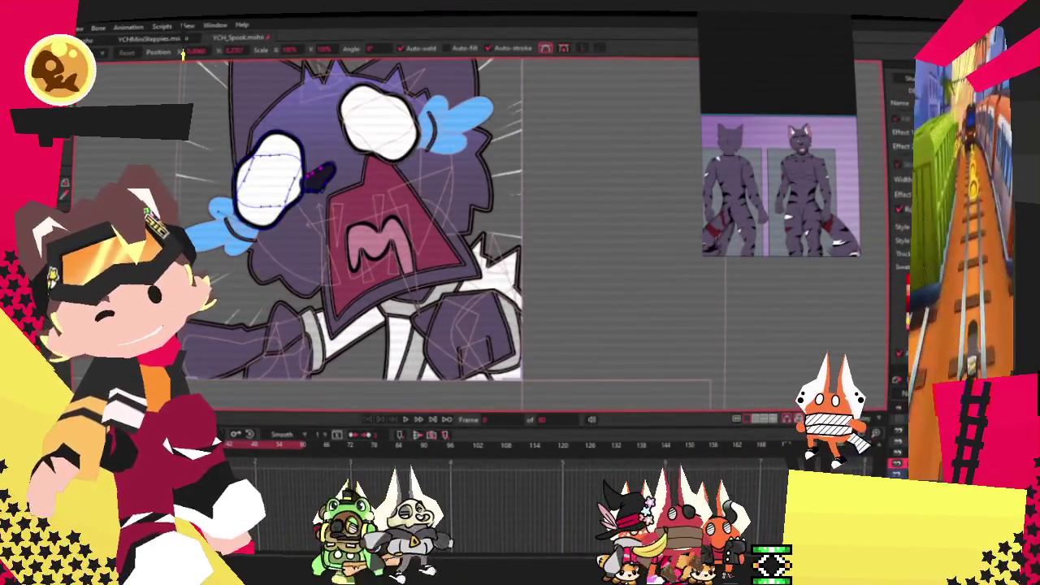
{"action": "key", "text": "alt+f"}
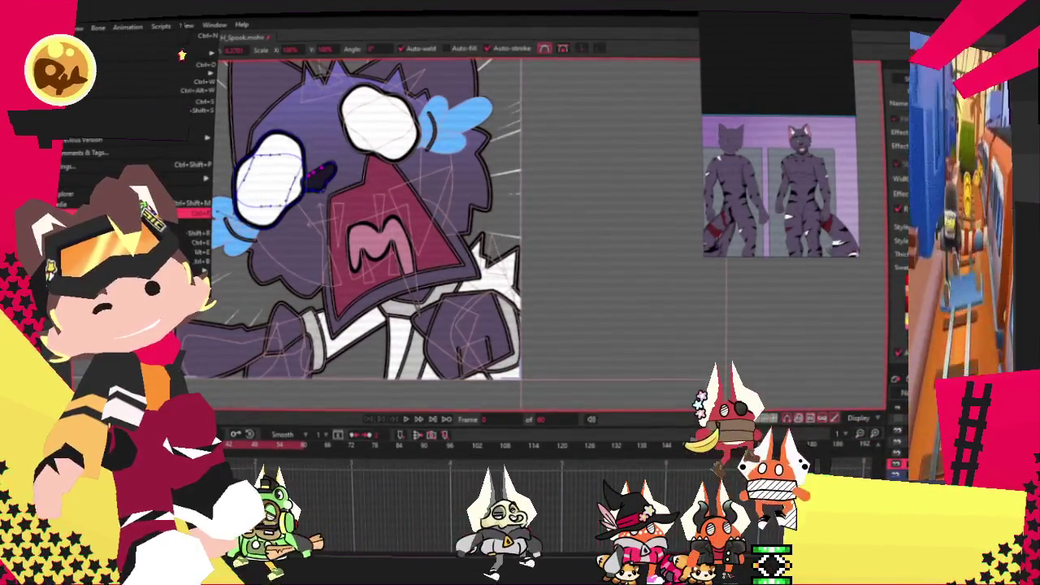
{"action": "key", "text": "Escape"}
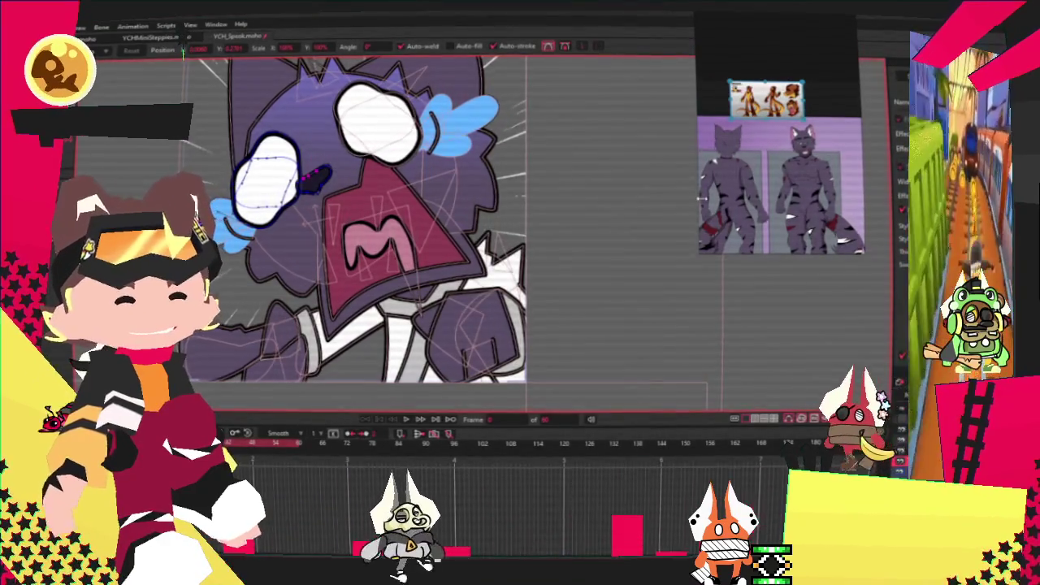
{"action": "left_click_drag", "start_coordinate": [702, 196], "coordinate": [880, 167]}
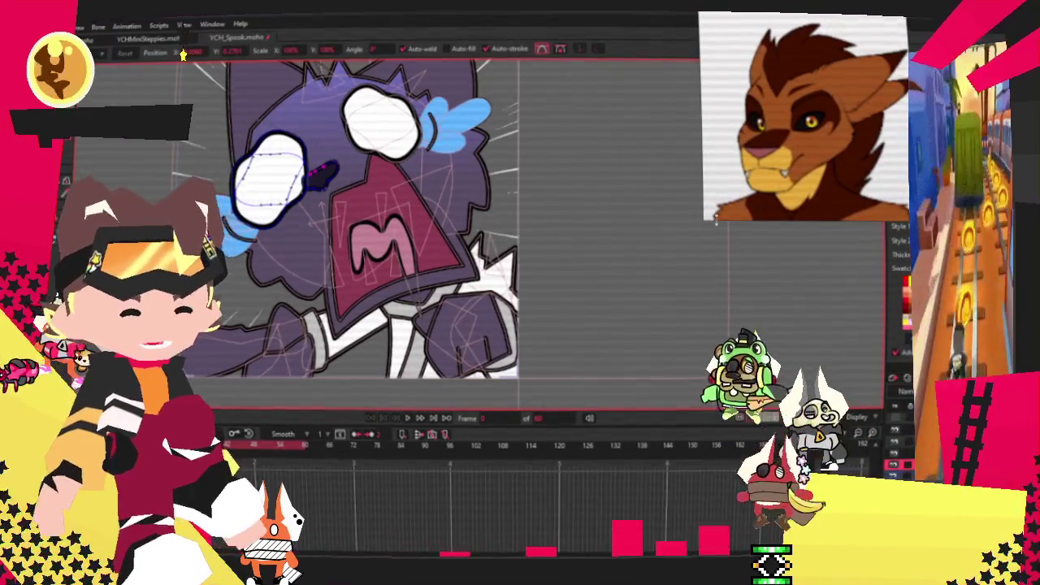
Enlarge the lion reference image beside the canvas.
{"action": "left_click_drag", "start_coordinate": [702, 220], "coordinate": [690, 254]}
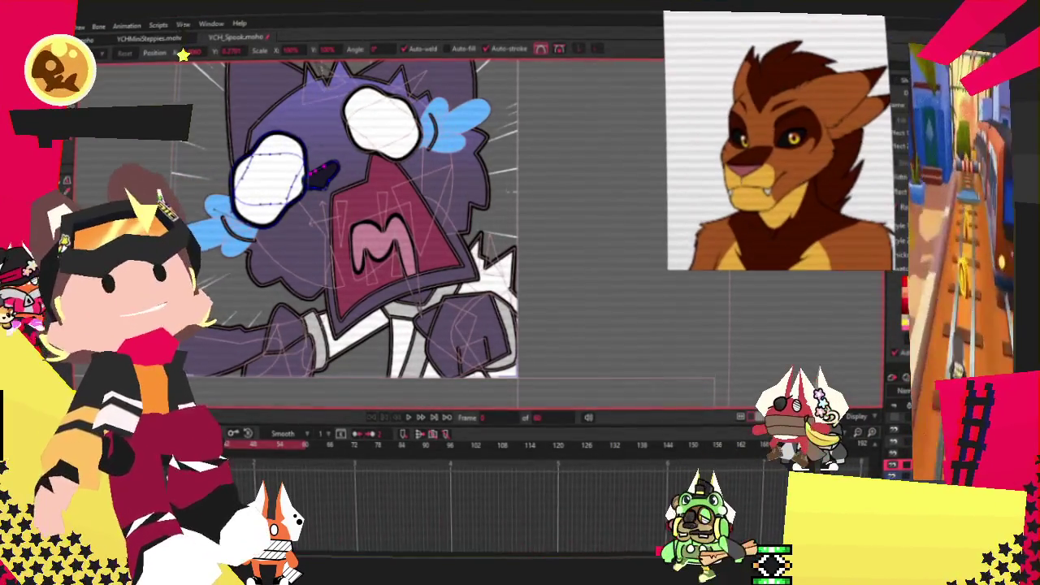
{"action": "key", "text": "alt+f"}
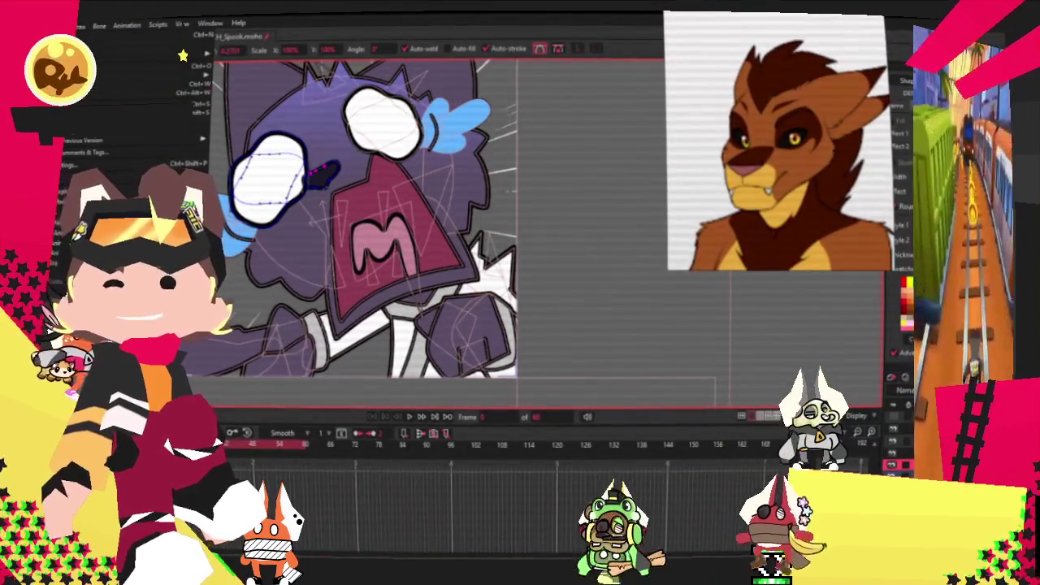
{"action": "key", "text": "Escape"}
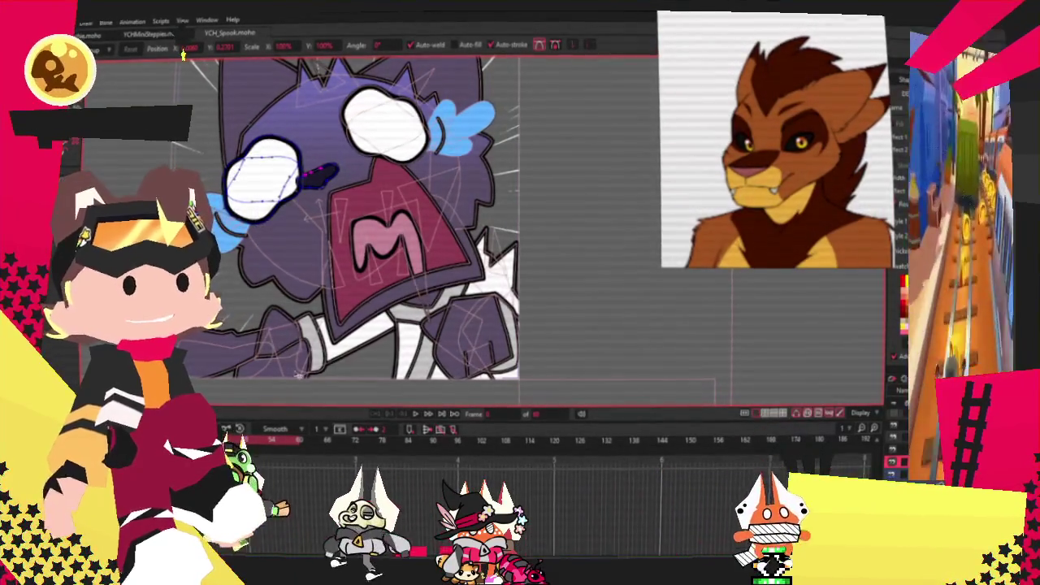
Zoom out to view the whole lion variant drawing, ready for shape selection.
{"action": "key", "text": "m"}
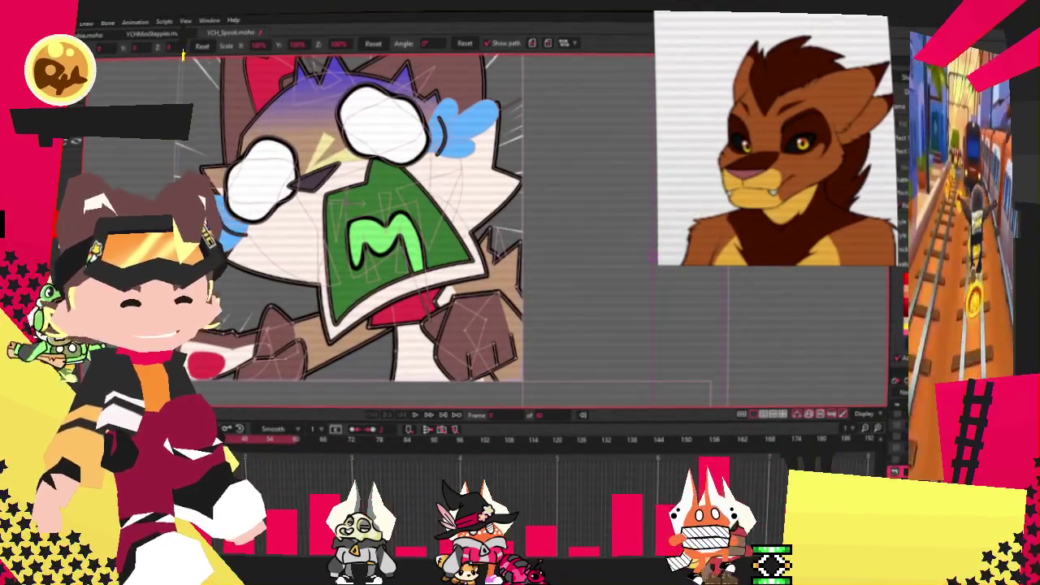
{"action": "key", "text": "ctrl+r"}
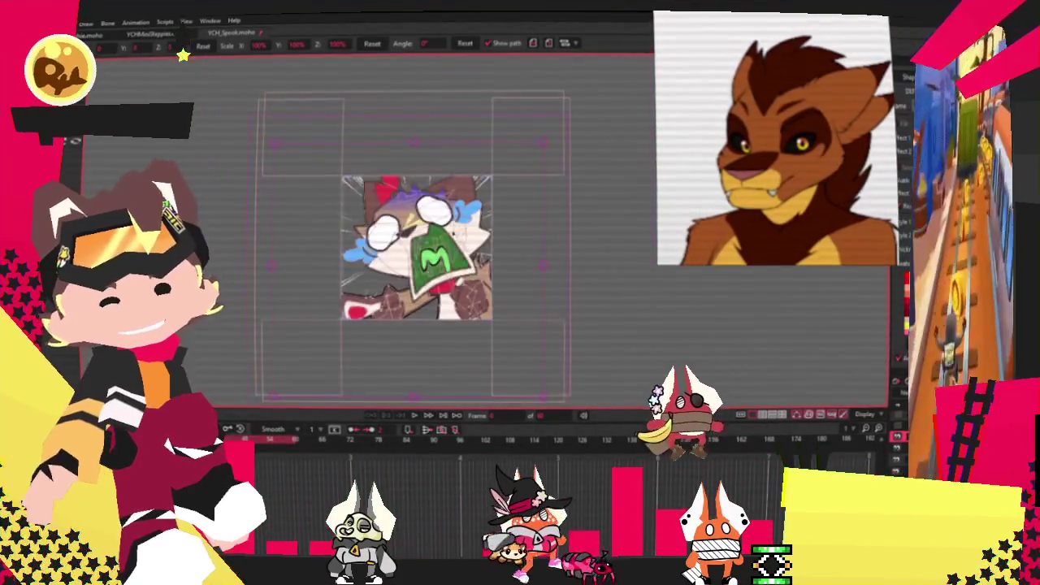
{"action": "scroll", "coordinate": [444, 220], "scroll_direction": "up", "scroll_amount": 3}
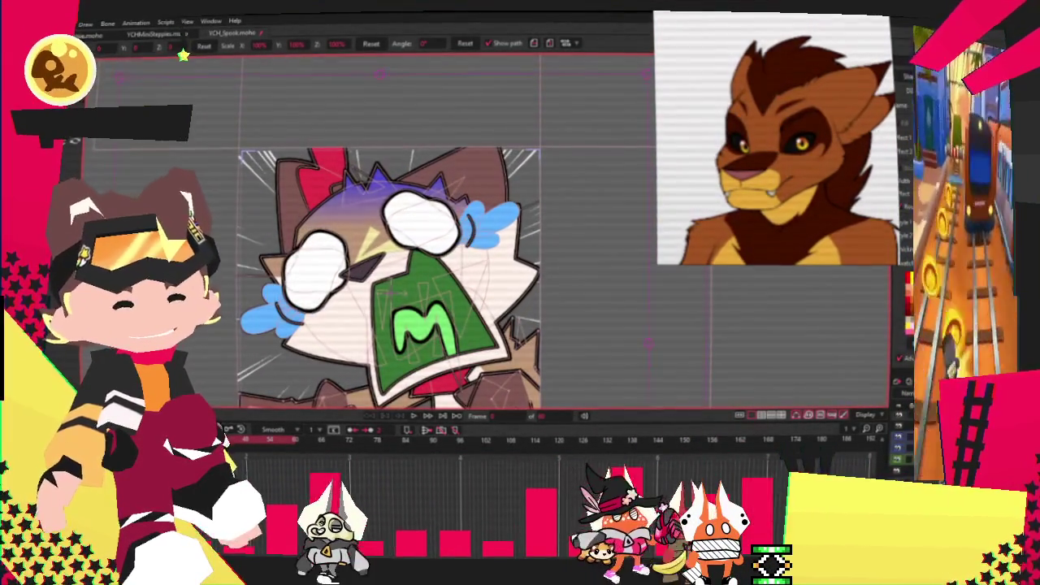
{"action": "scroll", "coordinate": [480, 115], "scroll_direction": "down", "scroll_amount": 2}
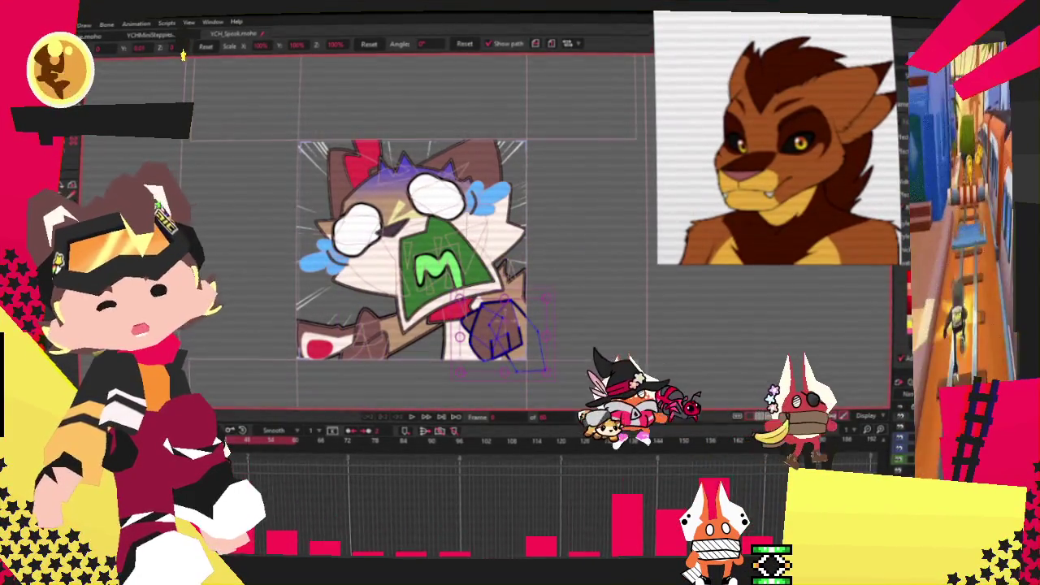
{"action": "key", "text": "g"}
{"action": "scroll", "coordinate": [647, 152], "scroll_direction": "down", "scroll_amount": 5}
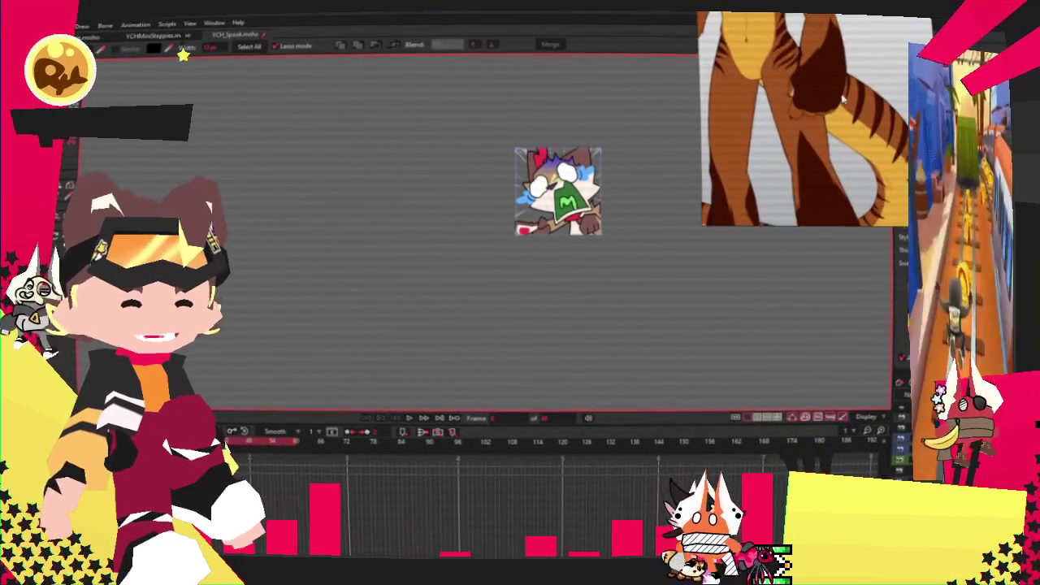
{"action": "scroll", "coordinate": [609, 215], "scroll_direction": "up", "scroll_amount": 5}
{"action": "scroll", "coordinate": [515, 242], "scroll_direction": "up", "scroll_amount": 5}
Select the lion's fist area and fill it with dark brown.
{"action": "scroll", "coordinate": [515, 242], "scroll_direction": "up", "scroll_amount": 3}
{"action": "left_click", "coordinate": [476, 273]}
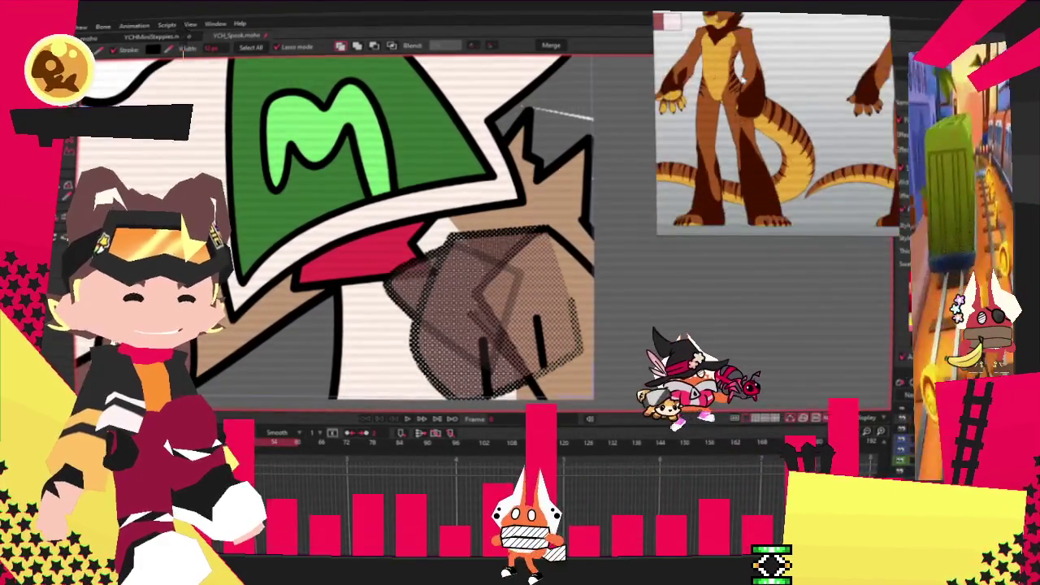
{"action": "key", "text": "space"}
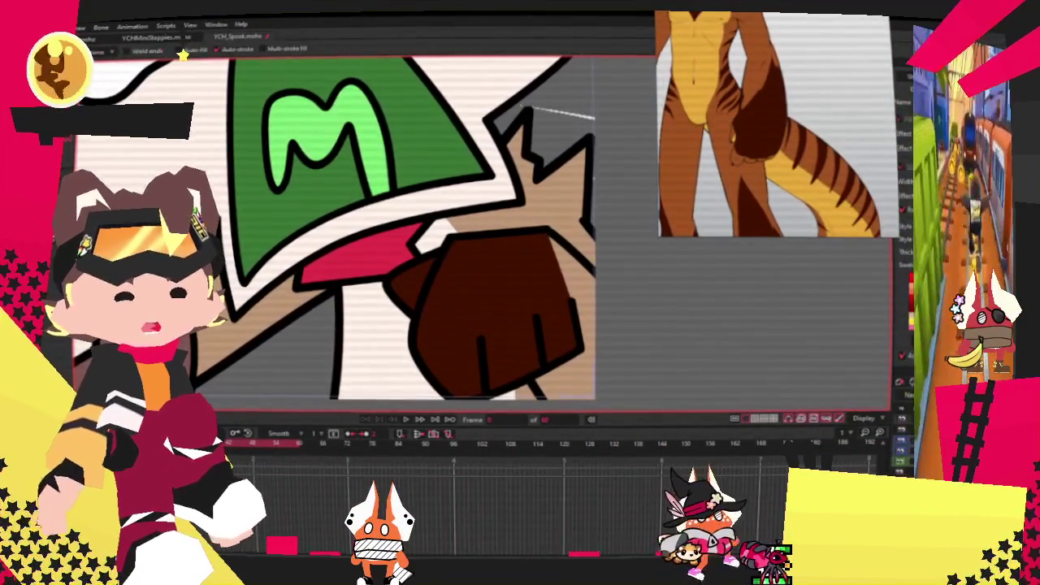
{"action": "key", "text": "t"}
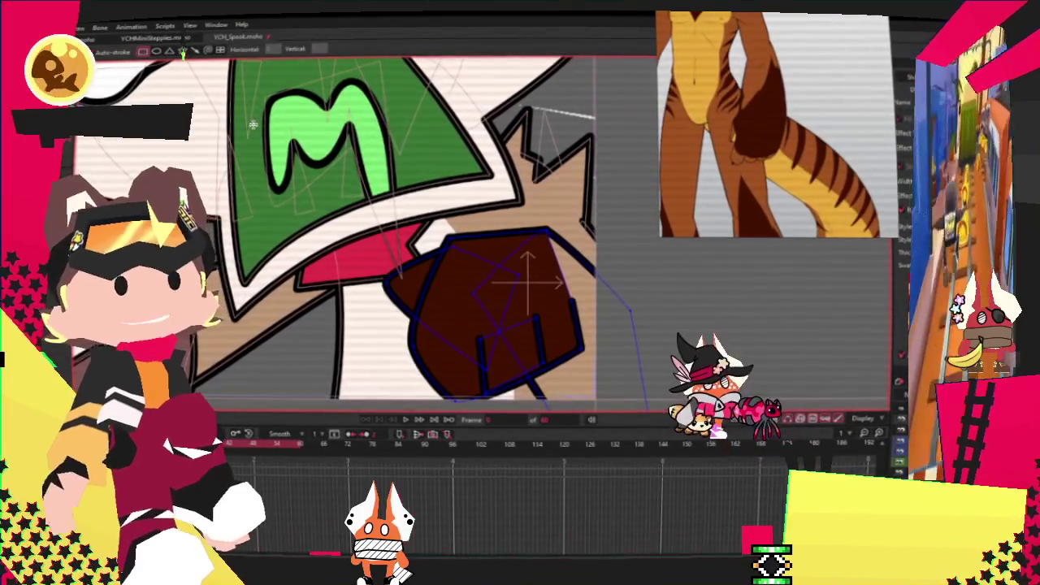
{"action": "scroll", "coordinate": [416, 271], "scroll_direction": "down", "scroll_amount": 1}
{"action": "scroll", "coordinate": [415, 271], "scroll_direction": "up", "scroll_amount": 1}
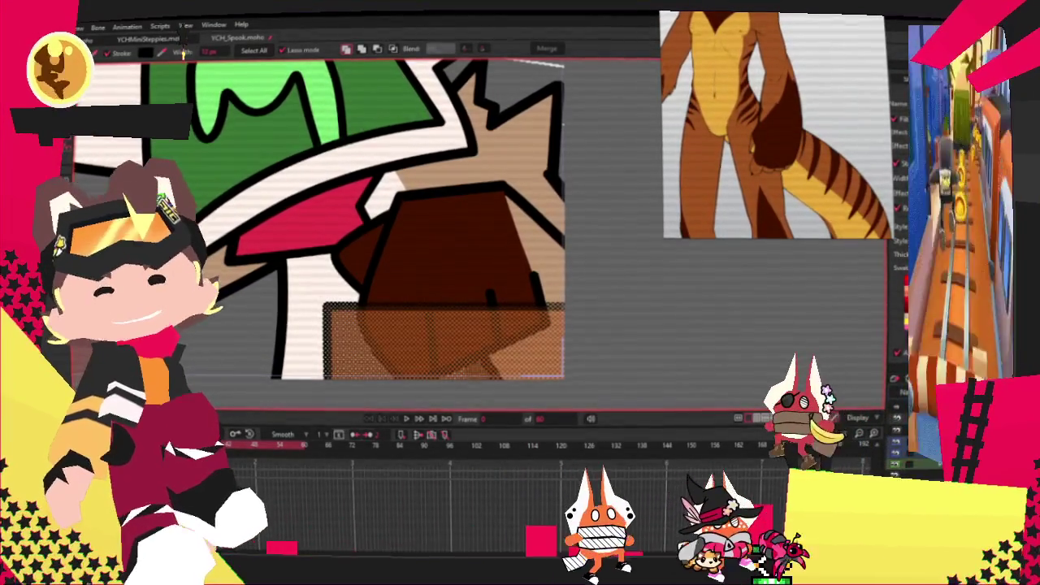
Turn the lower fist selection into a lighter brown knuckle band and tilt it to fit.
{"action": "left_click", "coordinate": [395, 49]}
{"action": "key", "text": "t"}
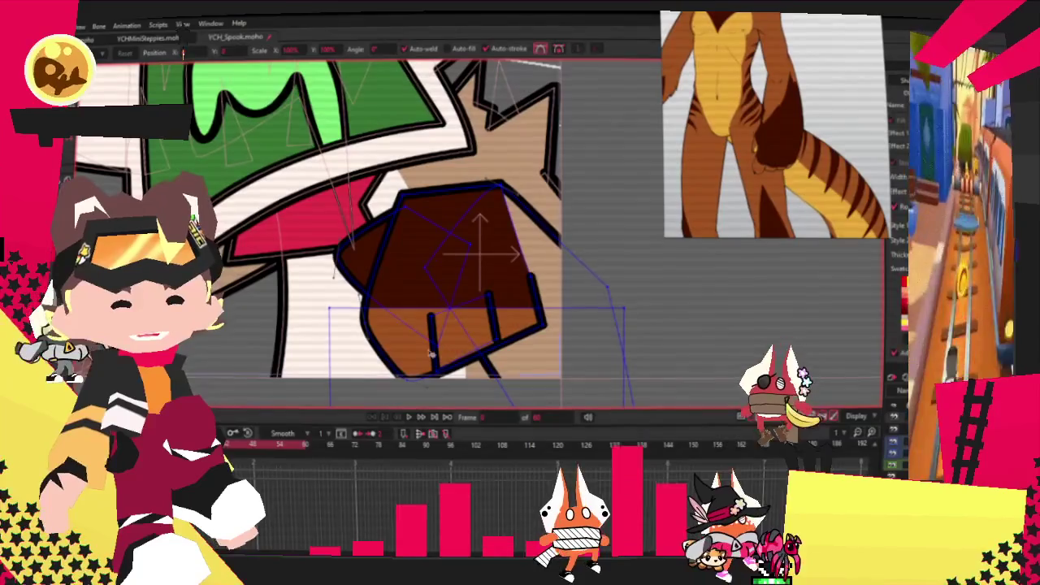
{"action": "left_click_drag", "start_coordinate": [301, 283], "coordinate": [654, 378]}
{"action": "left_click_drag", "start_coordinate": [586, 376], "coordinate": [572, 300]}
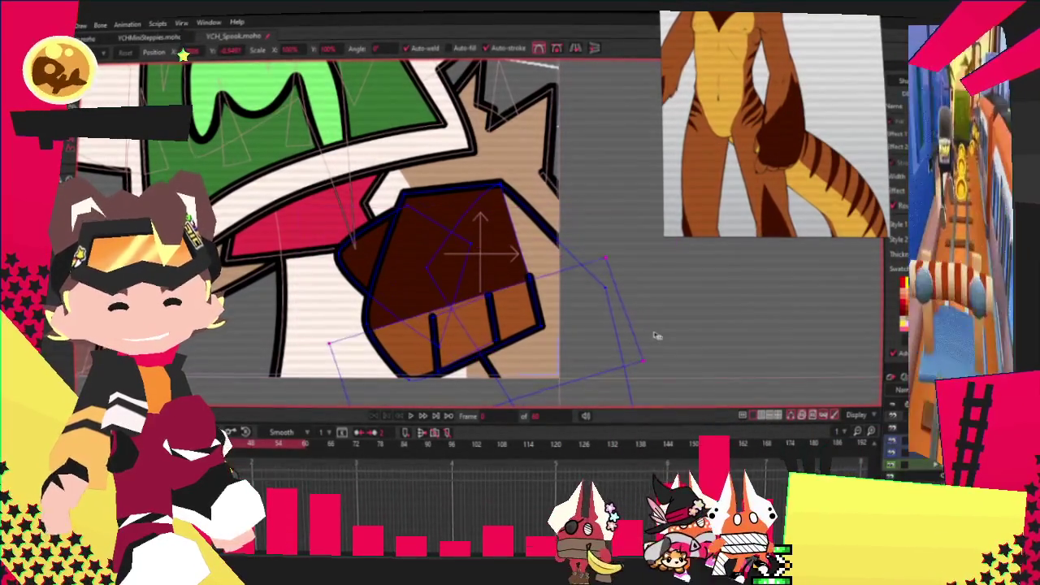
{"action": "scroll", "coordinate": [628, 331], "scroll_direction": "down", "scroll_amount": 1}
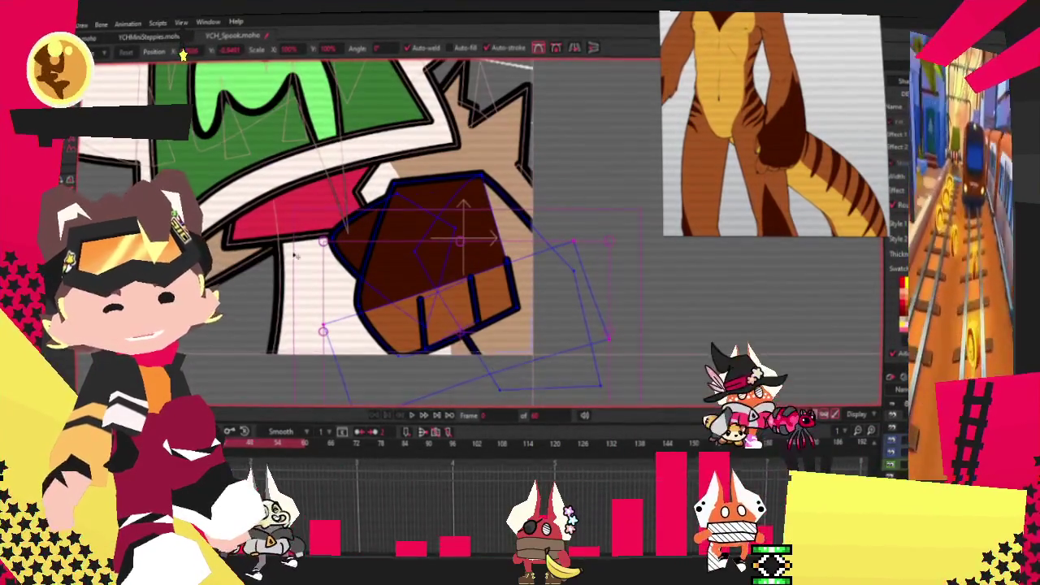
{"action": "key", "text": "g"}
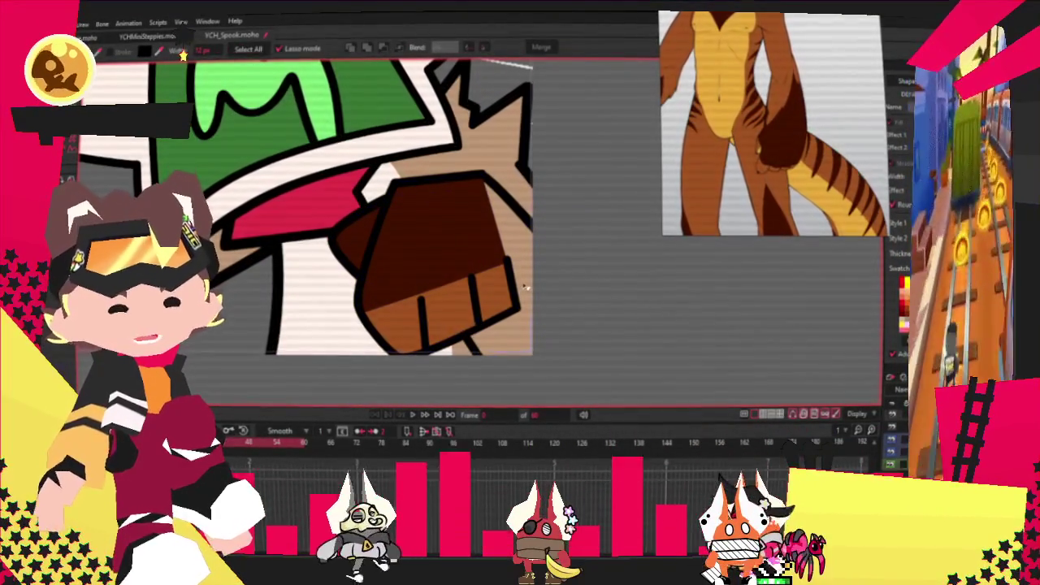
{"action": "left_click", "coordinate": [525, 286]}
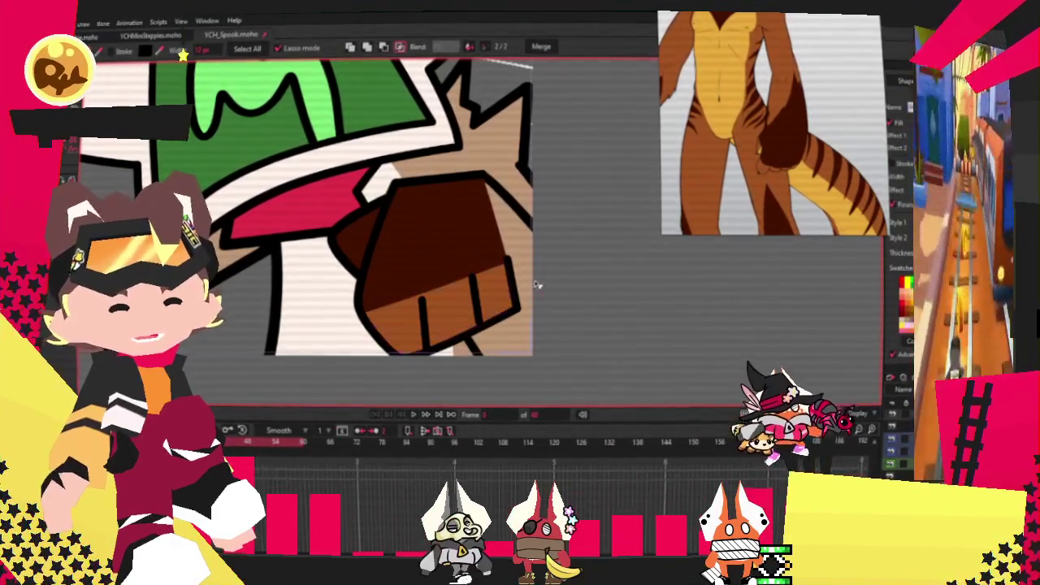
{"action": "left_click_drag", "start_coordinate": [536, 285], "coordinate": [517, 213]}
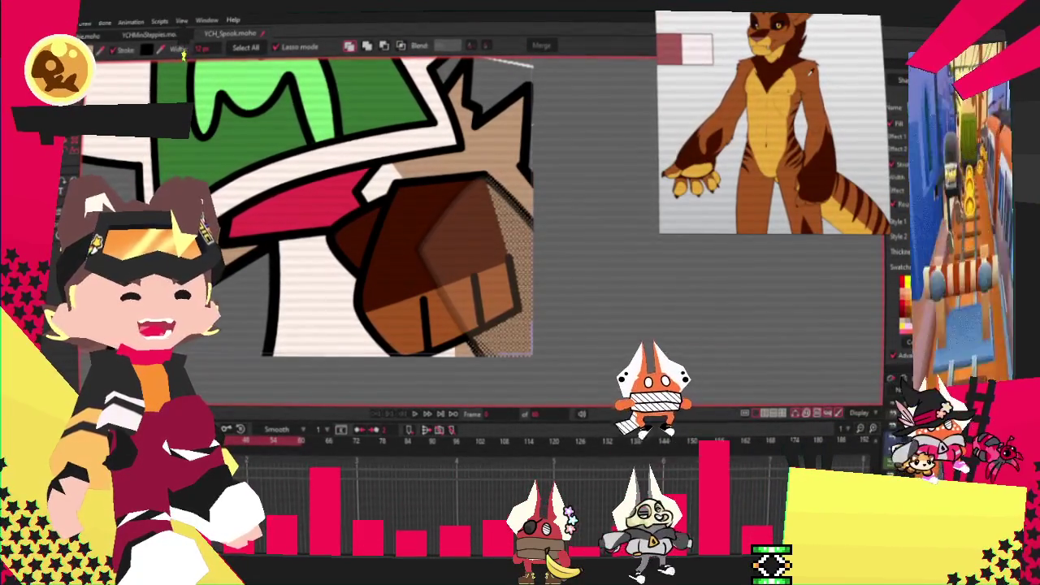
{"action": "left_click", "coordinate": [603, 344]}
Draw a rectangle over the fist's right gap, give it the dark brown fill, and merge it.
{"action": "key", "text": "t"}
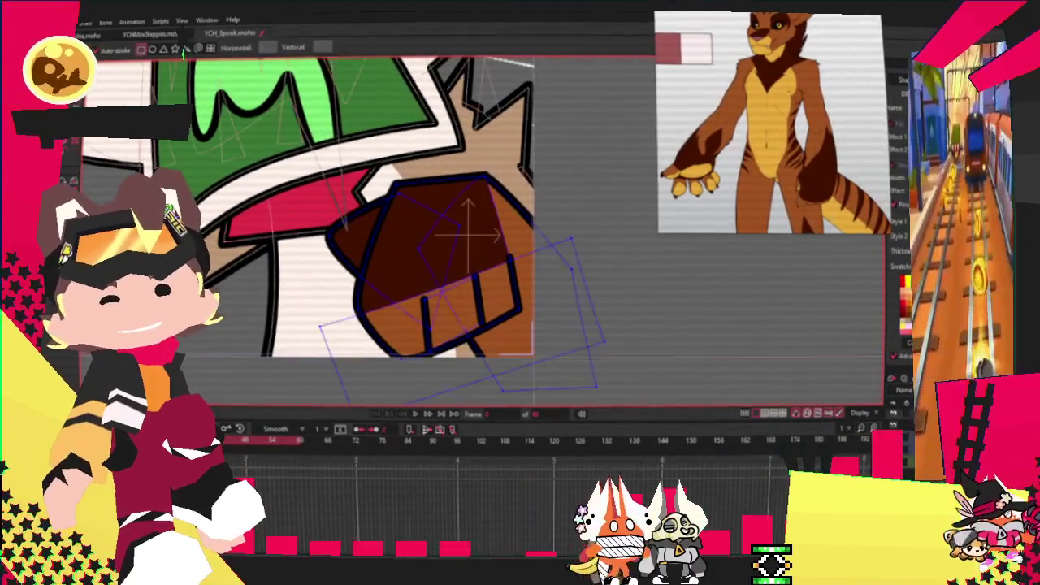
{"action": "scroll", "coordinate": [455, 244], "scroll_direction": "up", "scroll_amount": 2}
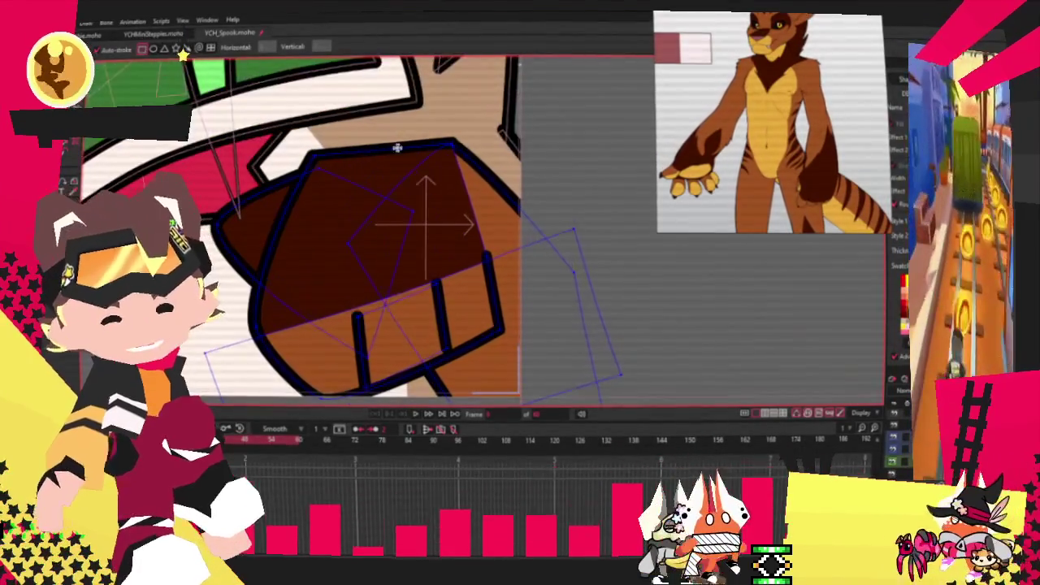
{"action": "left_click_drag", "start_coordinate": [388, 133], "coordinate": [551, 317]}
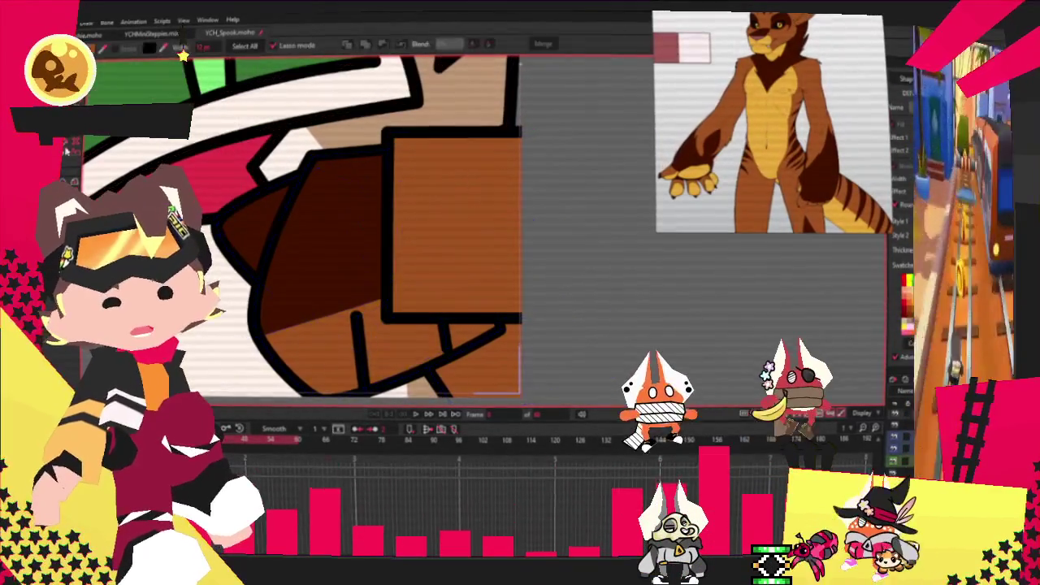
{"action": "key", "text": "q"}
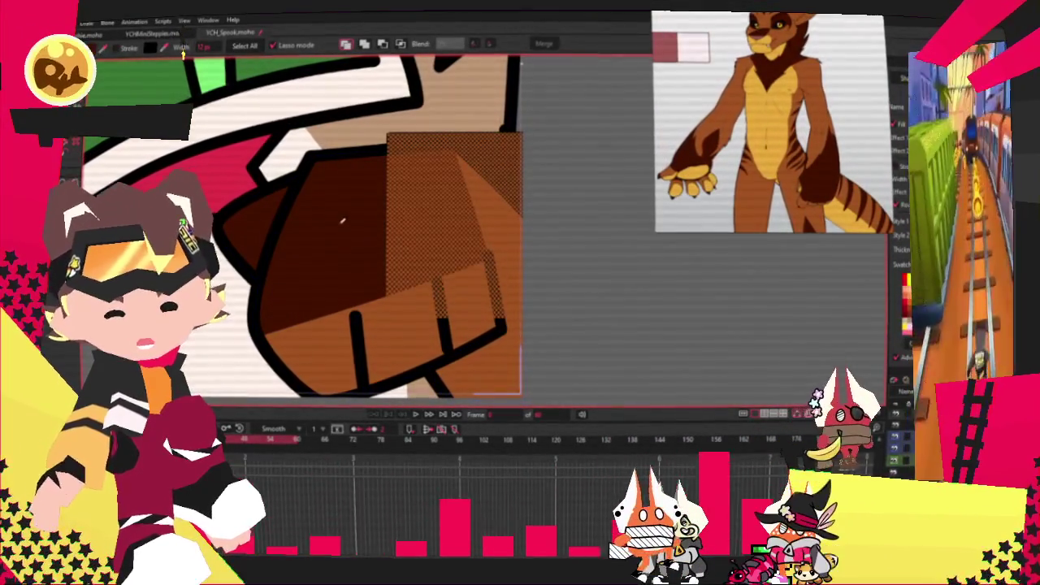
{"action": "left_click", "coordinate": [388, 237]}
{"action": "left_click", "coordinate": [400, 43]}
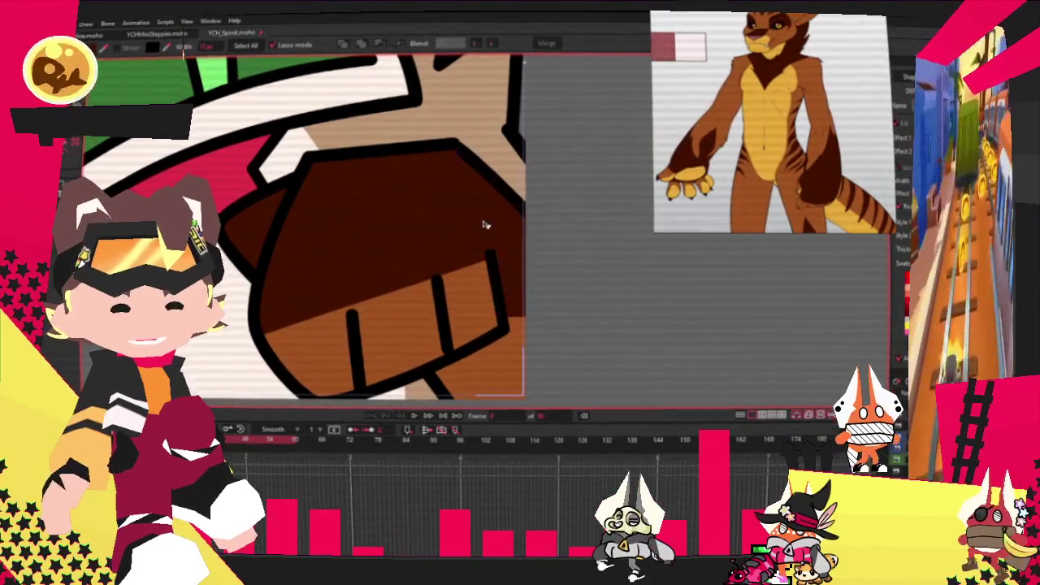
{"action": "left_click", "coordinate": [469, 256]}
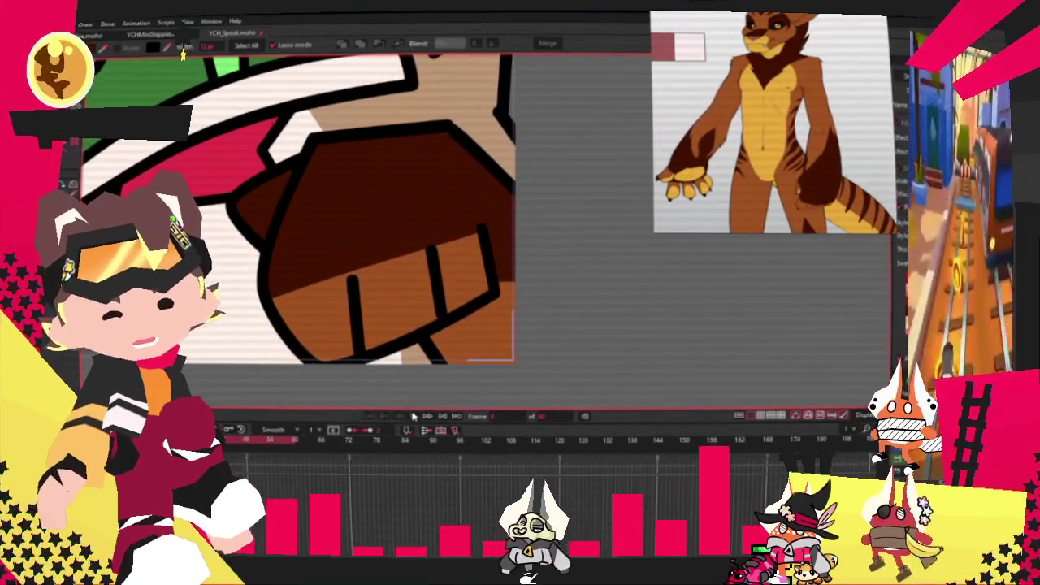
{"action": "left_click", "coordinate": [413, 416]}
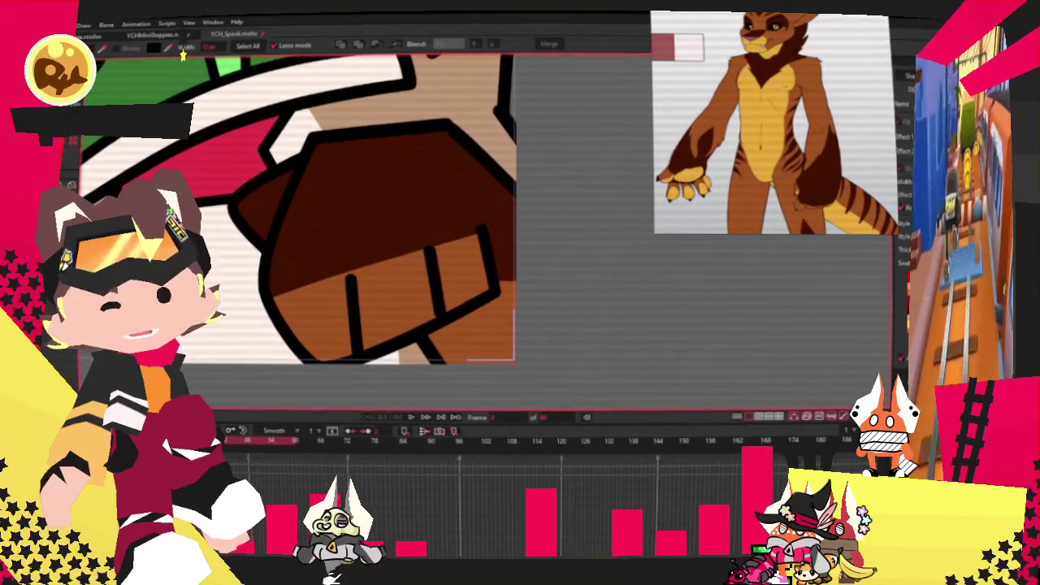
Move the fist's points and pull a corner of the dark brown patch down-right.
{"action": "key", "text": "ctrl+a"}
{"action": "key", "text": "t"}
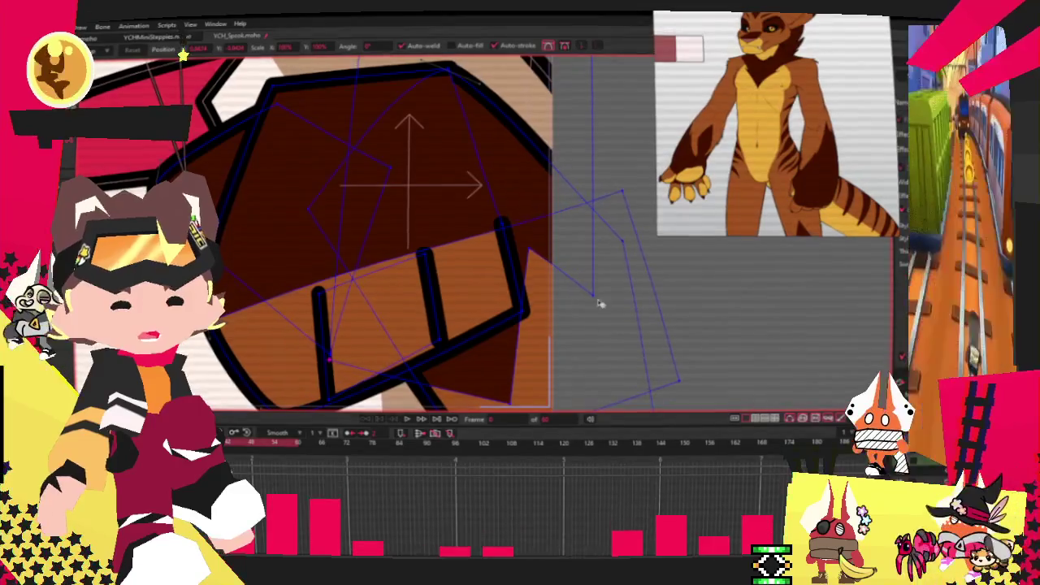
{"action": "left_click_drag", "start_coordinate": [591, 298], "coordinate": [682, 260]}
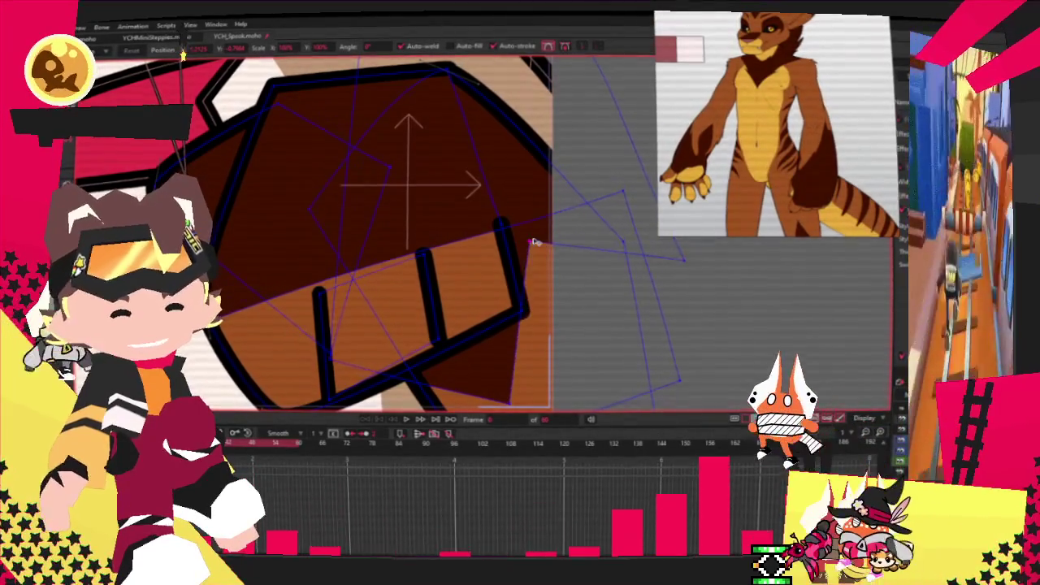
{"action": "scroll", "coordinate": [488, 268], "scroll_direction": "down", "scroll_amount": 2}
{"action": "scroll", "coordinate": [478, 308], "scroll_direction": "up", "scroll_amount": 2}
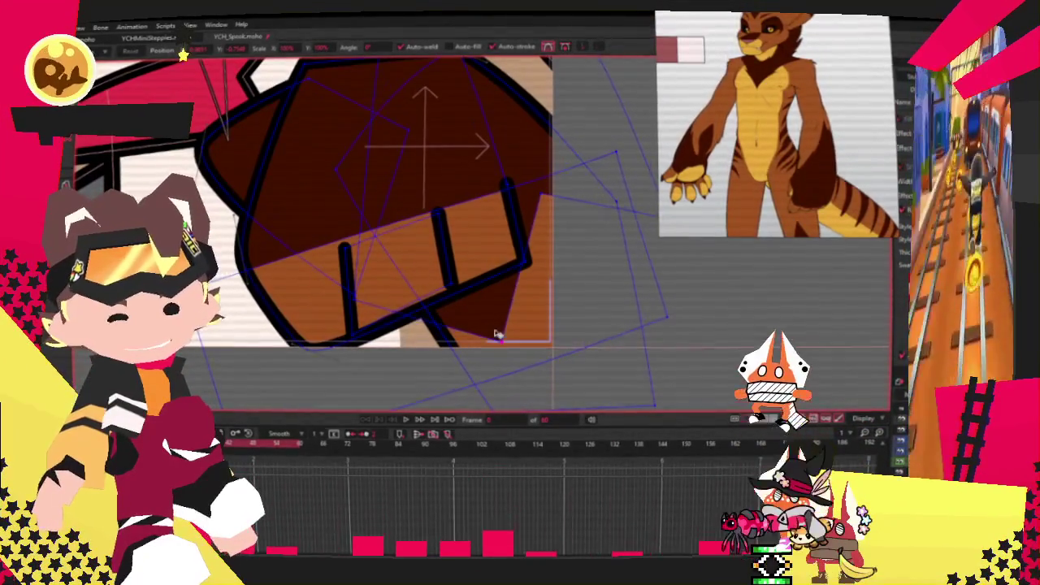
{"action": "scroll", "coordinate": [508, 317], "scroll_direction": "down", "scroll_amount": 2}
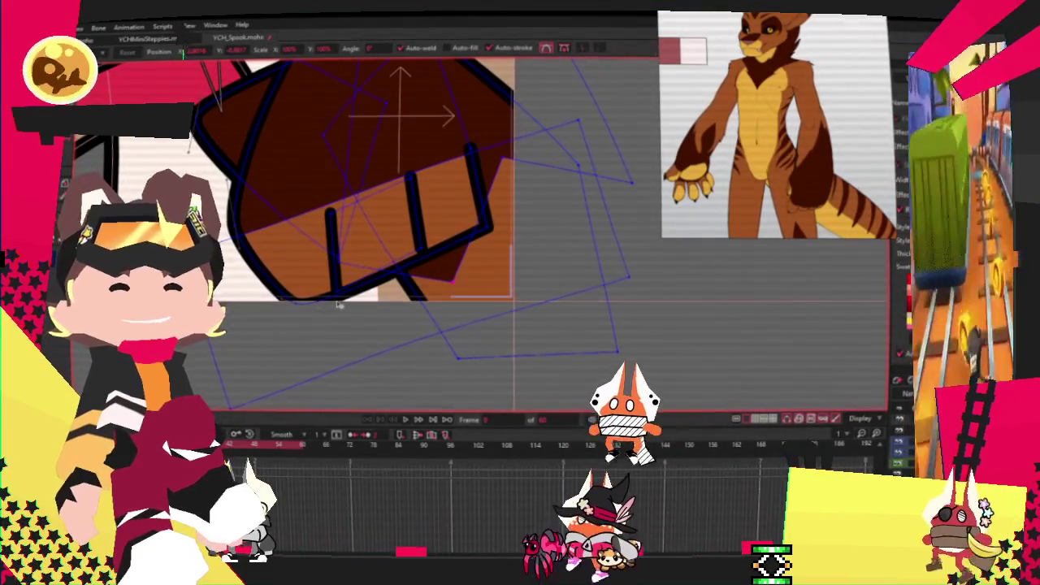
{"action": "scroll", "coordinate": [487, 244], "scroll_direction": "up", "scroll_amount": 2}
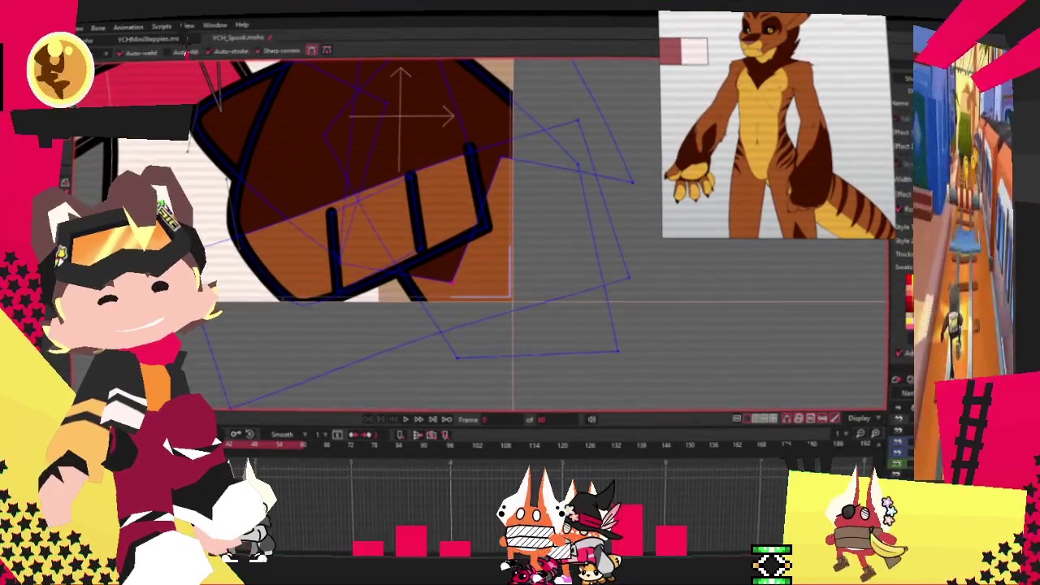
{"action": "scroll", "coordinate": [550, 309], "scroll_direction": "up", "scroll_amount": 2}
{"action": "key", "text": "a"}
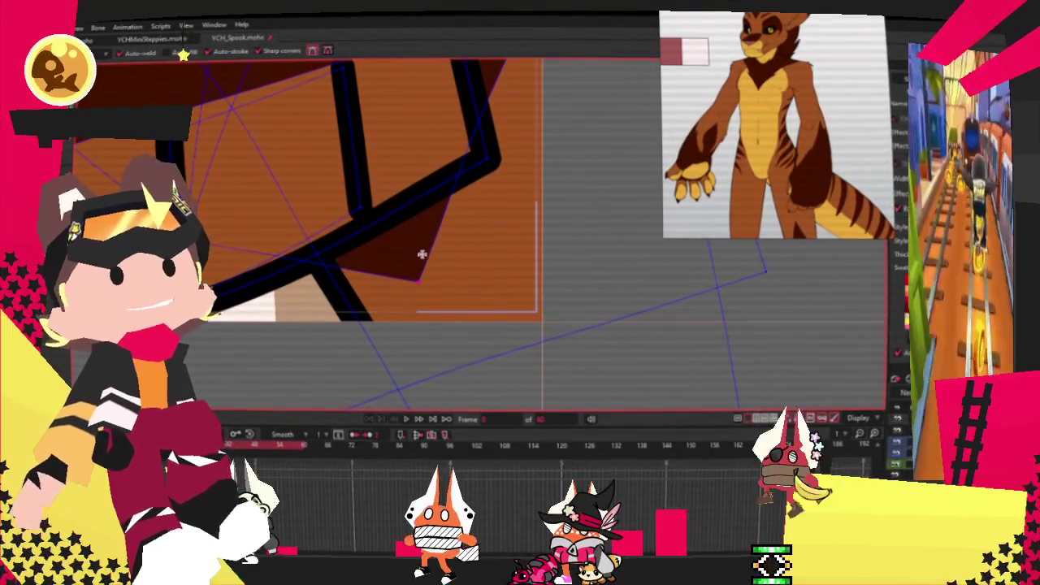
{"action": "mouse_move", "coordinate": [430, 262]}
{"action": "left_mouse_down"}
{"action": "mouse_move", "coordinate": [536, 299]}
{"action": "mouse_move", "coordinate": [492, 301]}
{"action": "left_mouse_up"}
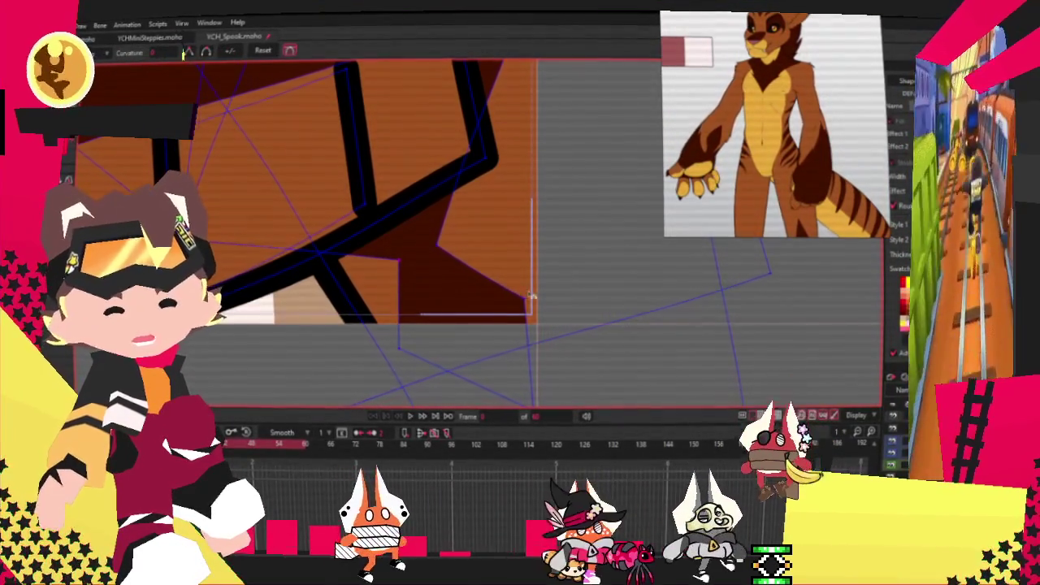
Set the curvature of the patch's lower-edge point to 0, making it a sharp corner.
{"action": "key", "text": "c"}
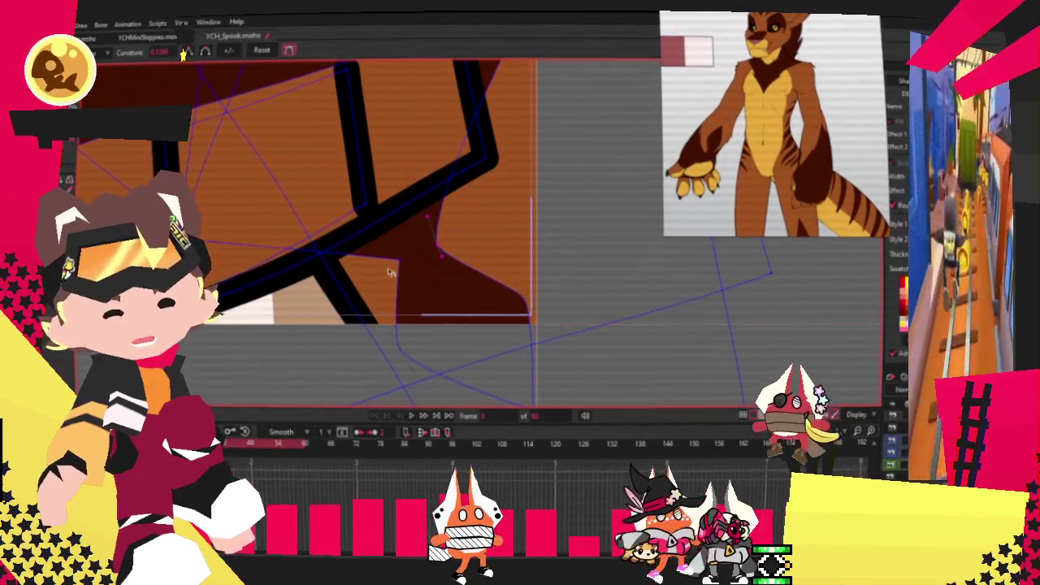
{"action": "left_click", "coordinate": [402, 261]}
{"action": "left_click_drag", "start_coordinate": [408, 276], "coordinate": [389, 275]}
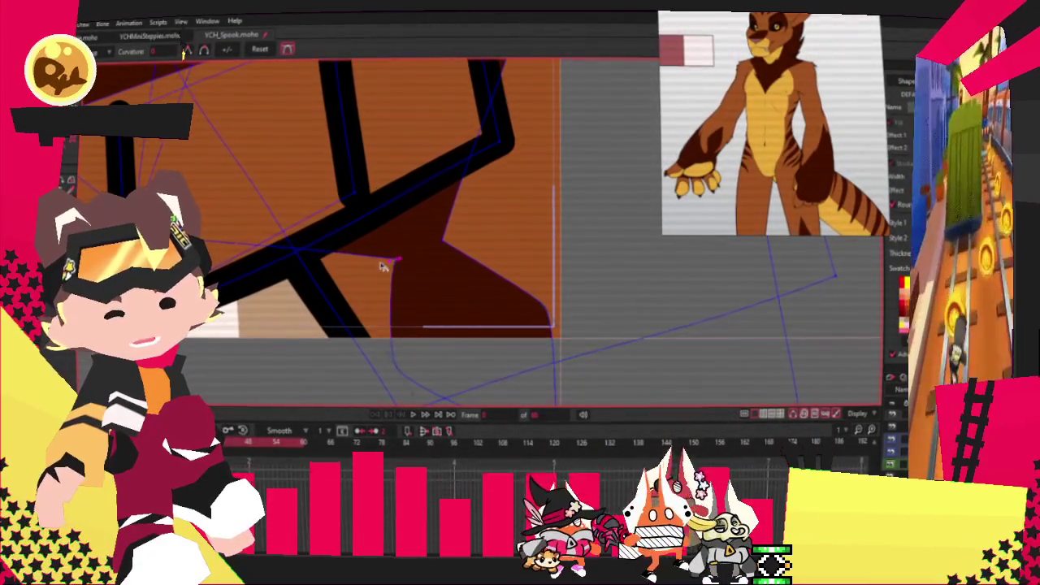
{"action": "scroll", "coordinate": [388, 274], "scroll_direction": "up", "scroll_amount": 2}
{"action": "scroll", "coordinate": [480, 371], "scroll_direction": "down", "scroll_amount": 2}
{"action": "scroll", "coordinate": [474, 395], "scroll_direction": "down", "scroll_amount": 2}
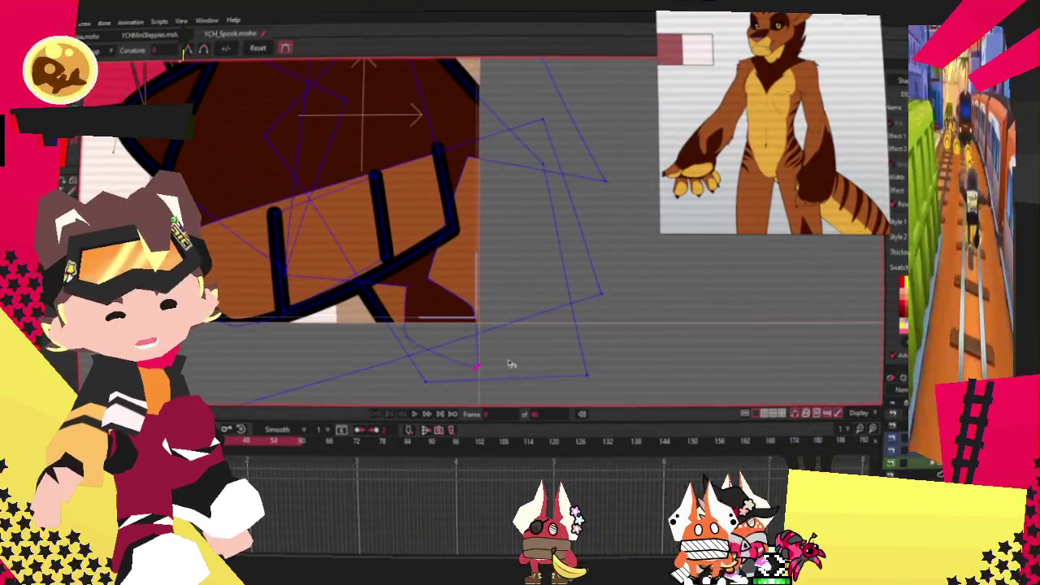
{"action": "scroll", "coordinate": [301, 240], "scroll_direction": "up", "scroll_amount": 1}
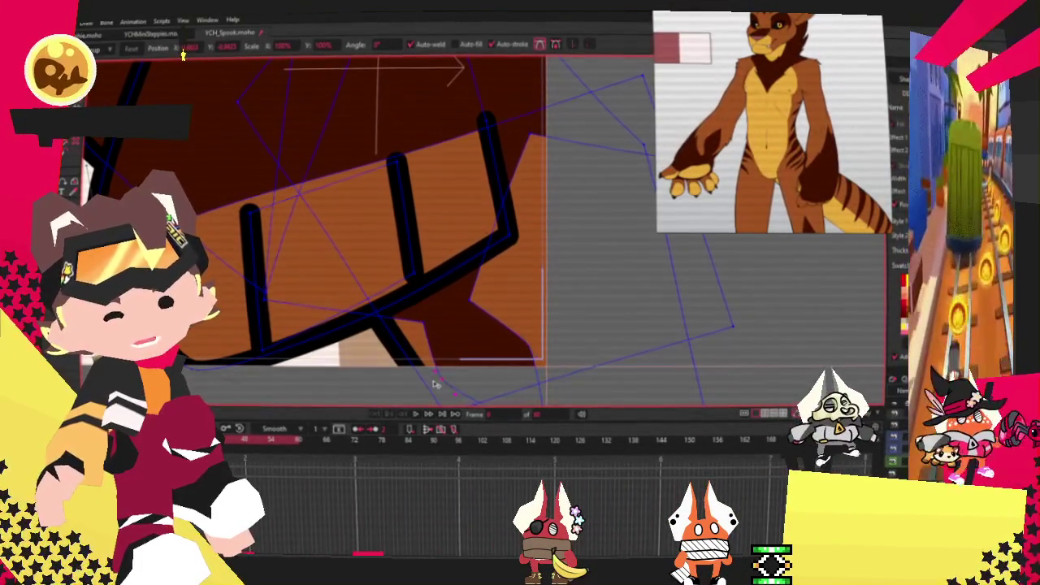
{"action": "scroll", "coordinate": [453, 304], "scroll_direction": "down", "scroll_amount": 1}
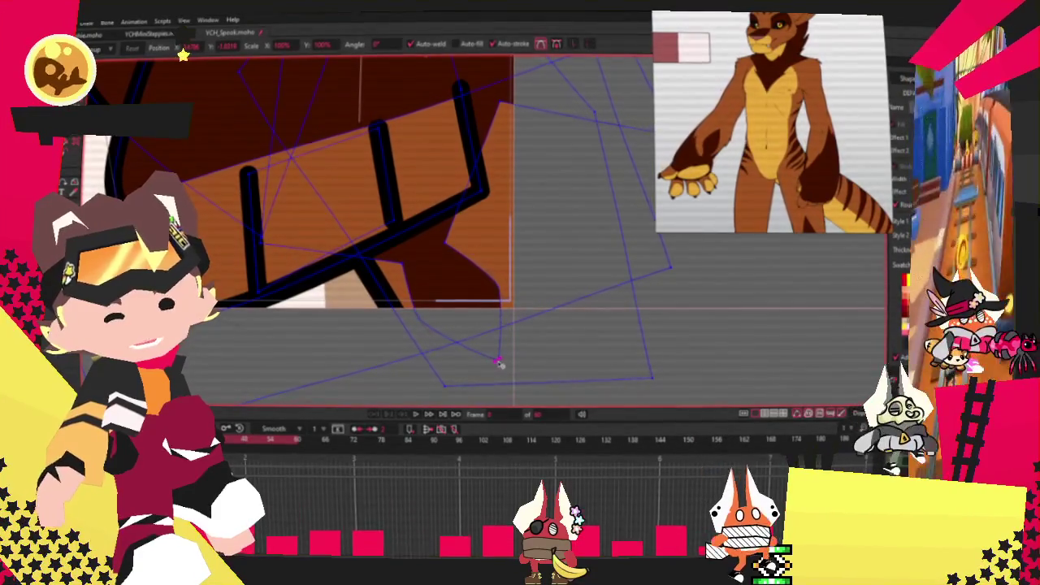
{"action": "scroll", "coordinate": [453, 318], "scroll_direction": "down", "scroll_amount": 1}
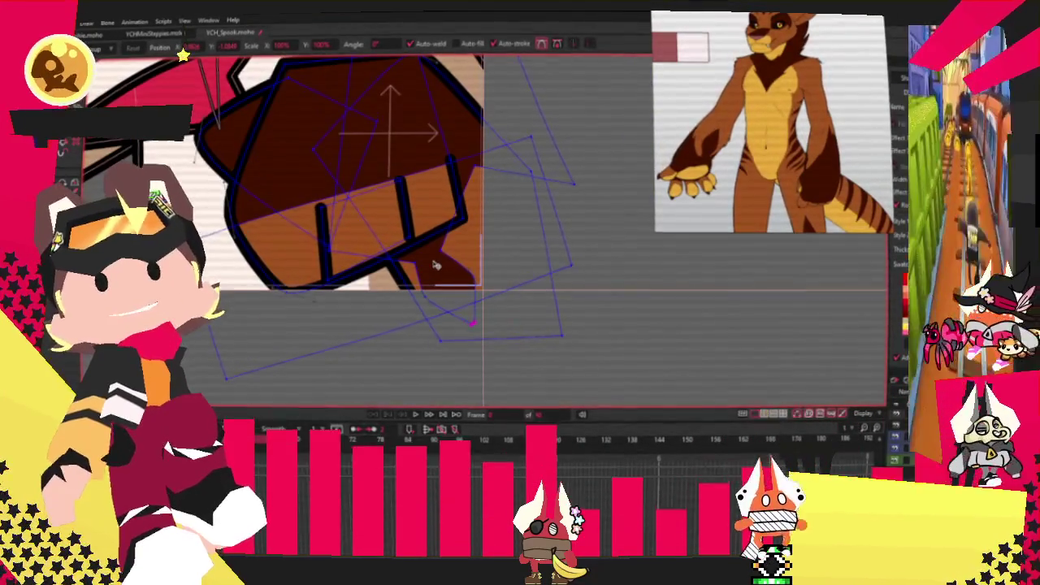
{"action": "scroll", "coordinate": [447, 244], "scroll_direction": "up", "scroll_amount": 2}
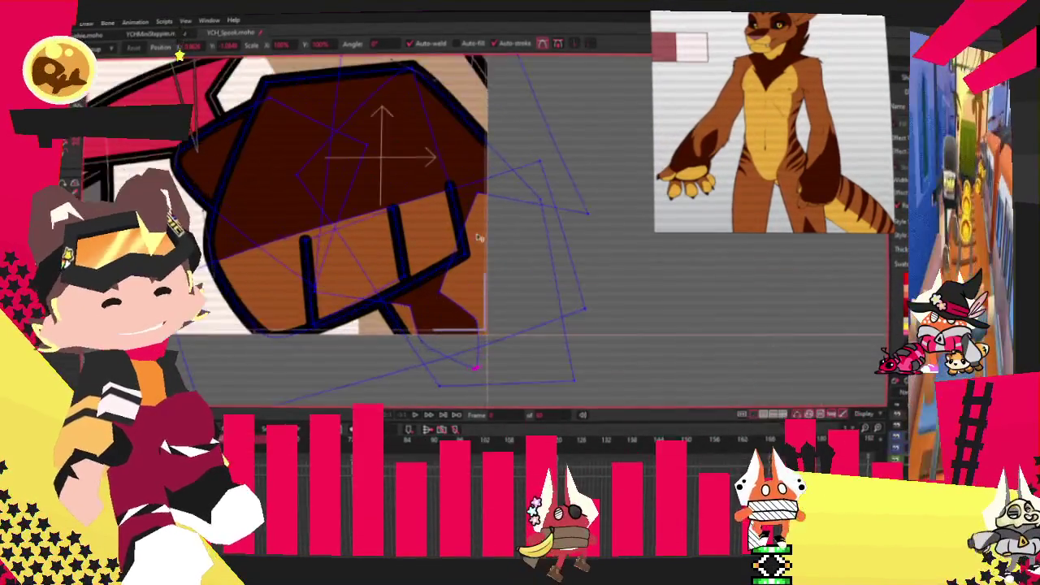
{"action": "scroll", "coordinate": [459, 220], "scroll_direction": "up", "scroll_amount": 2}
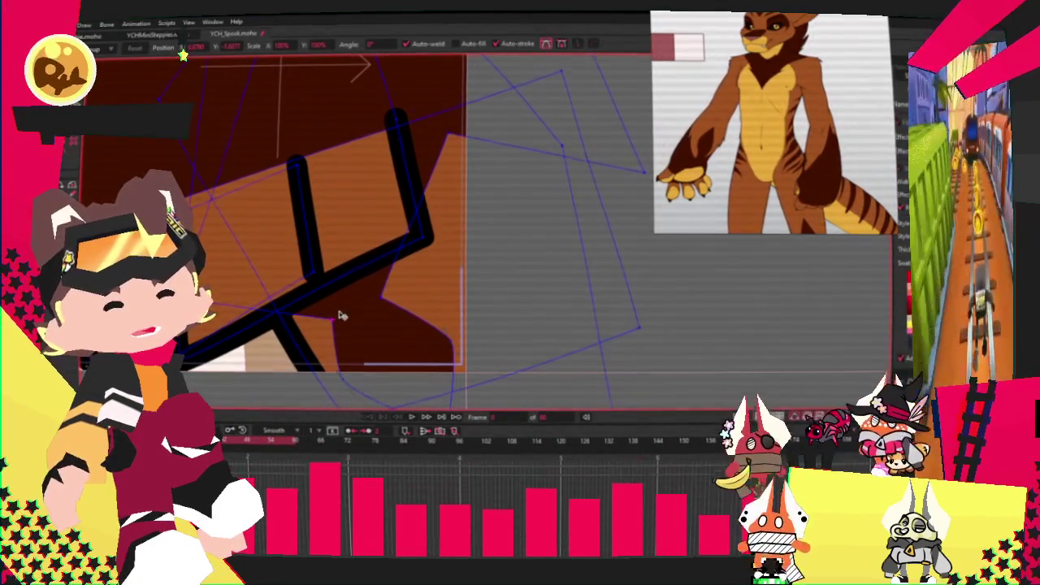
{"action": "scroll", "coordinate": [423, 243], "scroll_direction": "down", "scroll_amount": 2}
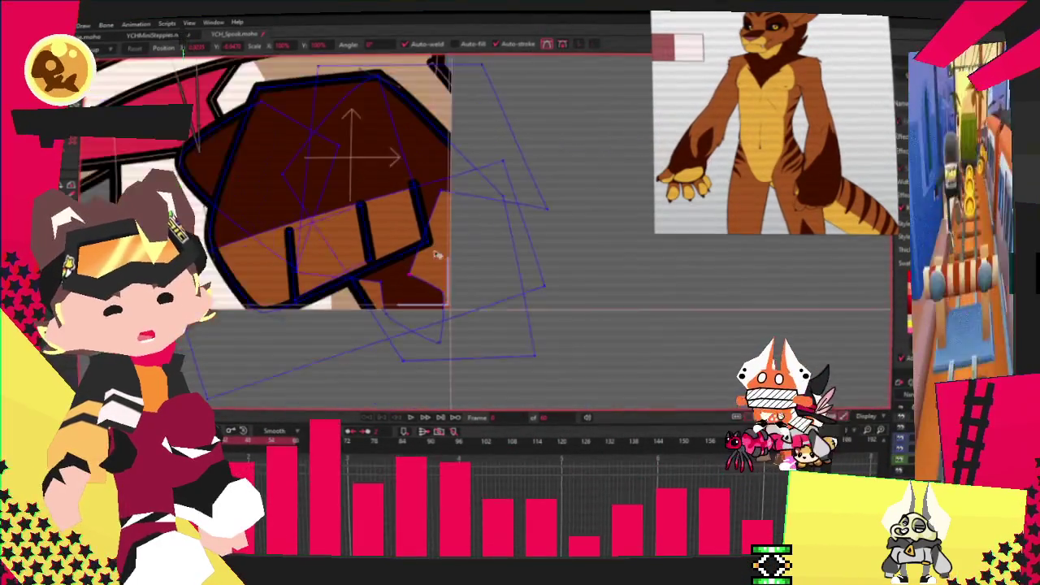
Drag one more patch point to refine its edge along the fist.
{"action": "key", "text": "c"}
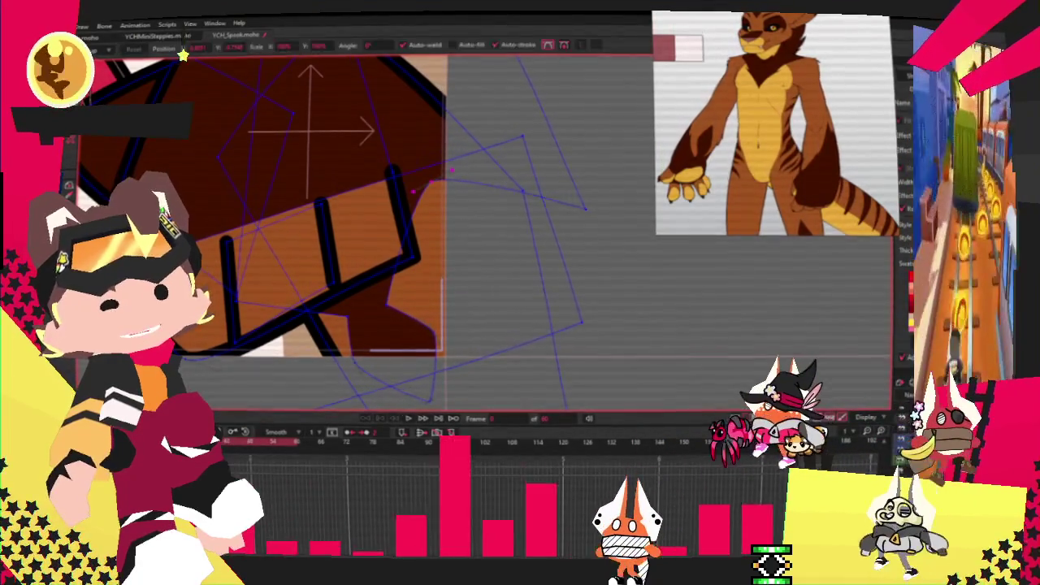
{"action": "key", "text": "t"}
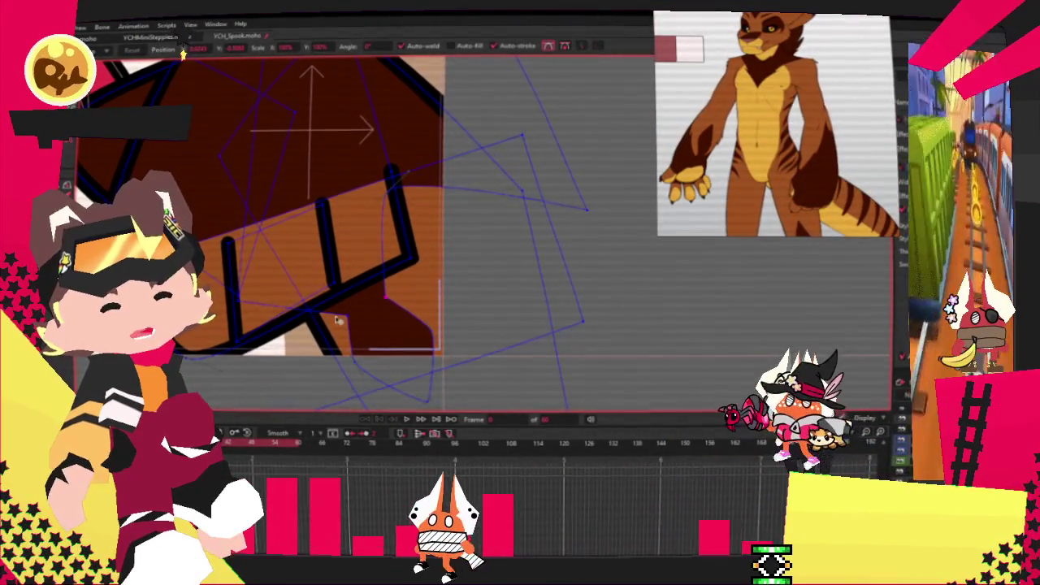
{"action": "left_click_drag", "start_coordinate": [582, 220], "coordinate": [604, 287]}
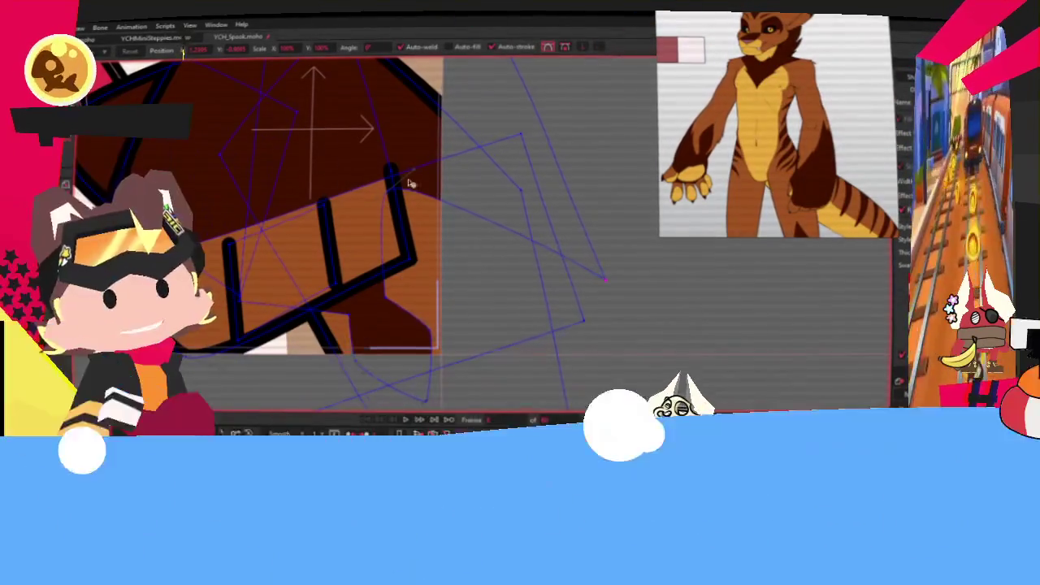
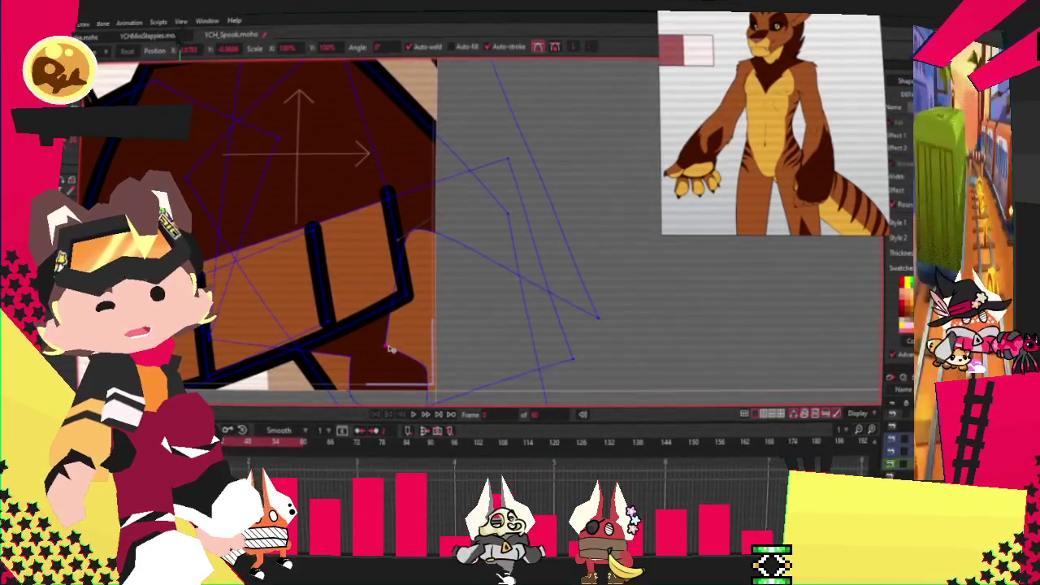
Inspect the brown fur and tan fills with Select Points, then clear the selection.
{"action": "scroll", "coordinate": [387, 286], "scroll_direction": "down", "scroll_amount": 3}
{"action": "scroll", "coordinate": [387, 286], "scroll_direction": "down", "scroll_amount": 3}
{"action": "scroll", "coordinate": [398, 285], "scroll_direction": "down", "scroll_amount": 3}
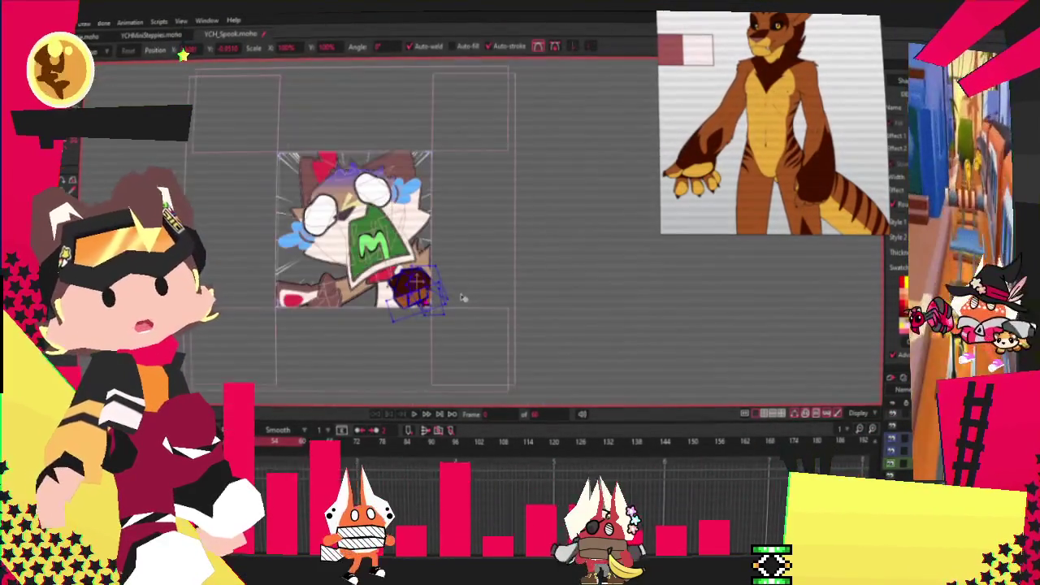
{"action": "scroll", "coordinate": [366, 210], "scroll_direction": "up", "scroll_amount": 1}
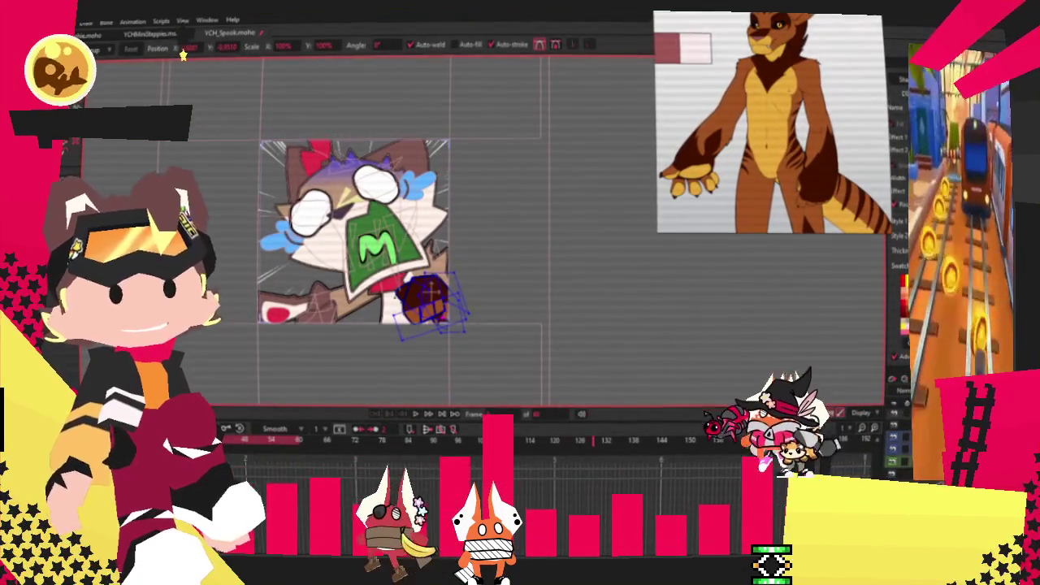
{"action": "scroll", "coordinate": [485, 322], "scroll_direction": "down", "scroll_amount": 2}
{"action": "scroll", "coordinate": [431, 300], "scroll_direction": "up", "scroll_amount": 2}
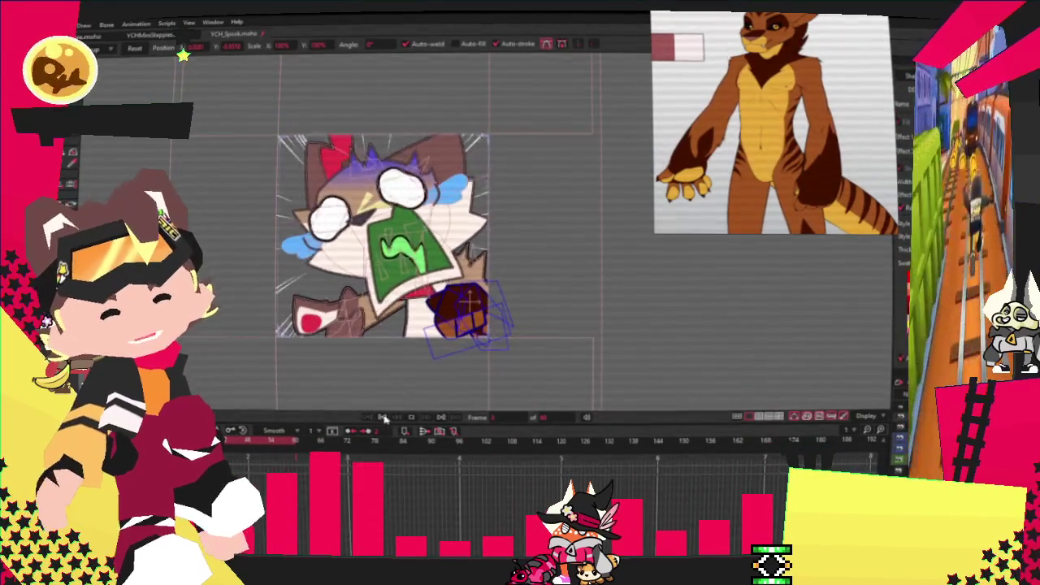
{"action": "scroll", "coordinate": [379, 400], "scroll_direction": "up", "scroll_amount": 5}
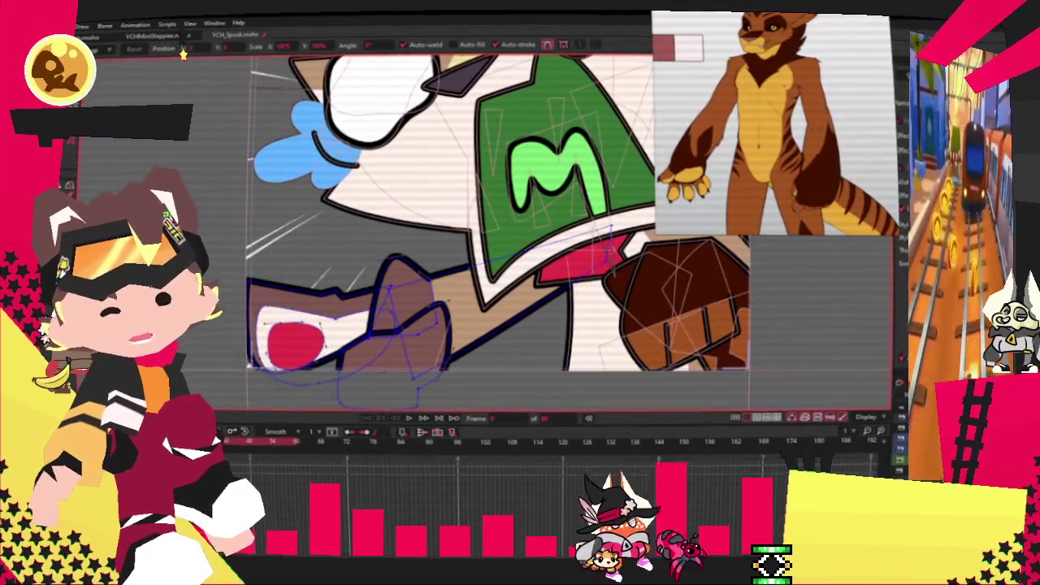
{"action": "key", "text": "g"}
{"action": "scroll", "coordinate": [345, 348], "scroll_direction": "up", "scroll_amount": 3}
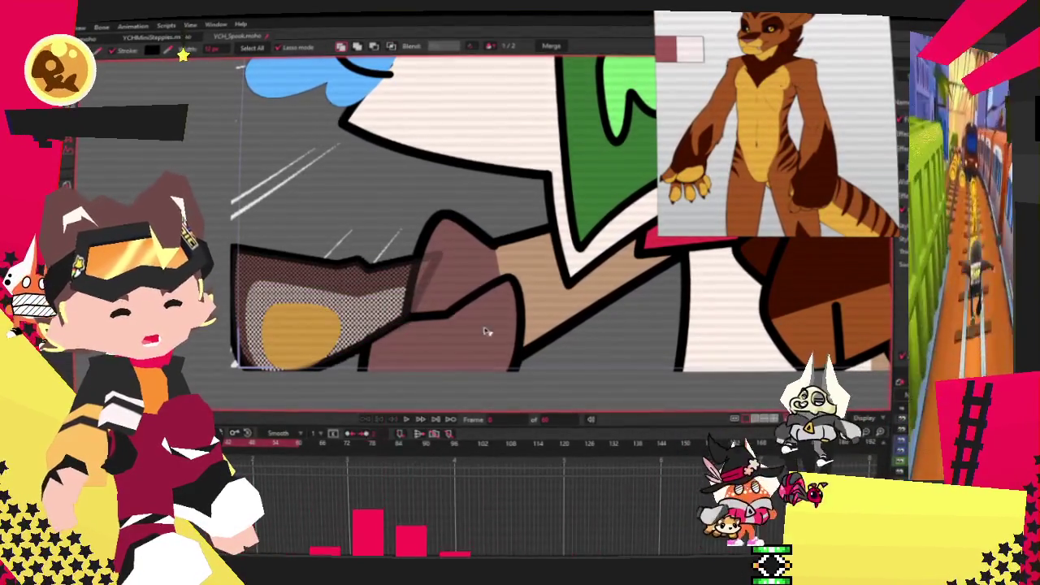
{"action": "left_click", "coordinate": [476, 325], "text": "shift"}
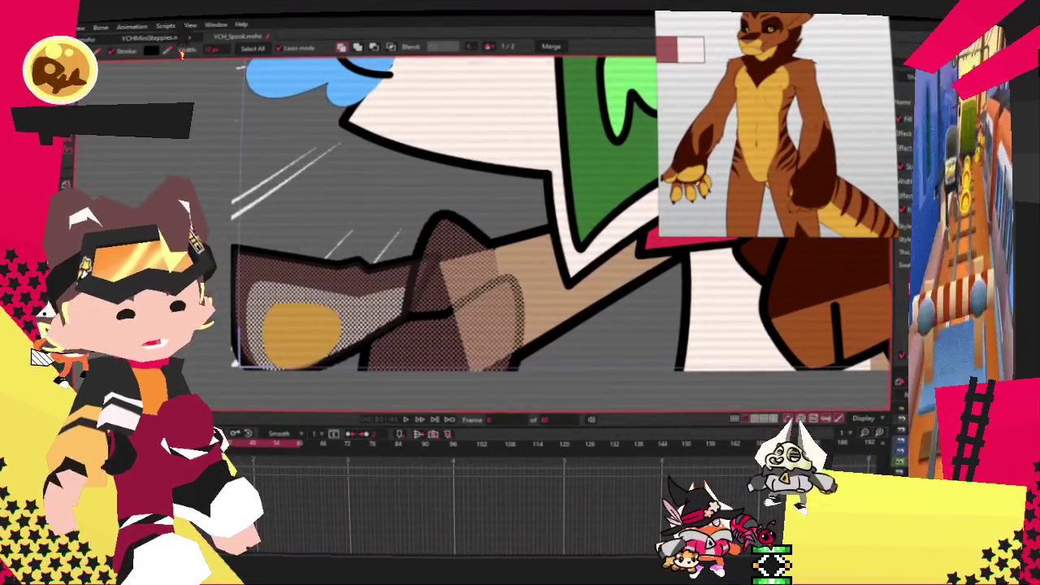
{"action": "left_click", "coordinate": [593, 276]}
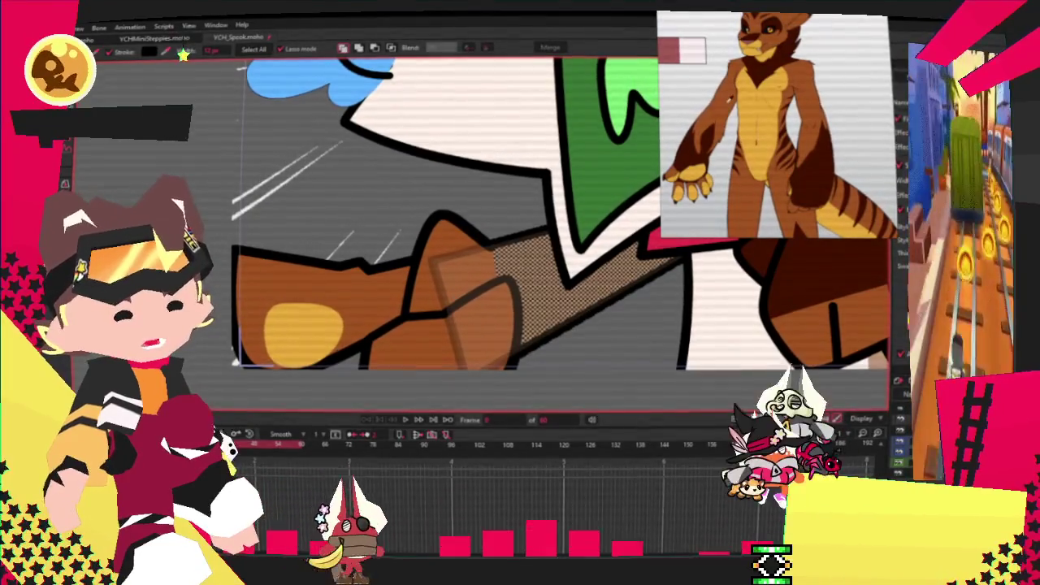
{"action": "key", "text": "ctrl+d"}
Draw a rectangle over the brown fur with Draw Shape, then undo it.
{"action": "key", "text": "r"}
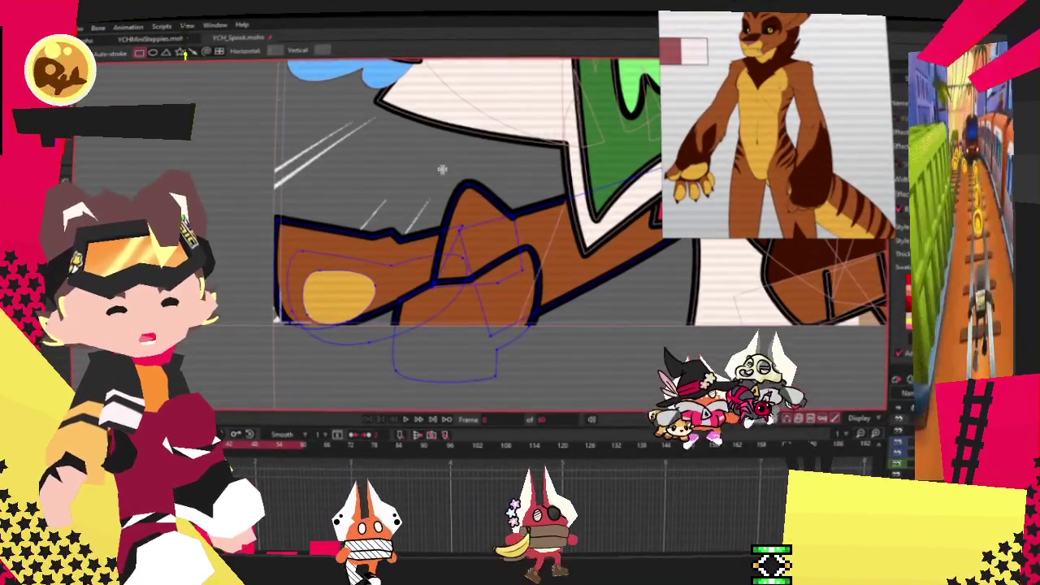
{"action": "left_click_drag", "start_coordinate": [350, 199], "coordinate": [445, 255]}
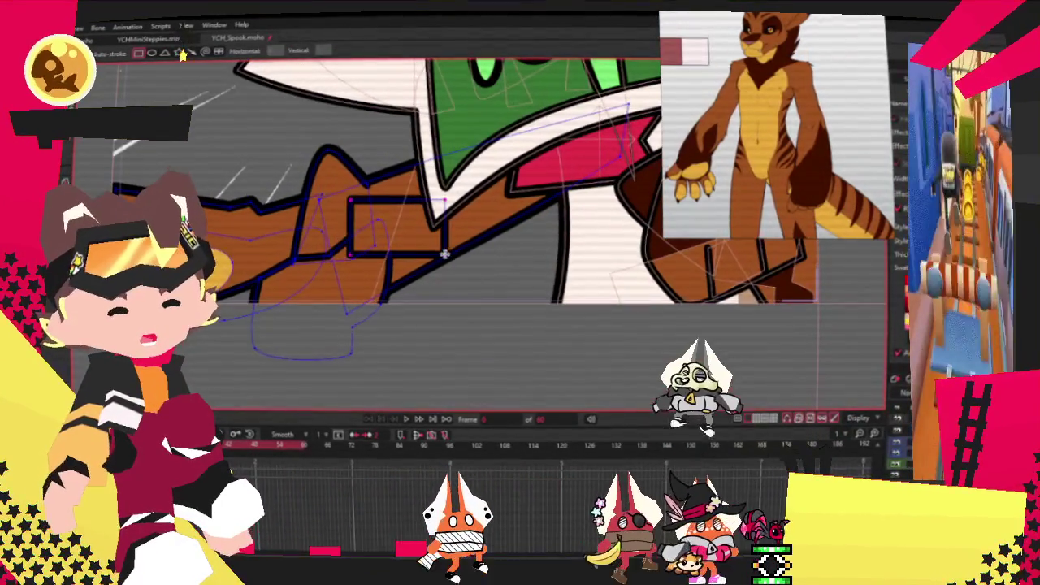
{"action": "key", "text": "ctrl+z"}
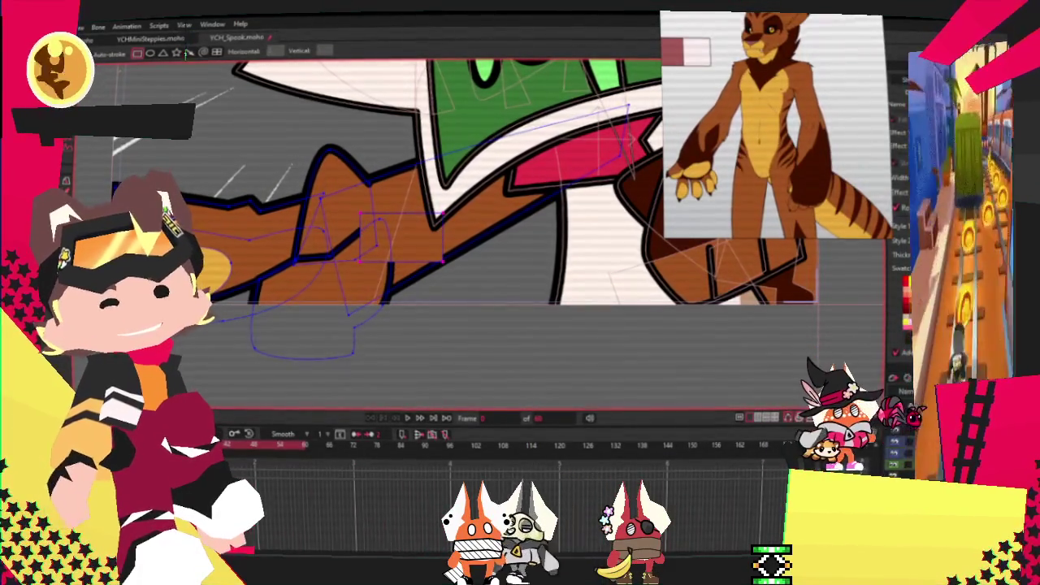
{"action": "key", "text": "q"}
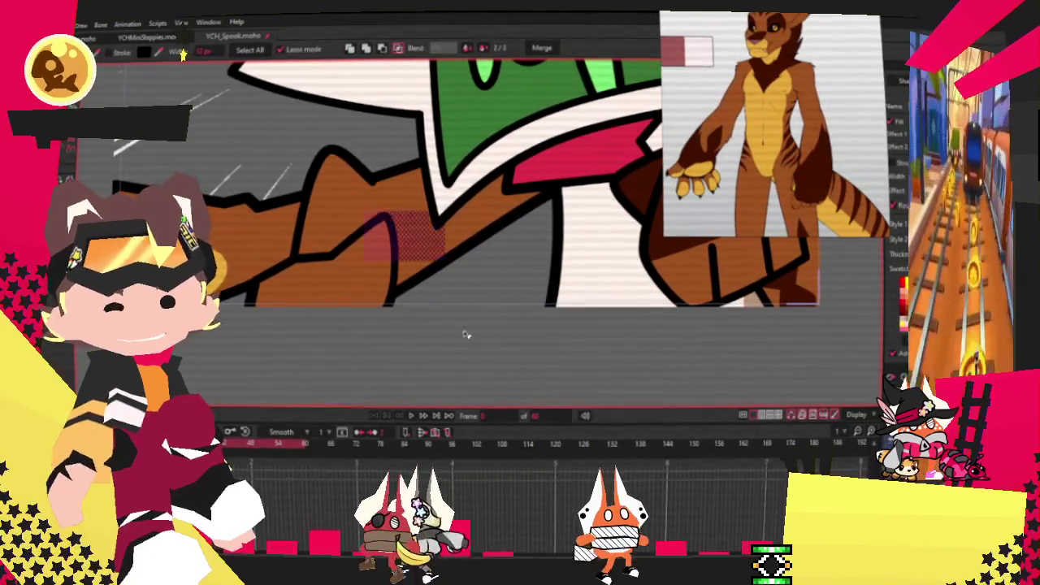
{"action": "left_click", "coordinate": [96, 102]}
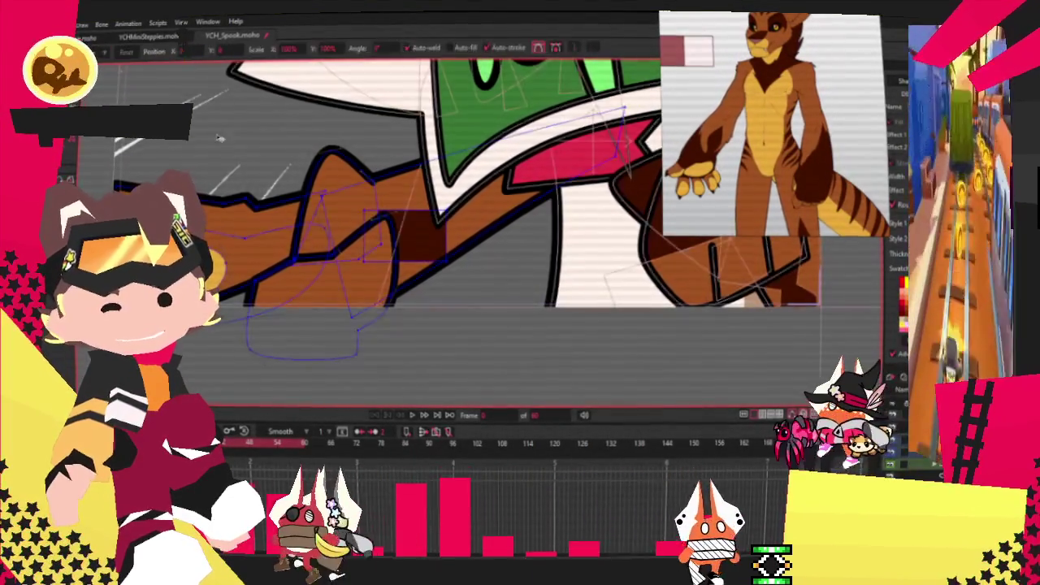
Raise one corner of the dark patch, then curve its lower-right edge and round its top-left corner.
{"action": "scroll", "coordinate": [369, 215], "scroll_direction": "up", "scroll_amount": 2}
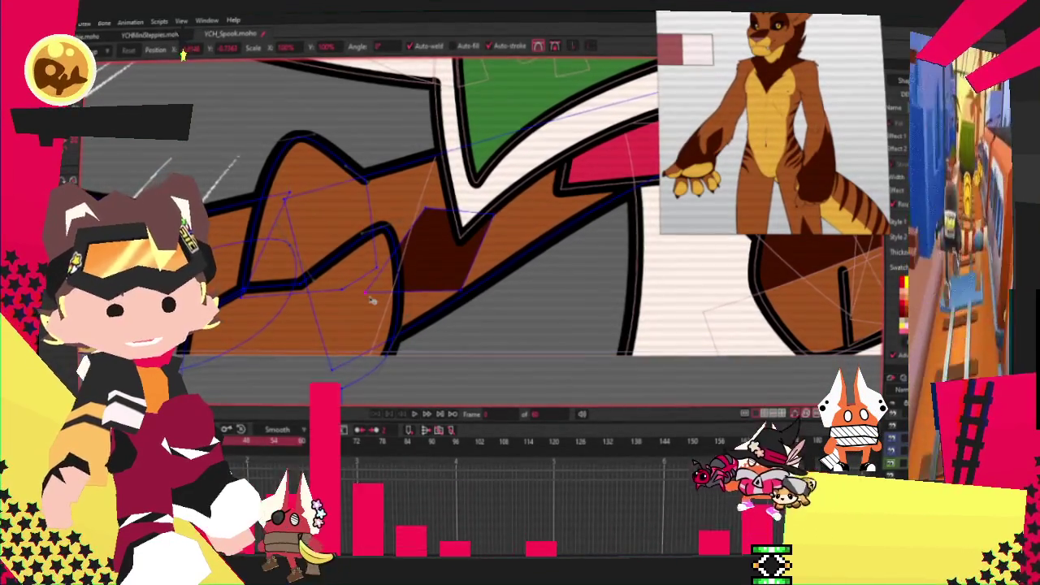
{"action": "key", "text": "a"}
{"action": "scroll", "coordinate": [366, 297], "scroll_direction": "up", "scroll_amount": 2}
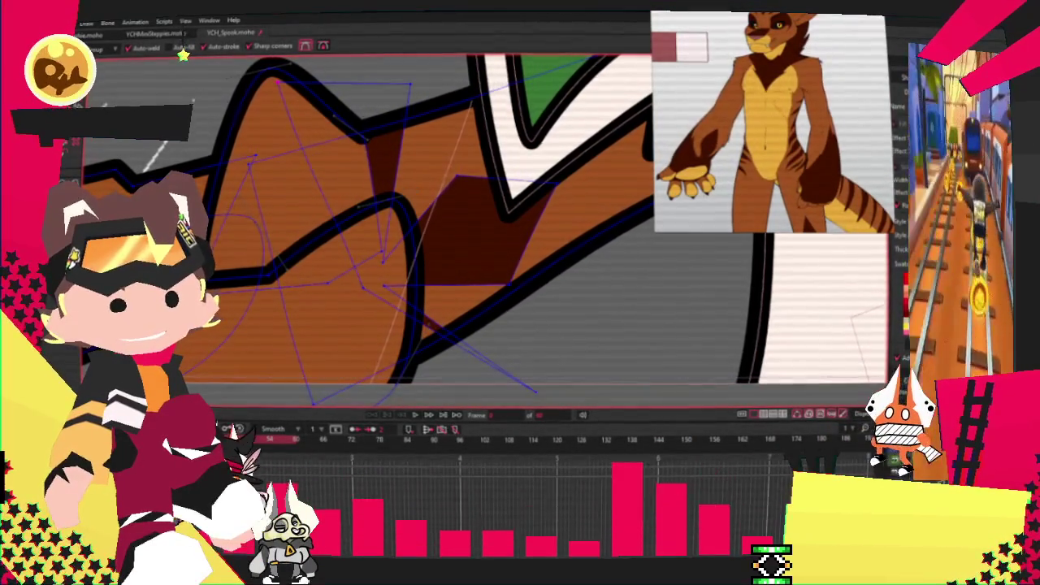
{"action": "scroll", "coordinate": [195, 127], "scroll_direction": "down", "scroll_amount": 2}
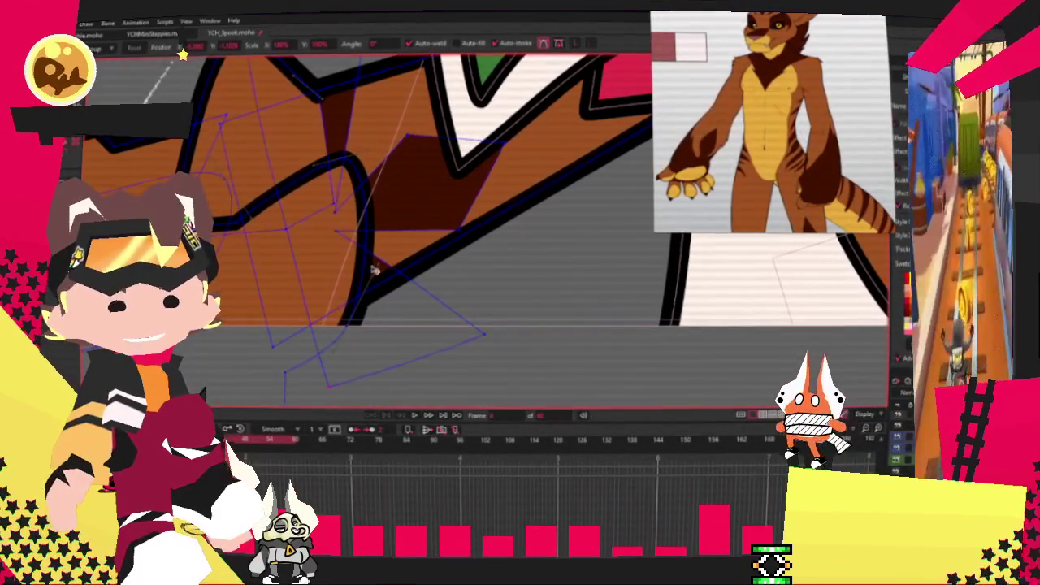
{"action": "left_click_drag", "start_coordinate": [484, 333], "coordinate": [489, 316]}
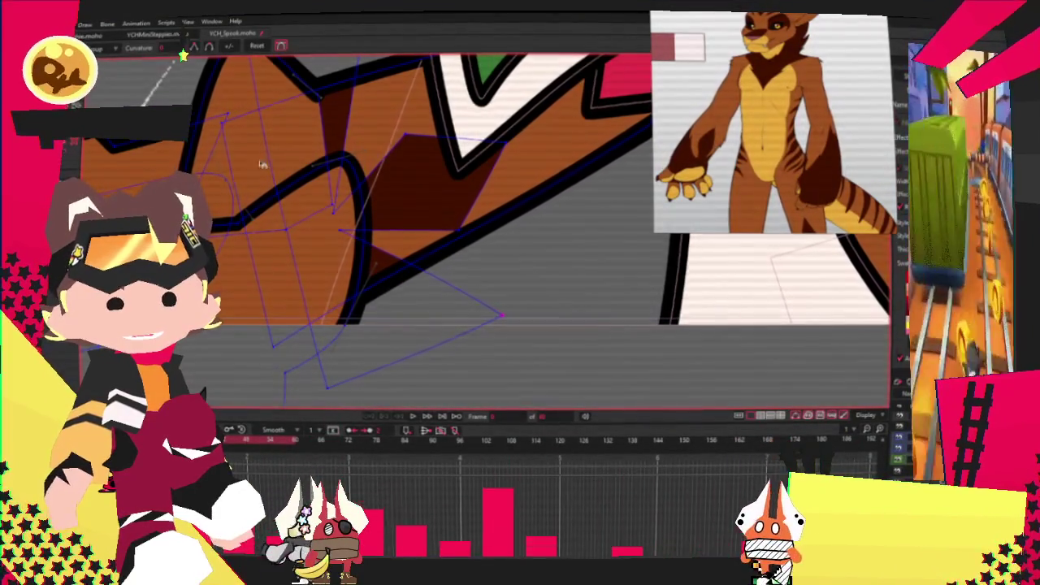
{"action": "key", "text": "c"}
{"action": "scroll", "coordinate": [421, 274], "scroll_direction": "up", "scroll_amount": 2}
{"action": "left_click_drag", "start_coordinate": [401, 259], "coordinate": [339, 209]}
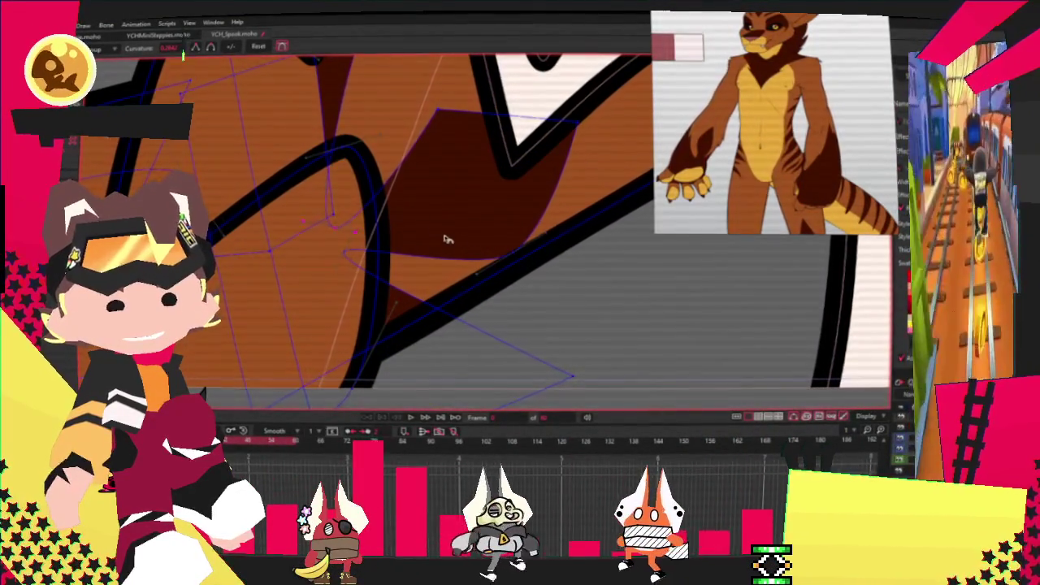
{"action": "mouse_move", "coordinate": [442, 110]}
{"action": "left_mouse_down"}
{"action": "mouse_move", "coordinate": [611, 141]}
{"action": "mouse_move", "coordinate": [274, 157]}
{"action": "left_mouse_up"}
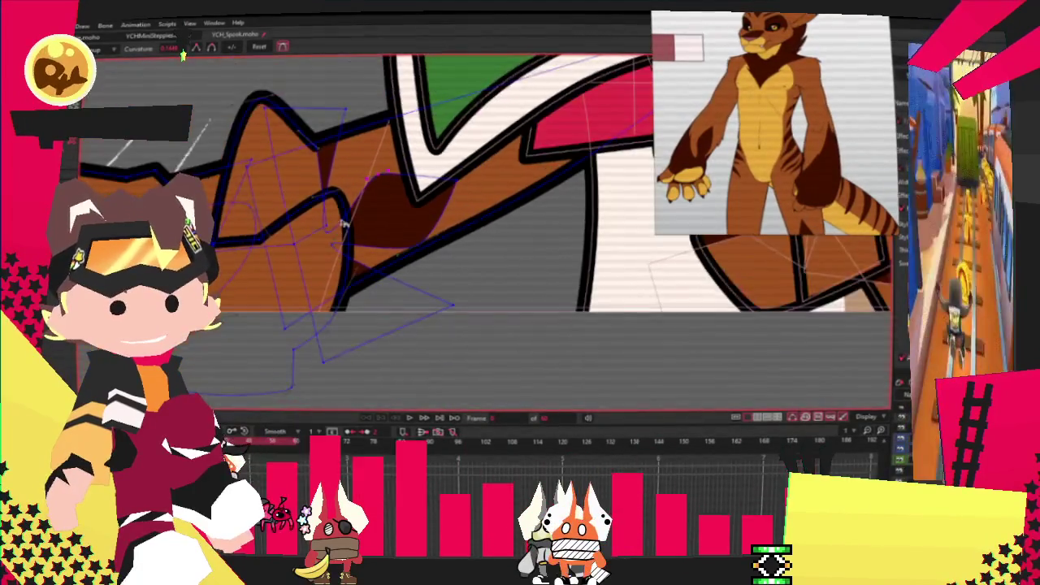
{"action": "scroll", "coordinate": [325, 262], "scroll_direction": "up", "scroll_amount": 1}
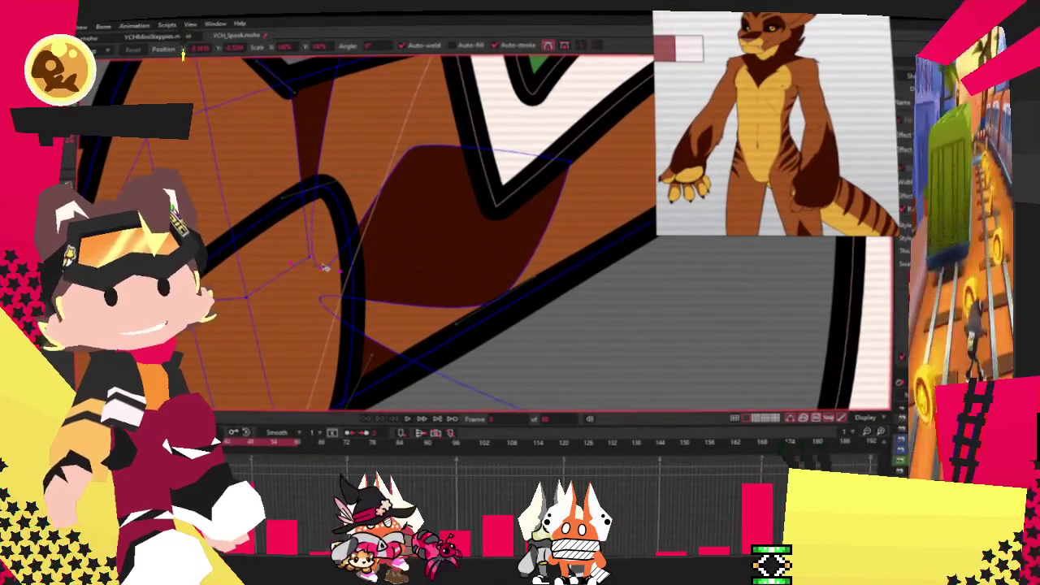
{"action": "scroll", "coordinate": [323, 268], "scroll_direction": "down", "scroll_amount": 1}
{"action": "scroll", "coordinate": [324, 268], "scroll_direction": "down", "scroll_amount": 1}
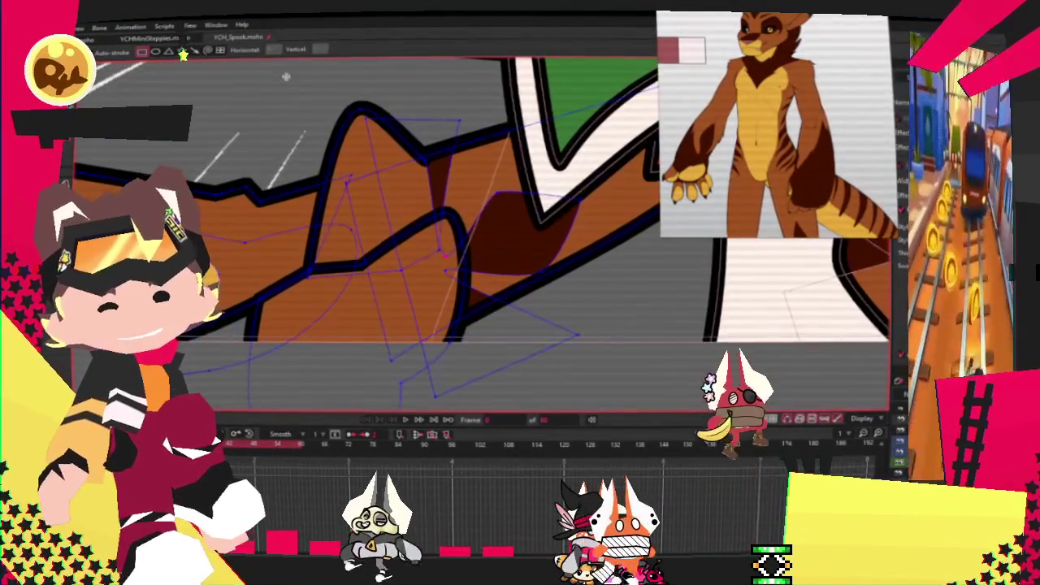
Draw a dark brown rectangle over the pointed fur tuft and clip it to the tuft's outline.
{"action": "left_click_drag", "start_coordinate": [285, 72], "coordinate": [460, 232]}
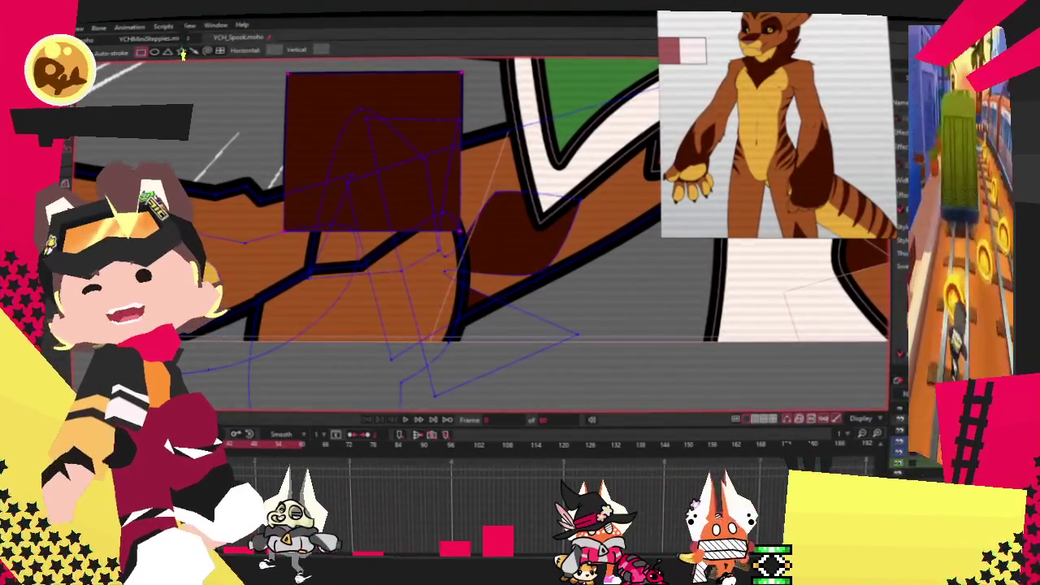
{"action": "key", "text": "g"}
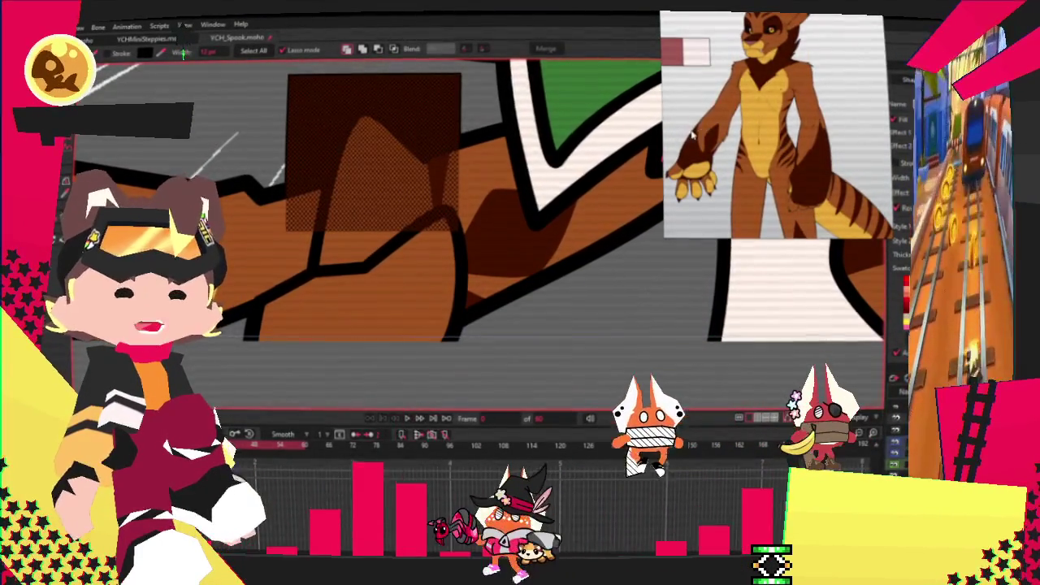
{"action": "left_click", "coordinate": [394, 49]}
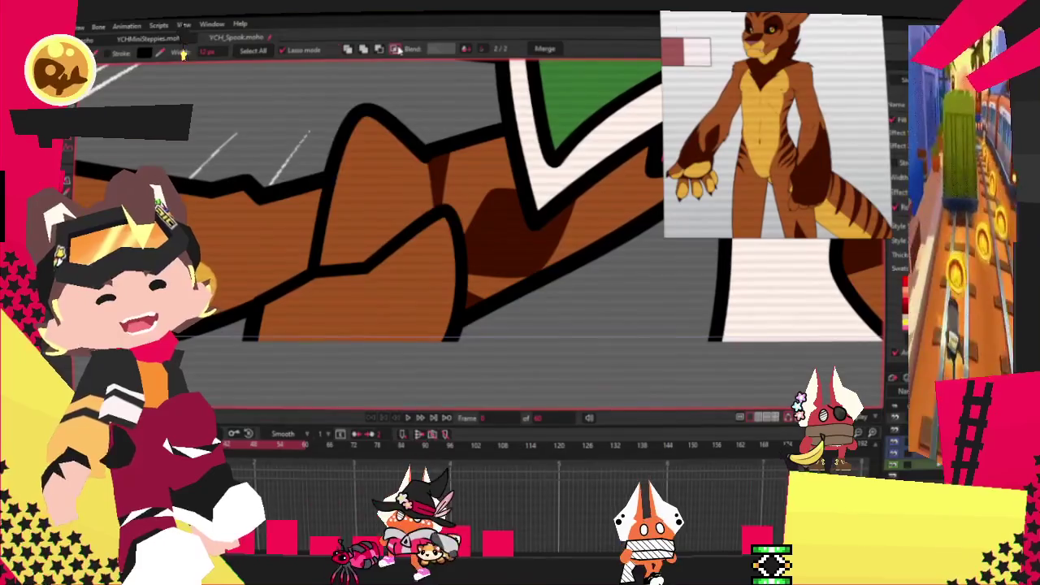
{"action": "key", "text": "a"}
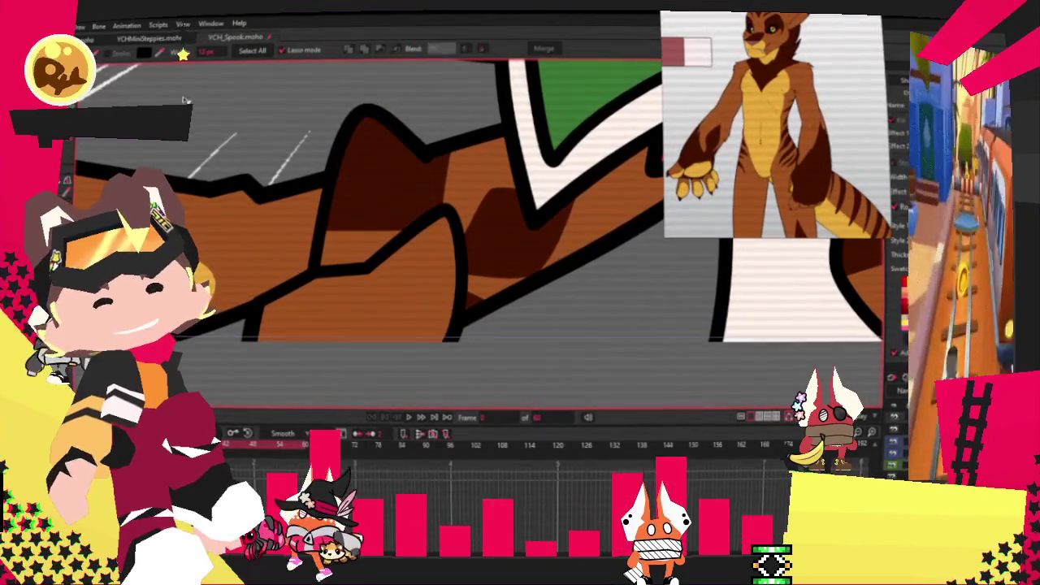
{"action": "scroll", "coordinate": [322, 130], "scroll_direction": "up", "scroll_amount": 2}
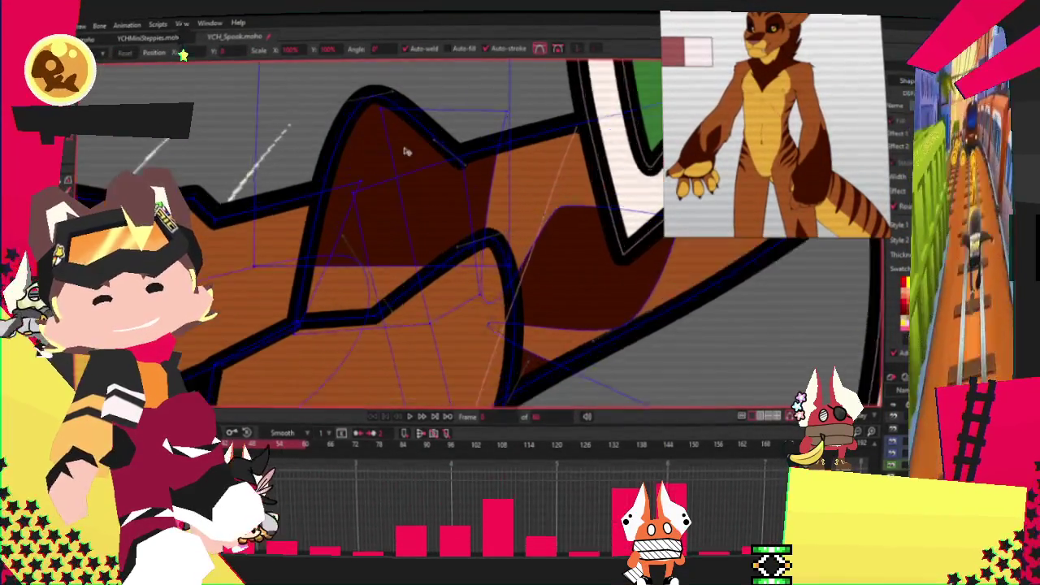
{"action": "scroll", "coordinate": [322, 130], "scroll_direction": "up", "scroll_amount": 2}
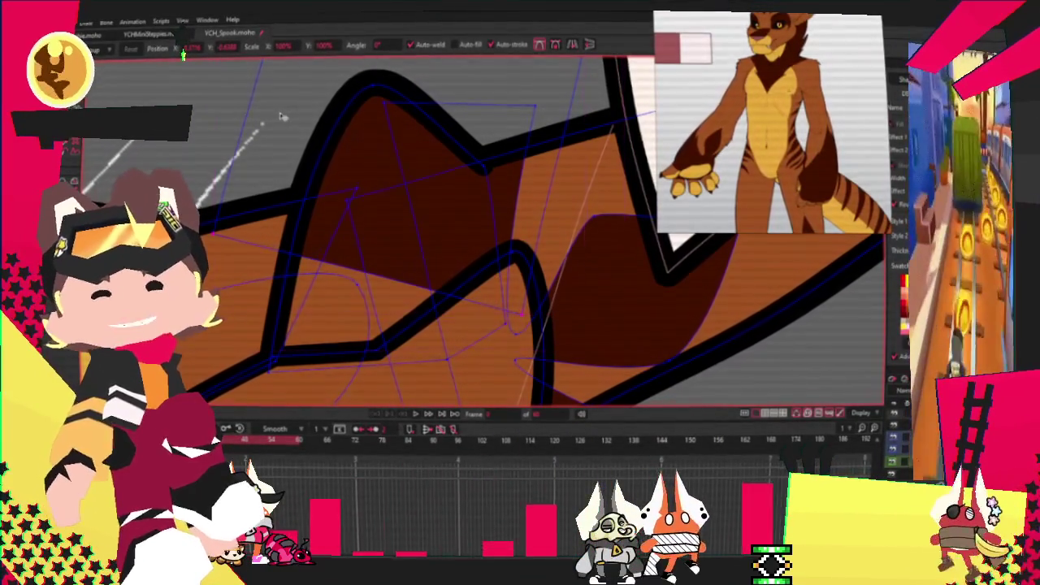
{"action": "scroll", "coordinate": [395, 134], "scroll_direction": "down", "scroll_amount": 2}
{"action": "scroll", "coordinate": [396, 134], "scroll_direction": "down", "scroll_amount": 1}
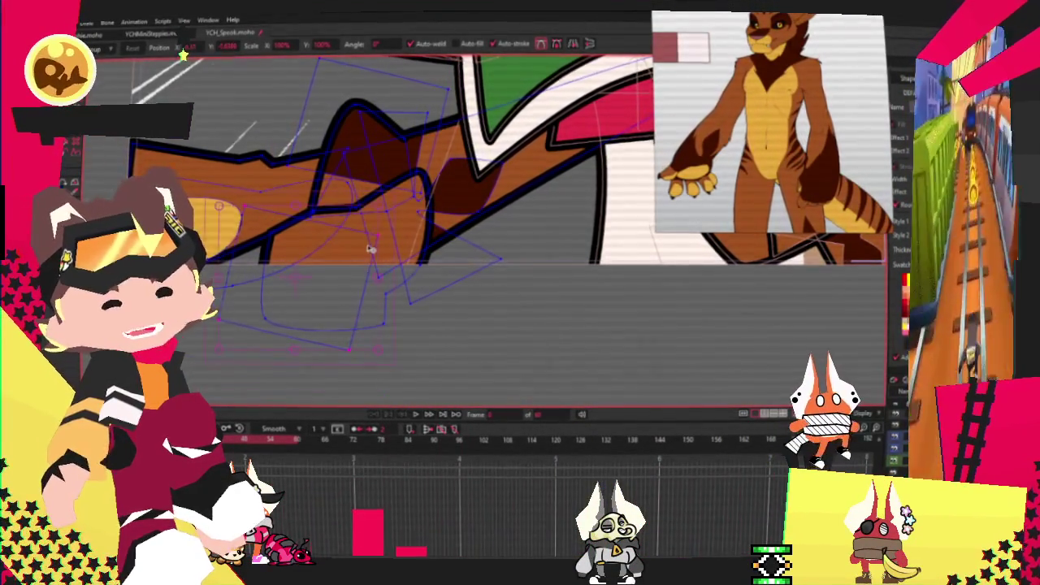
Select the dark shading on the arm and pull its lower point to the left.
{"action": "scroll", "coordinate": [366, 247], "scroll_direction": "up", "scroll_amount": 2}
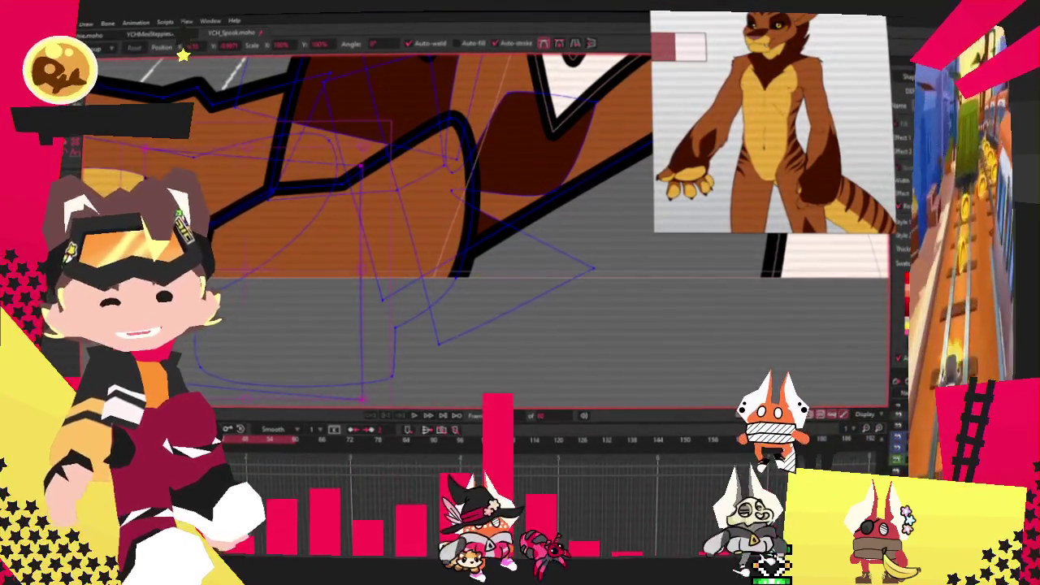
{"action": "key", "text": "q"}
{"action": "left_click", "coordinate": [305, 232]}
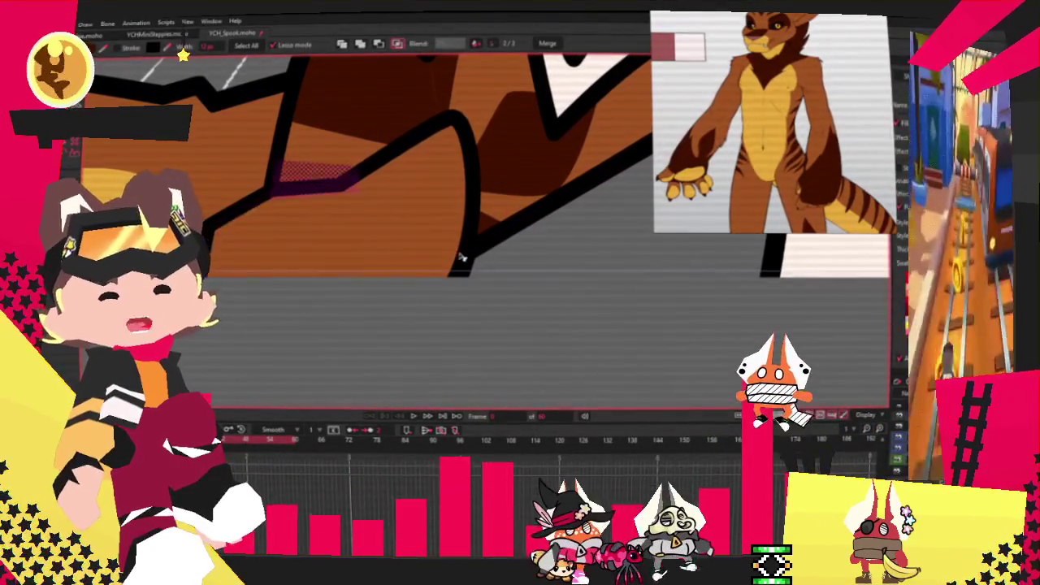
{"action": "scroll", "coordinate": [395, 154], "scroll_direction": "down", "scroll_amount": 2}
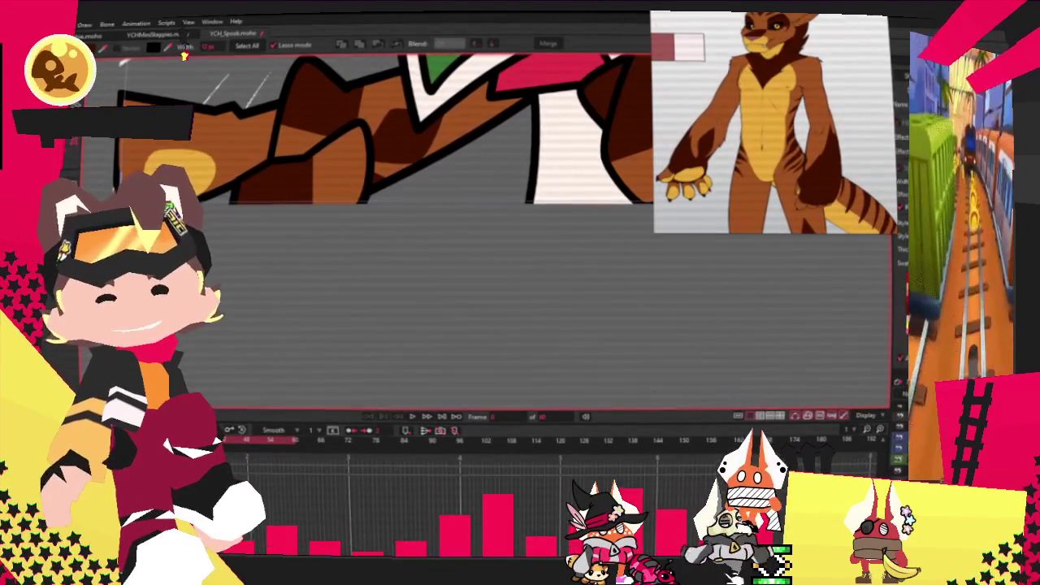
{"action": "key", "text": "a"}
{"action": "scroll", "coordinate": [286, 162], "scroll_direction": "up", "scroll_amount": 5}
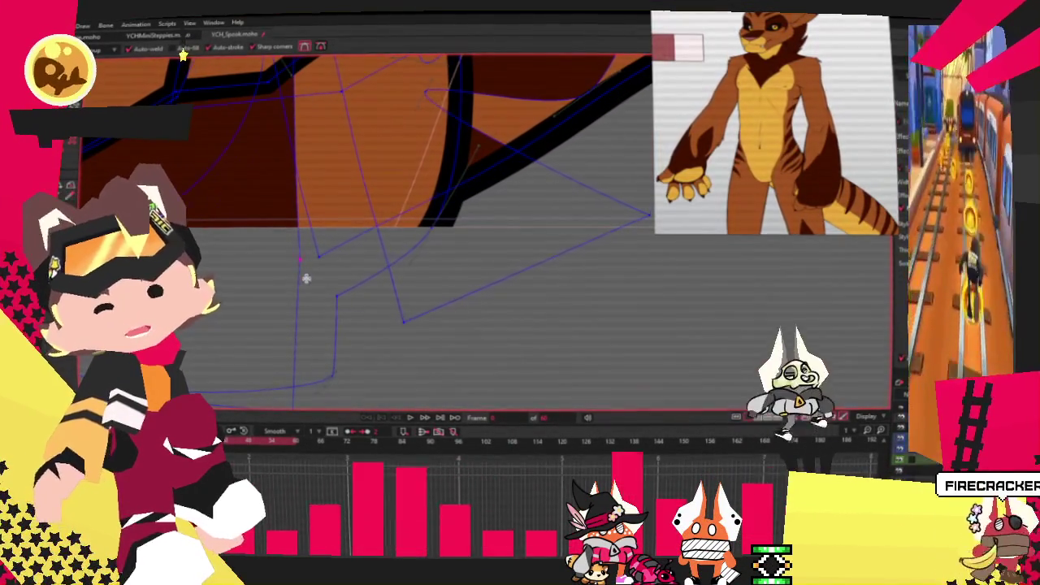
{"action": "key", "text": "t"}
{"action": "scroll", "coordinate": [271, 285], "scroll_direction": "down", "scroll_amount": 3}
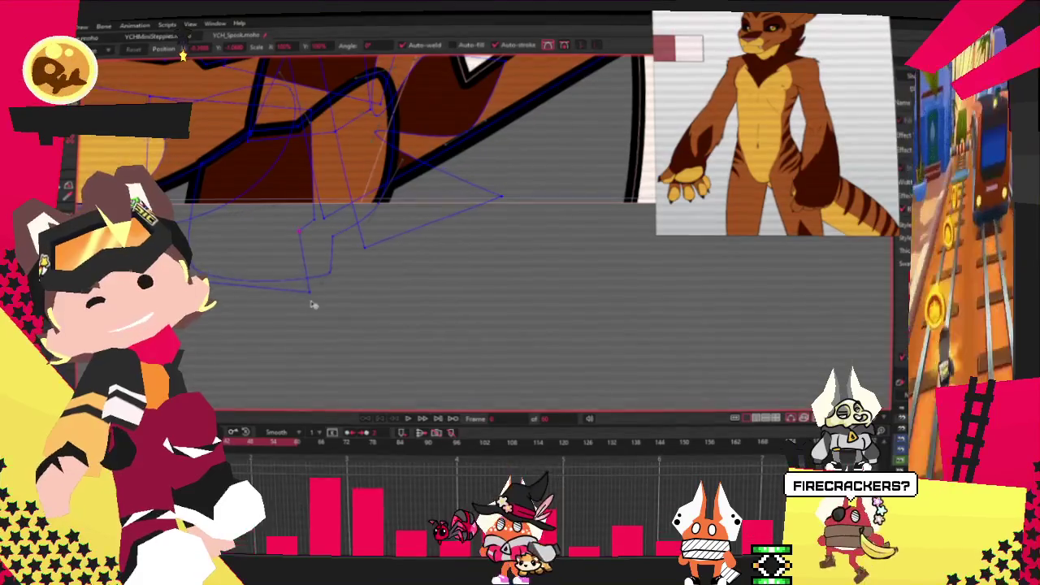
{"action": "left_click_drag", "start_coordinate": [311, 302], "coordinate": [275, 305]}
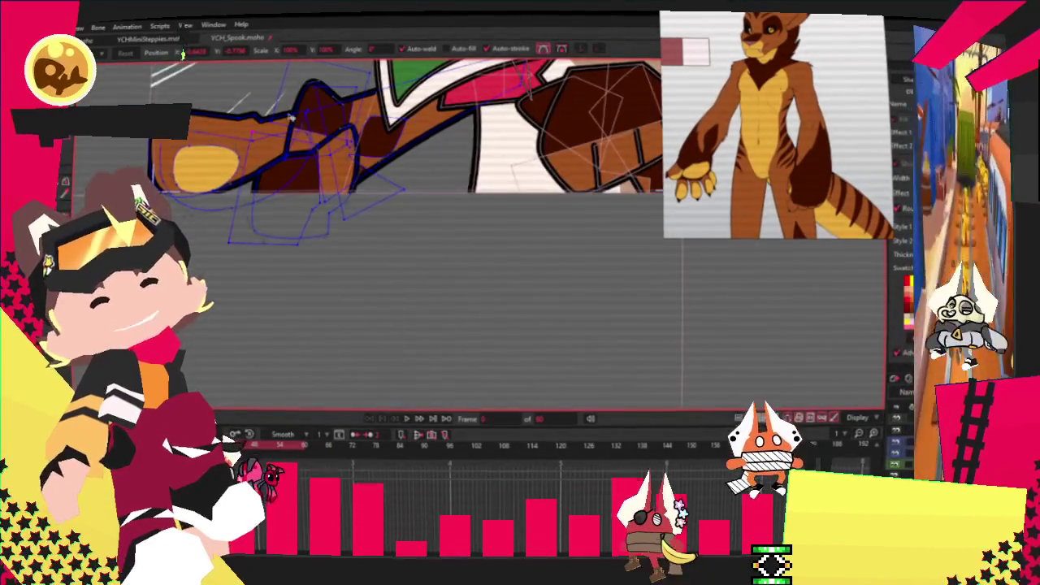
Draw a dark brown rectangle over the arm and blend it into the fur below.
{"action": "scroll", "coordinate": [318, 159], "scroll_direction": "up", "scroll_amount": 3}
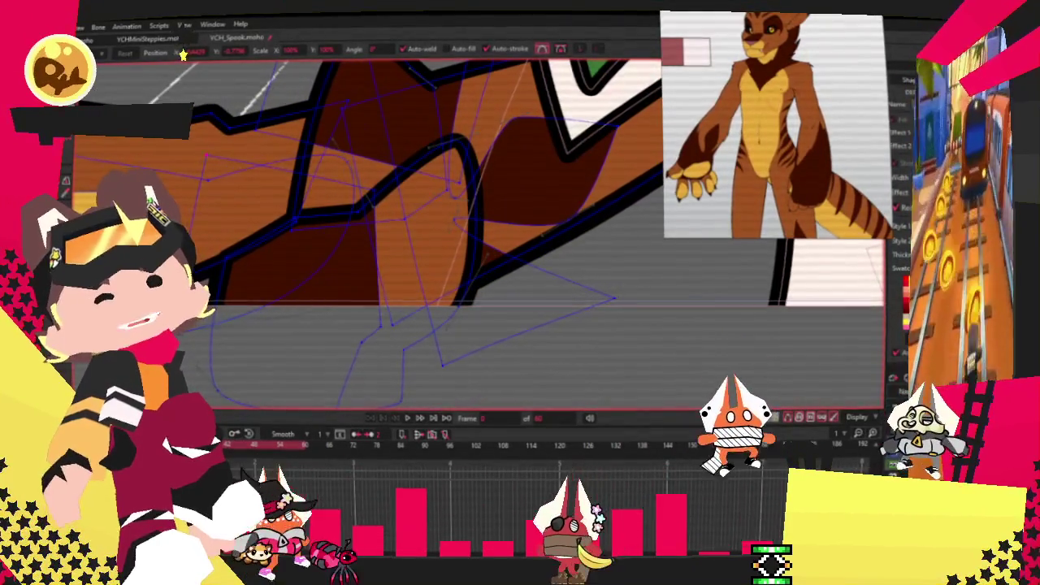
{"action": "scroll", "coordinate": [348, 194], "scroll_direction": "down", "scroll_amount": 3}
{"action": "scroll", "coordinate": [347, 193], "scroll_direction": "up", "scroll_amount": 2}
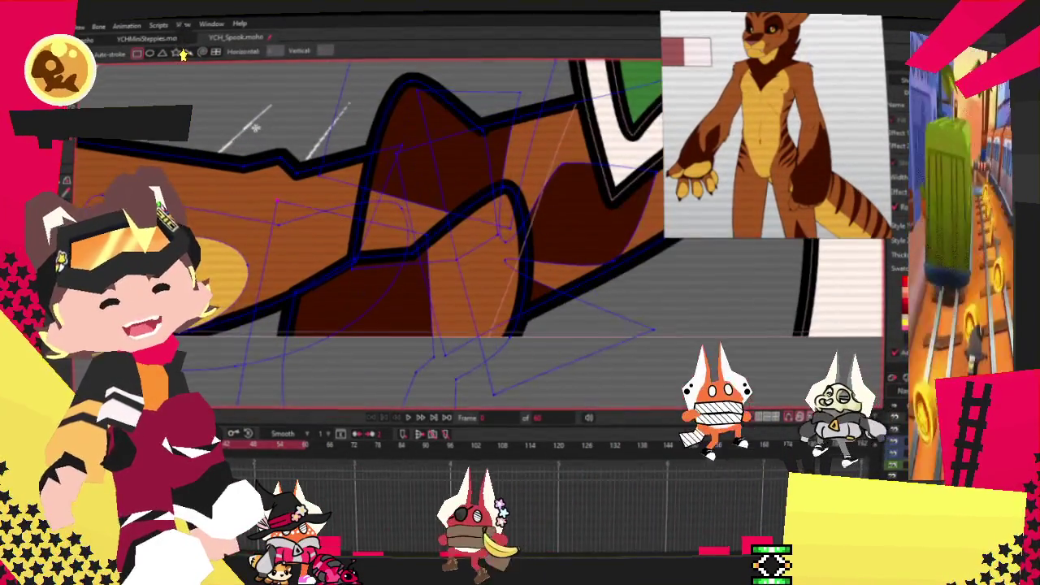
{"action": "left_click_drag", "start_coordinate": [252, 127], "coordinate": [425, 333]}
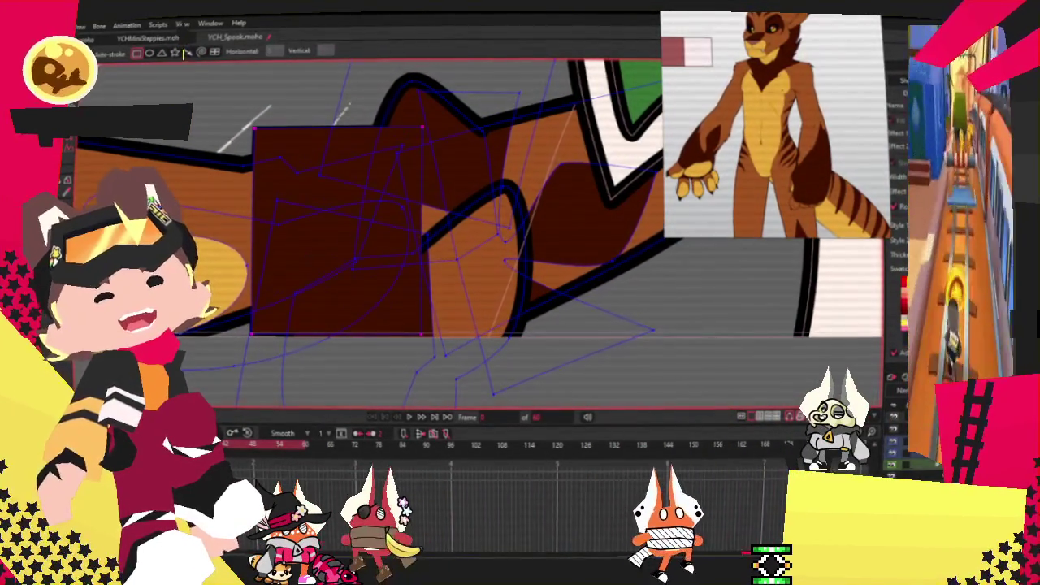
{"action": "key", "text": "g"}
{"action": "left_click", "coordinate": [325, 181]}
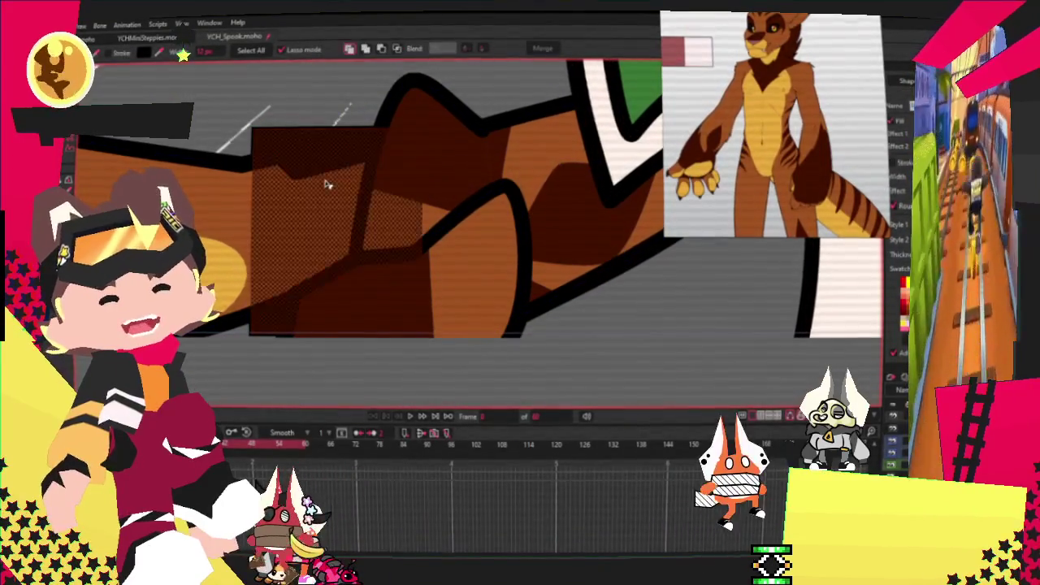
{"action": "left_click", "coordinate": [398, 49]}
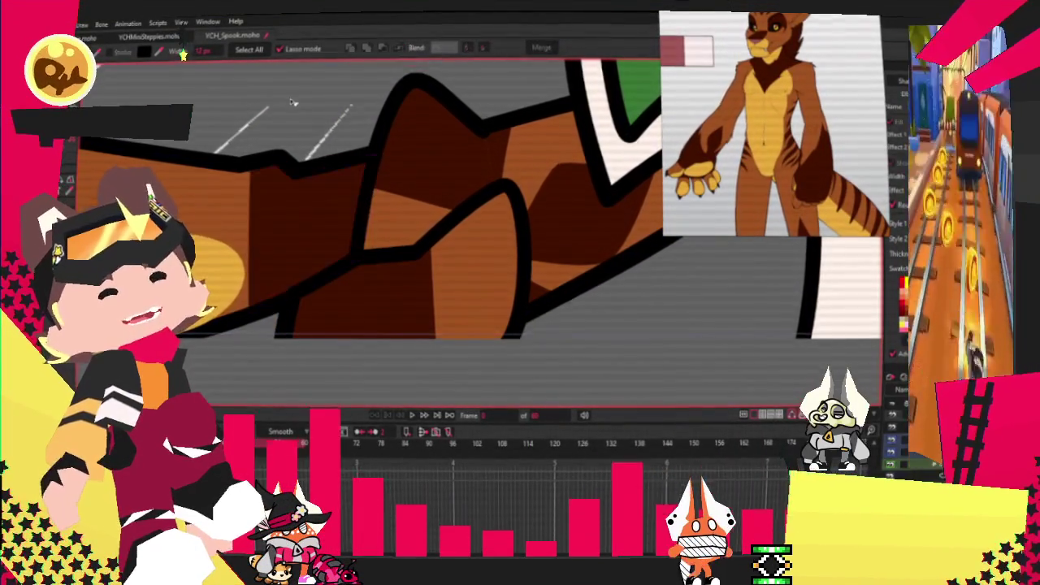
{"action": "scroll", "coordinate": [373, 97], "scroll_direction": "down", "scroll_amount": 2}
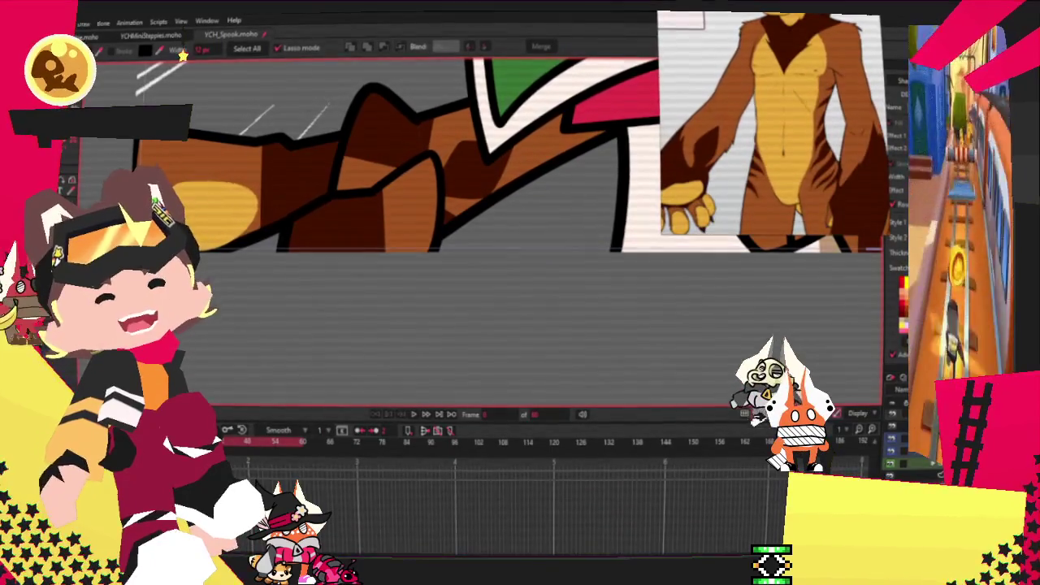
Bend the shading's edge to the right and shift its edge points left.
{"action": "key", "text": "t"}
{"action": "scroll", "coordinate": [390, 260], "scroll_direction": "up", "scroll_amount": 5}
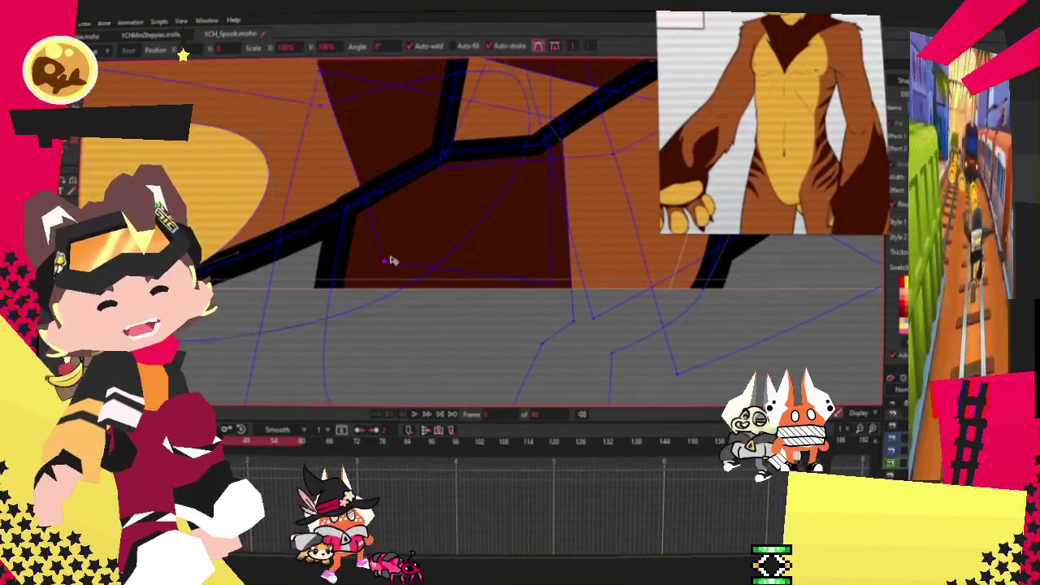
{"action": "scroll", "coordinate": [349, 255], "scroll_direction": "down", "scroll_amount": 3}
{"action": "scroll", "coordinate": [303, 77], "scroll_direction": "up", "scroll_amount": 3}
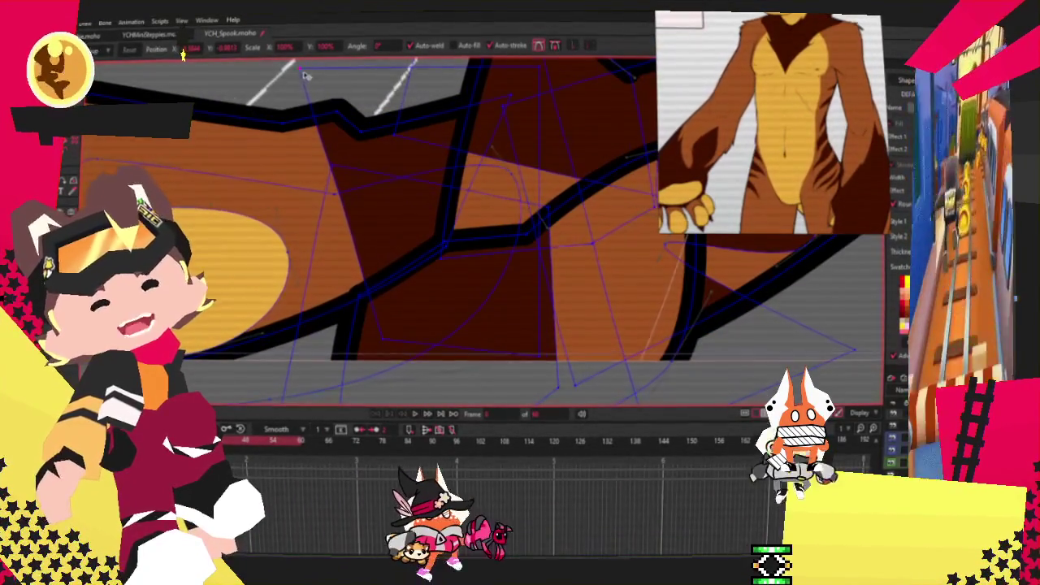
{"action": "scroll", "coordinate": [449, 117], "scroll_direction": "down", "scroll_amount": 2}
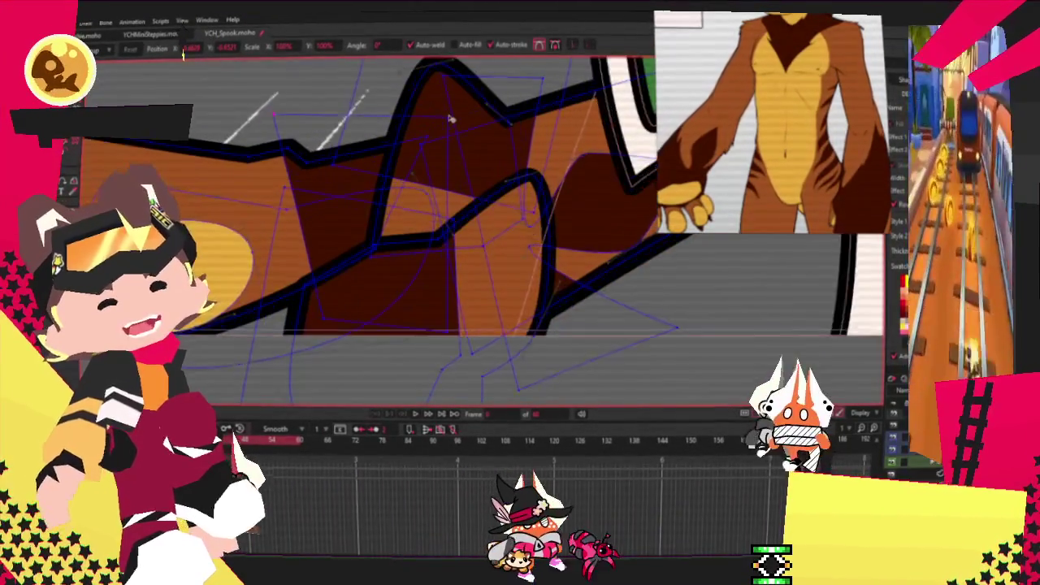
{"action": "scroll", "coordinate": [449, 118], "scroll_direction": "up", "scroll_amount": 2}
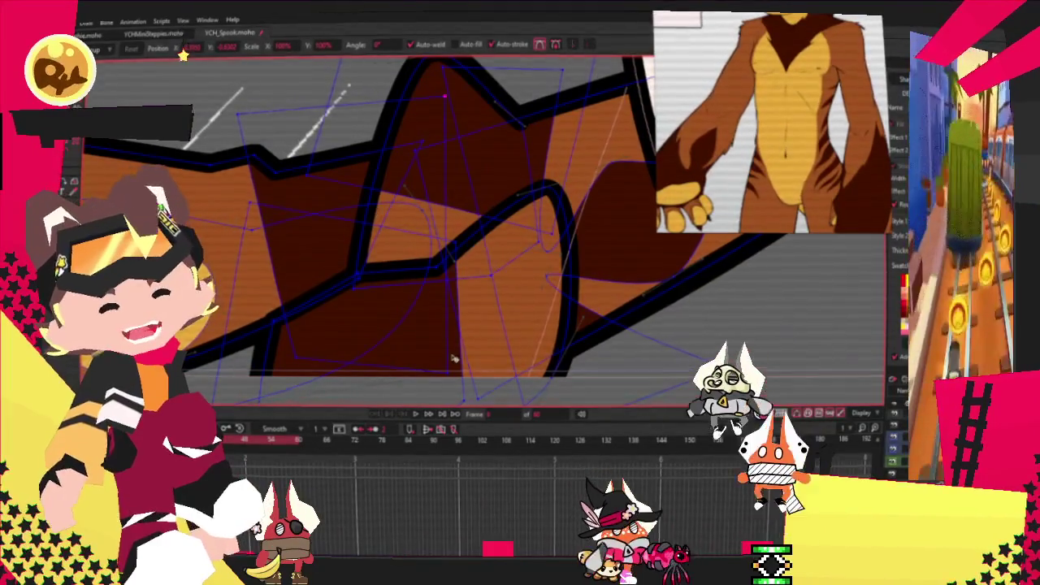
{"action": "scroll", "coordinate": [413, 195], "scroll_direction": "down", "scroll_amount": 2}
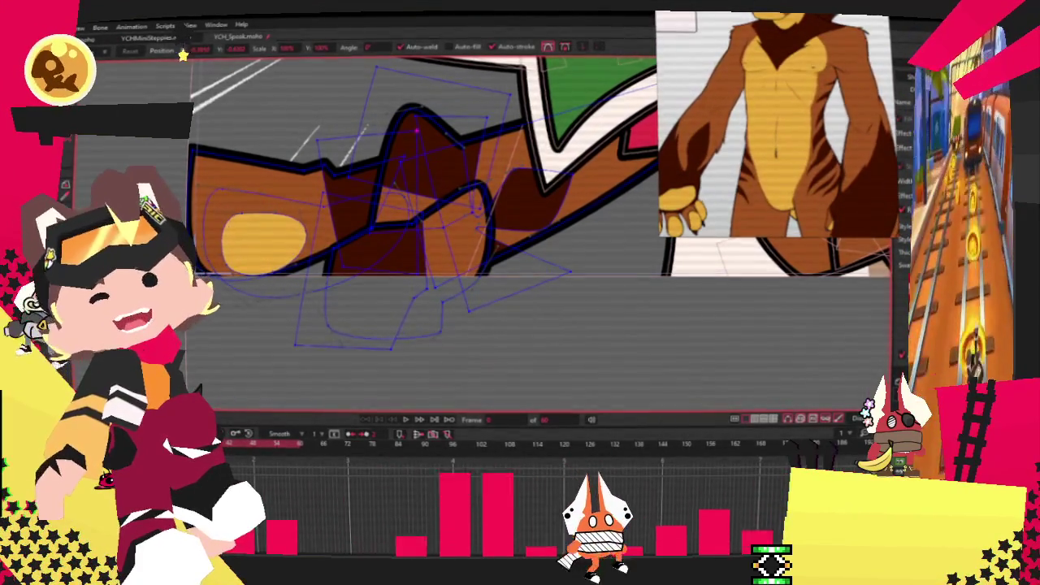
{"action": "key", "text": "c"}
{"action": "scroll", "coordinate": [368, 312], "scroll_direction": "up", "scroll_amount": 2}
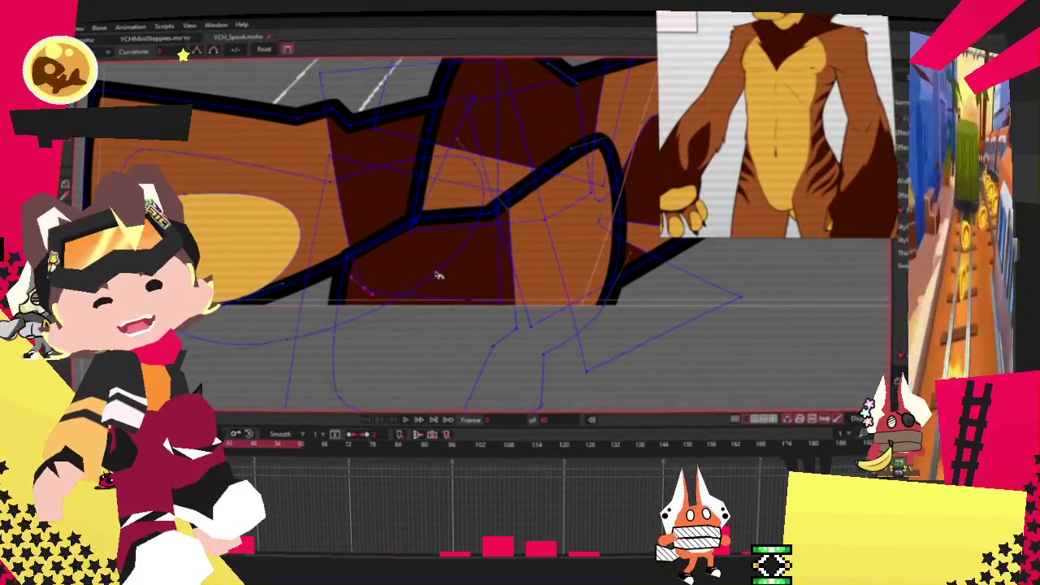
{"action": "left_click_drag", "start_coordinate": [353, 280], "coordinate": [382, 227]}
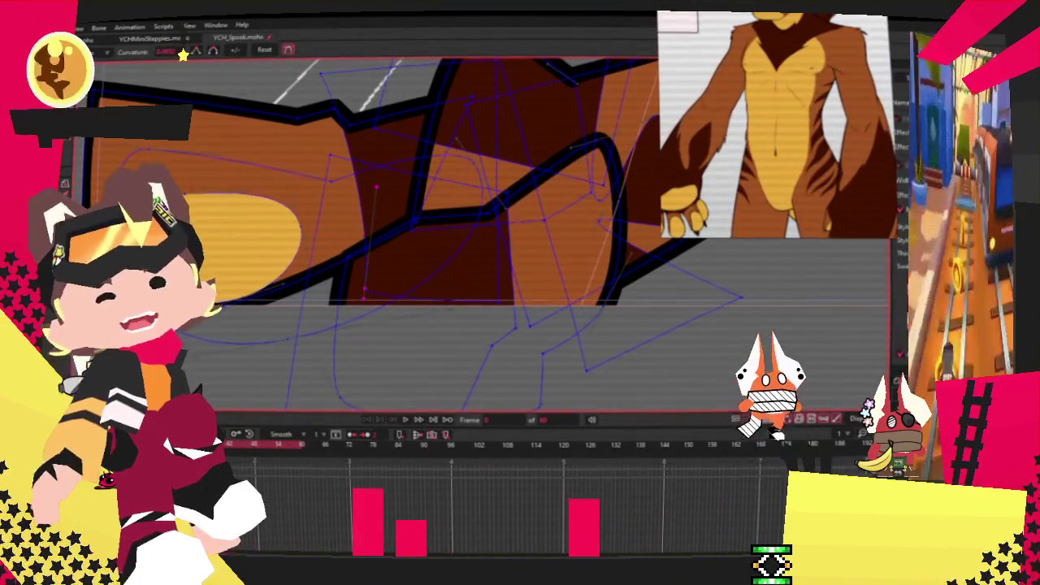
{"action": "key", "text": "t"}
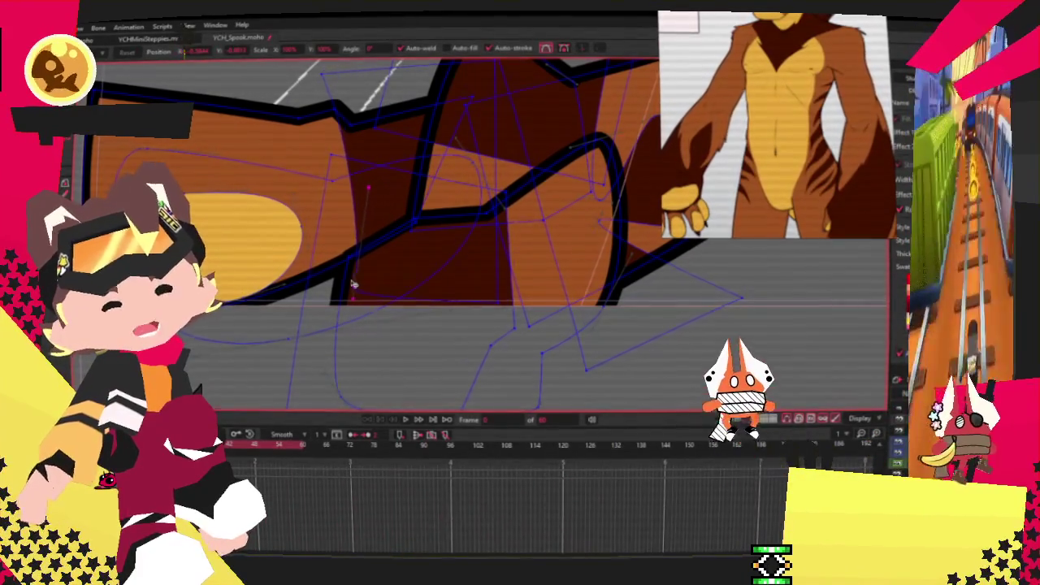
{"action": "left_click_drag", "start_coordinate": [348, 283], "coordinate": [337, 283]}
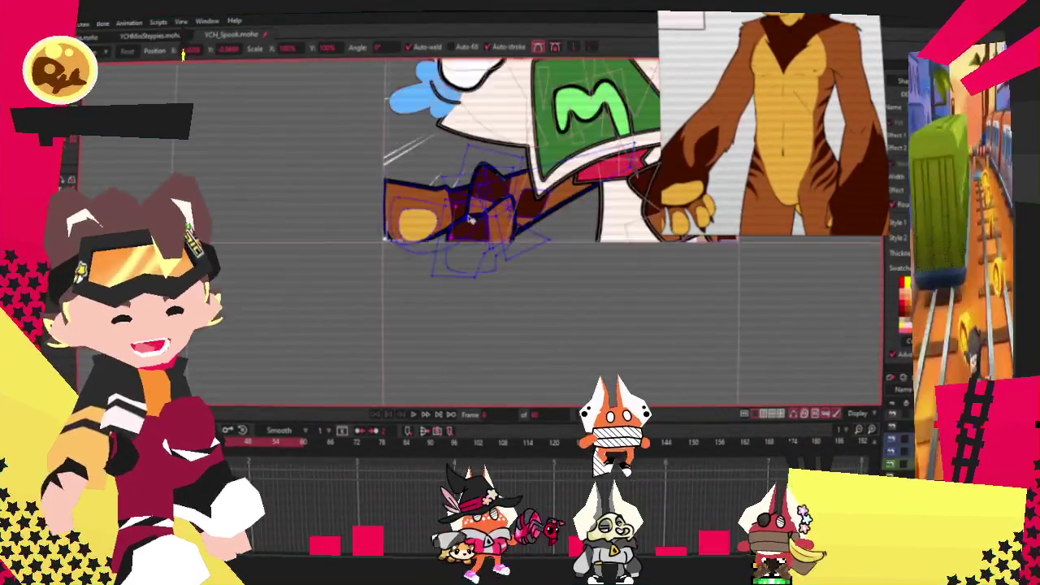
Zoom to the fist, then select the arm layer to its left.
{"action": "scroll", "coordinate": [455, 201], "scroll_direction": "down", "scroll_amount": 2}
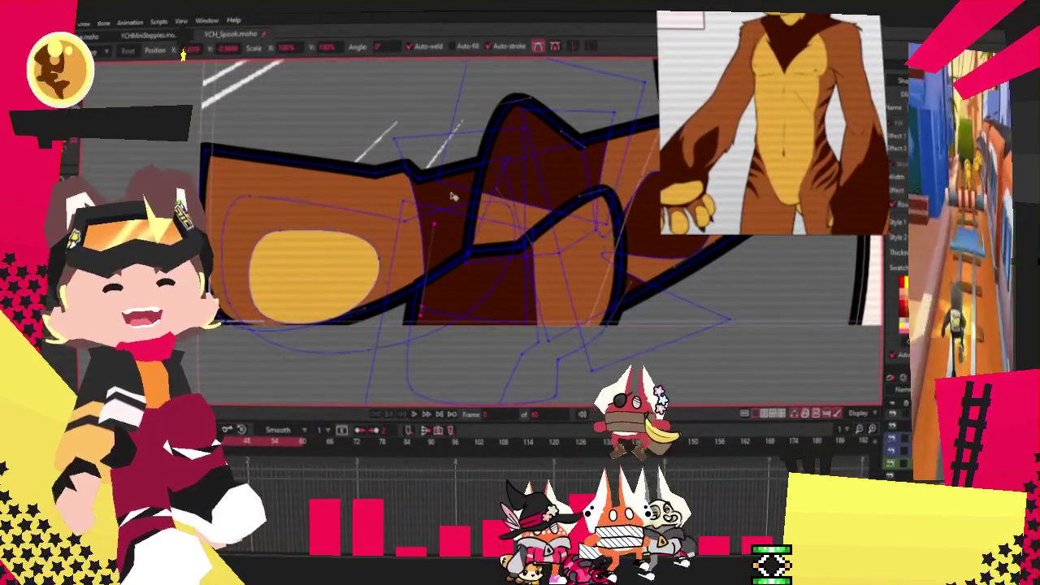
{"action": "scroll", "coordinate": [333, 230], "scroll_direction": "down", "scroll_amount": 2}
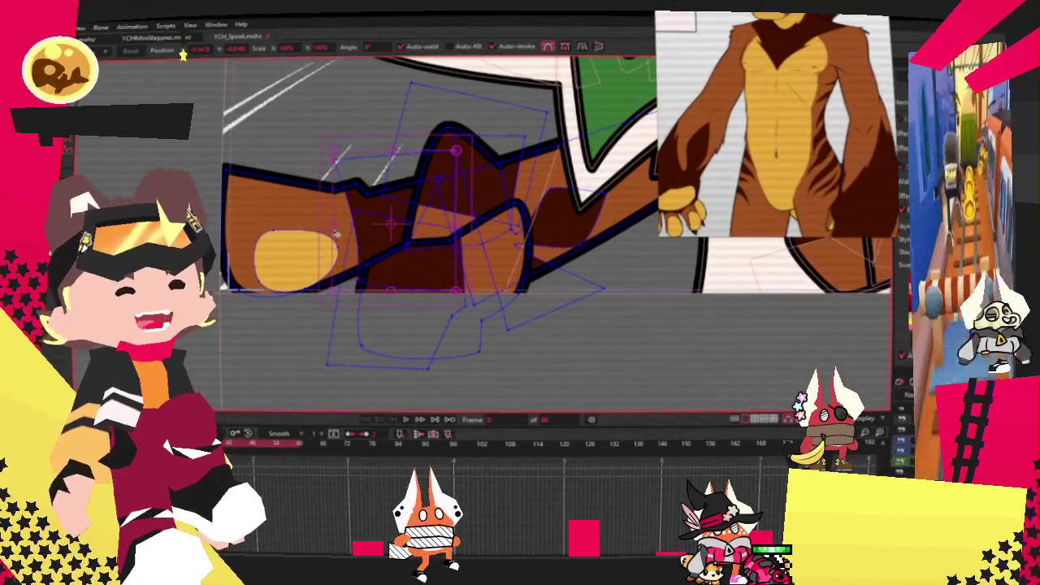
{"action": "scroll", "coordinate": [334, 233], "scroll_direction": "down", "scroll_amount": 2}
{"action": "scroll", "coordinate": [335, 233], "scroll_direction": "down", "scroll_amount": 2}
{"action": "scroll", "coordinate": [487, 225], "scroll_direction": "up", "scroll_amount": 3}
{"action": "scroll", "coordinate": [601, 178], "scroll_direction": "up", "scroll_amount": 2}
{"action": "scroll", "coordinate": [467, 308], "scroll_direction": "down", "scroll_amount": 2}
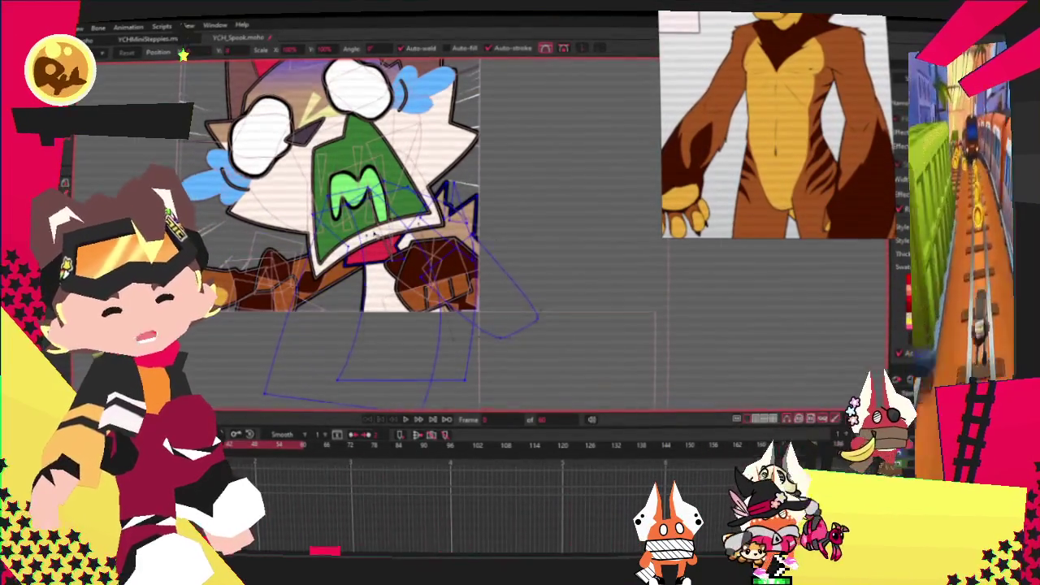
{"action": "scroll", "coordinate": [374, 235], "scroll_direction": "up", "scroll_amount": 2}
{"action": "left_click", "coordinate": [422, 241]}
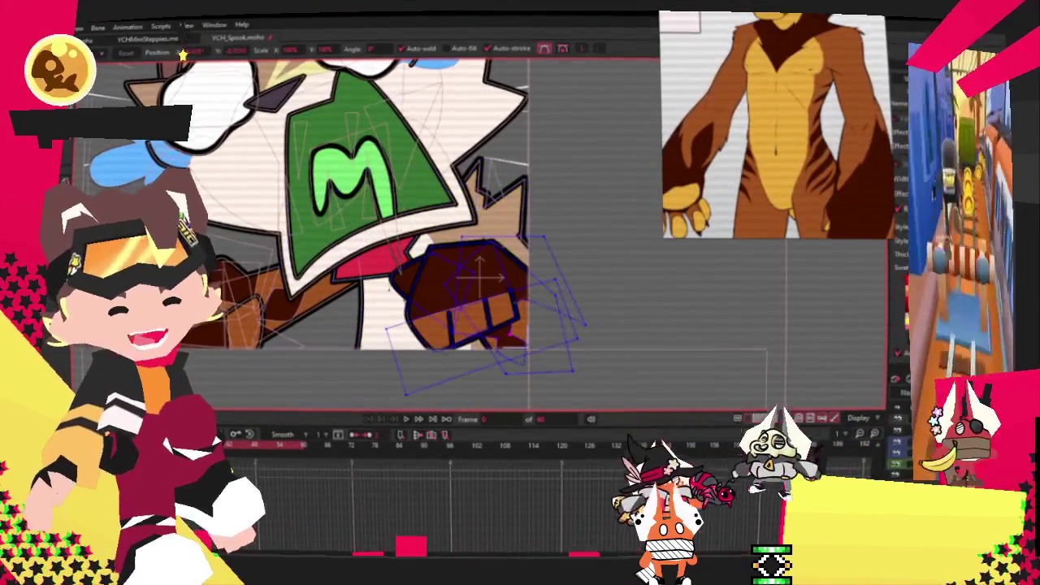
{"action": "left_click", "coordinate": [251, 300]}
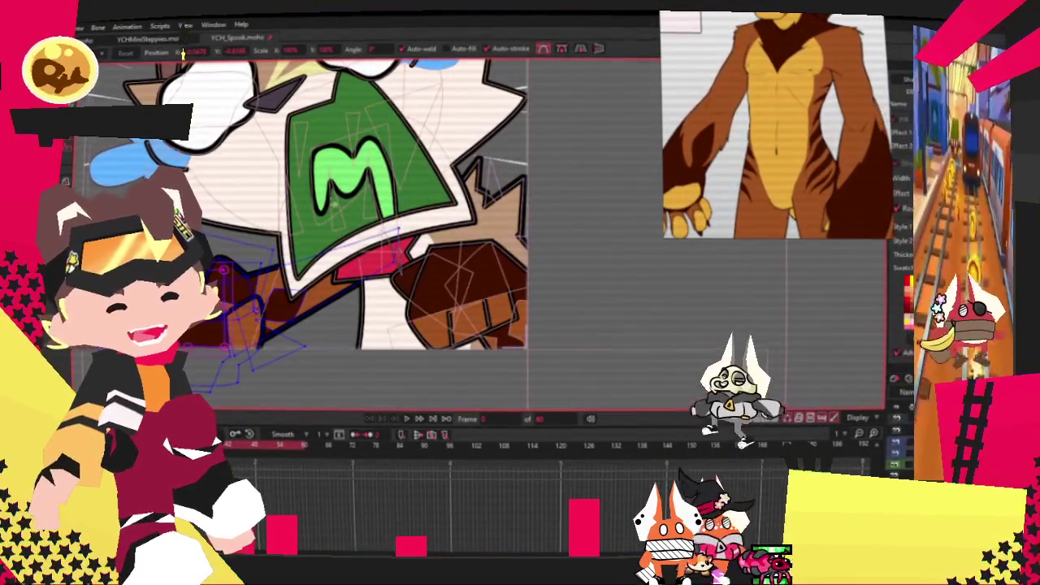
{"action": "key", "text": "q"}
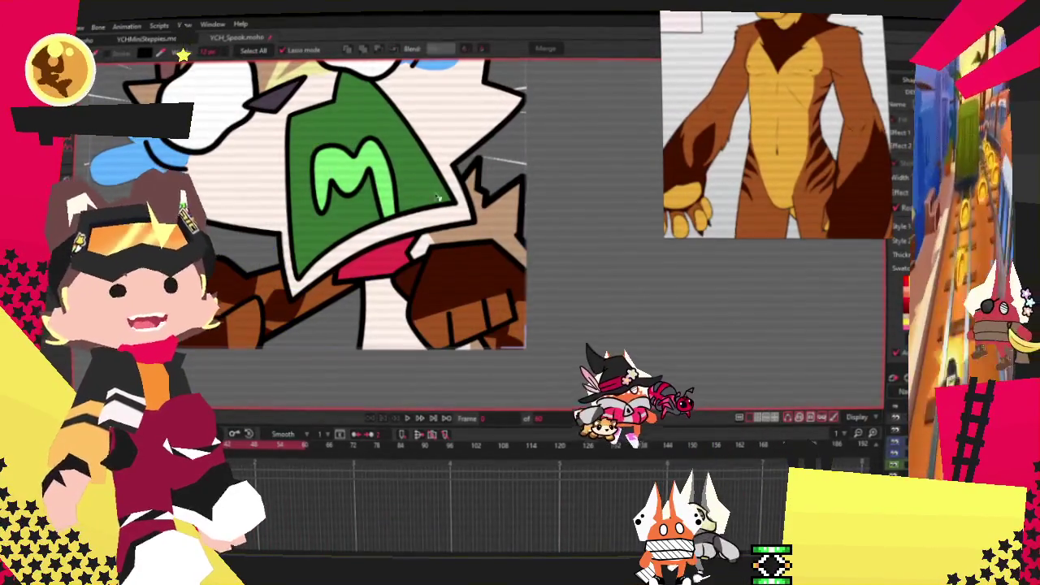
Select the pink shape below the M-mouth, deselect it, then reselect it.
{"action": "scroll", "coordinate": [453, 242], "scroll_direction": "up", "scroll_amount": 3}
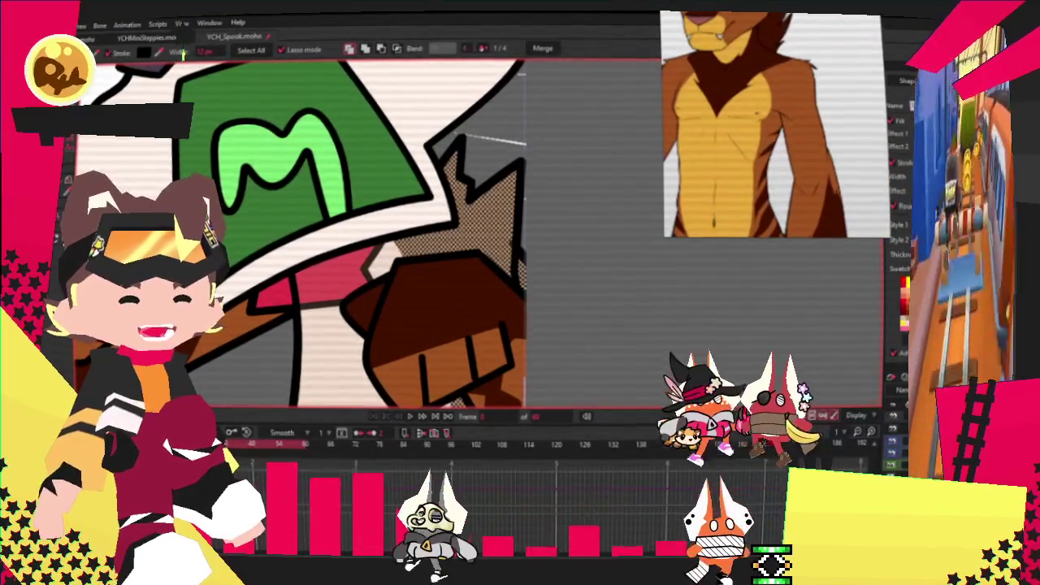
{"action": "left_click", "coordinate": [350, 358]}
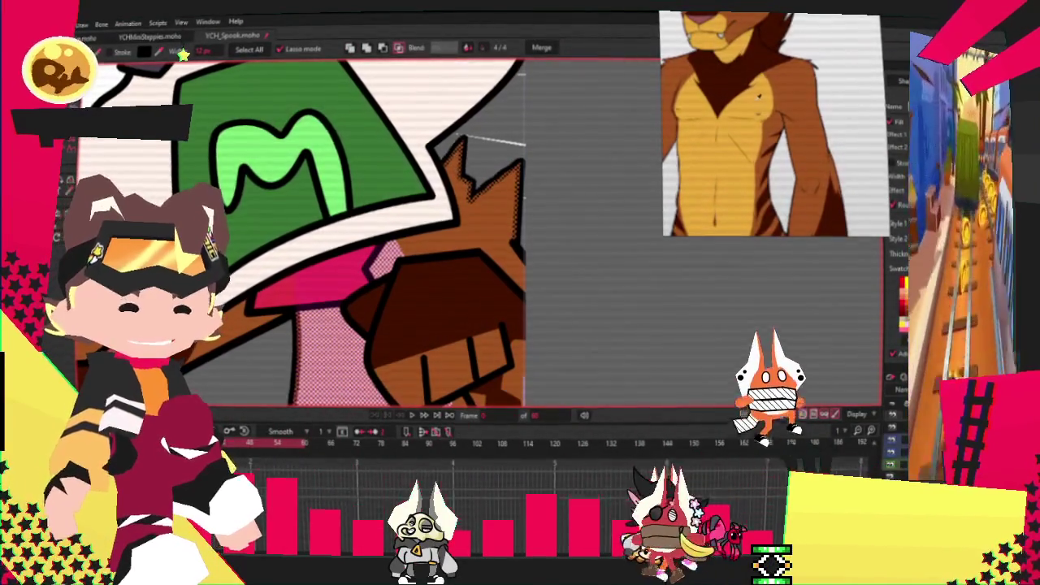
{"action": "left_click", "coordinate": [657, 355]}
{"action": "left_click", "coordinate": [298, 290]}
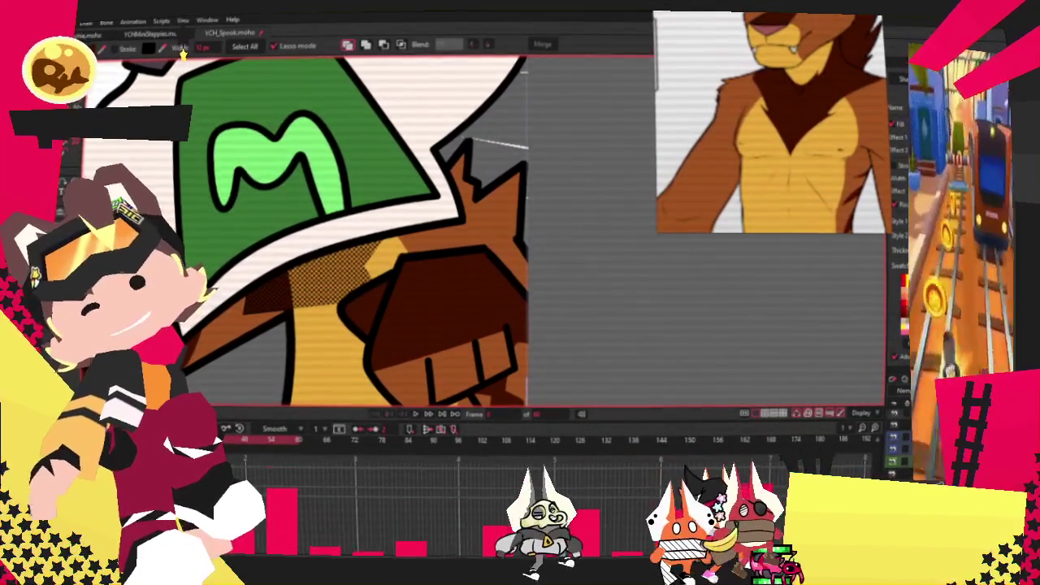
{"action": "scroll", "coordinate": [441, 326], "scroll_direction": "up", "scroll_amount": 2}
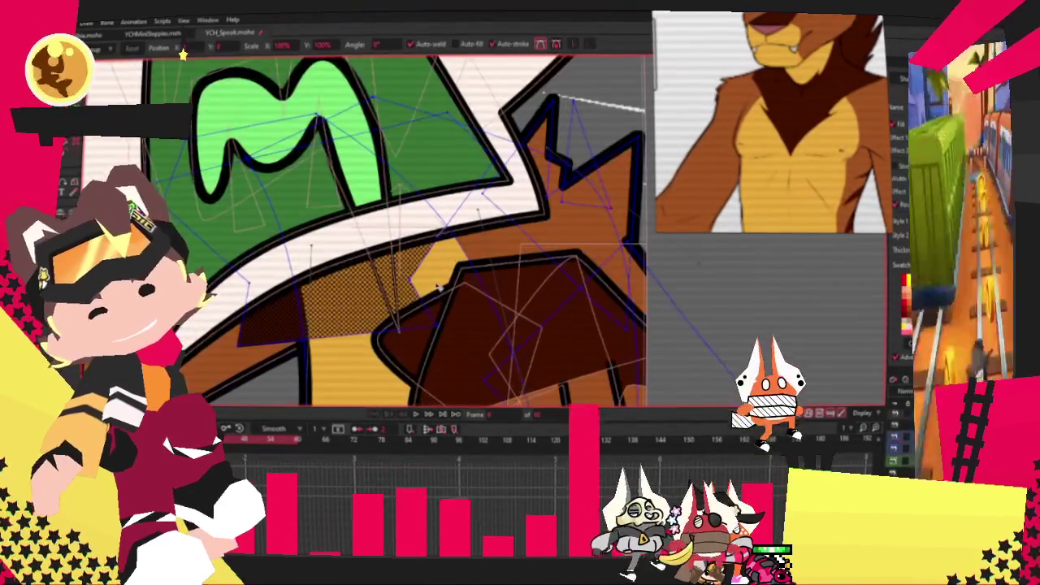
Drag the yellow fur shape's upper-left point down and left into a tapered point.
{"action": "key", "text": "t"}
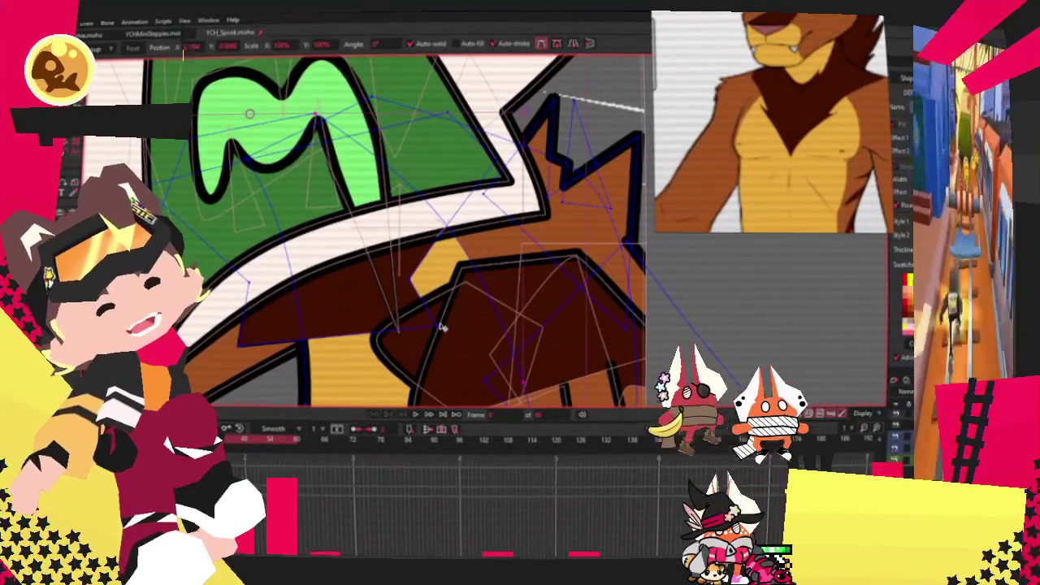
{"action": "key", "text": "g"}
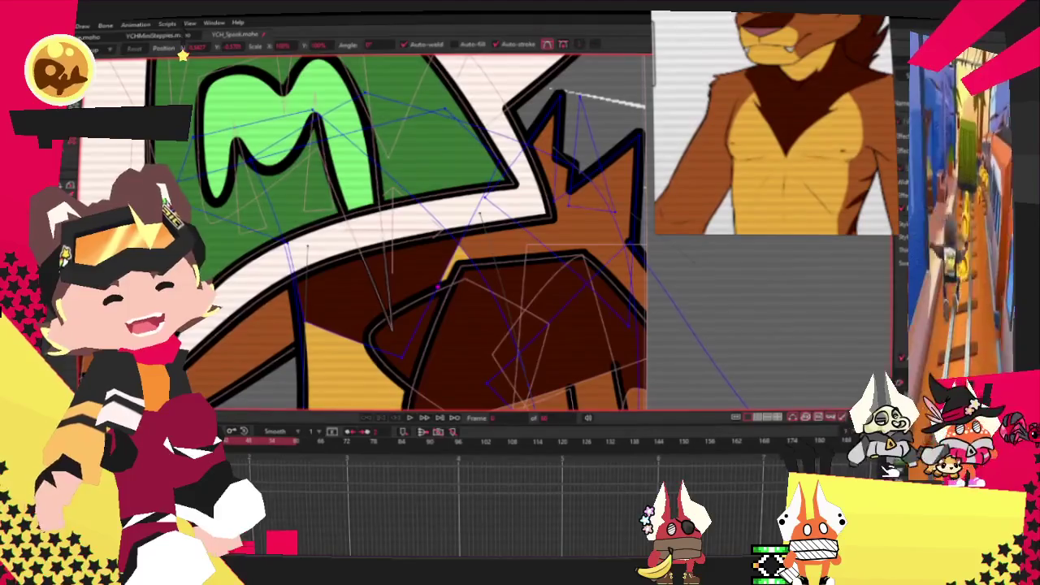
{"action": "scroll", "coordinate": [435, 333], "scroll_direction": "up", "scroll_amount": 3}
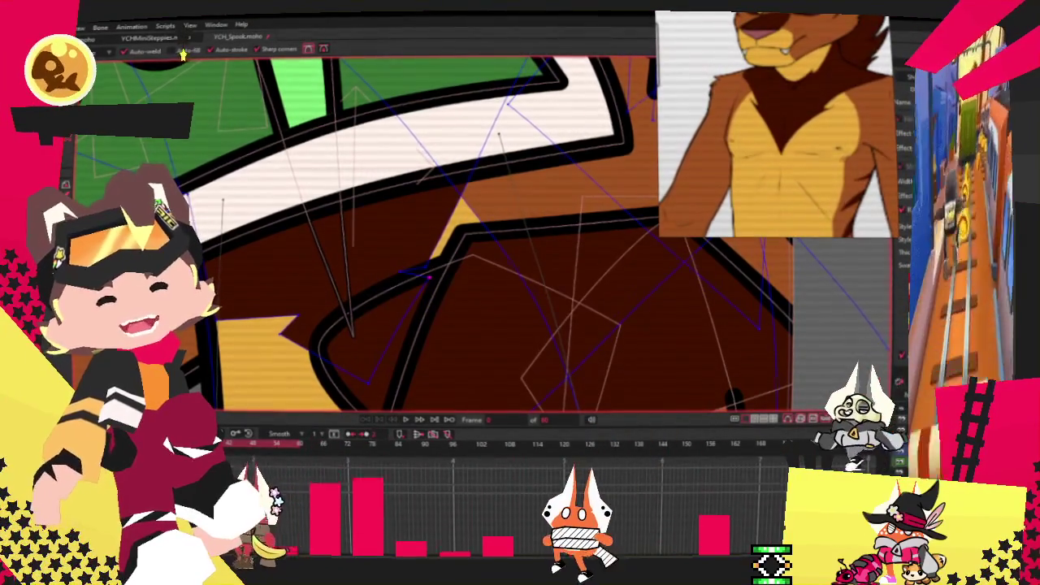
{"action": "key", "text": "t"}
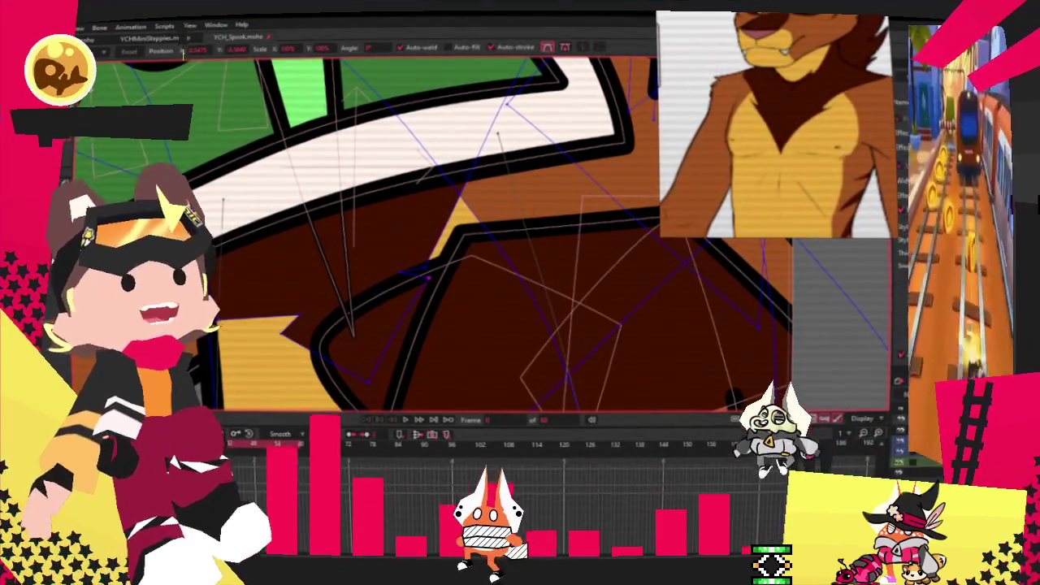
{"action": "scroll", "coordinate": [418, 273], "scroll_direction": "up", "scroll_amount": 2}
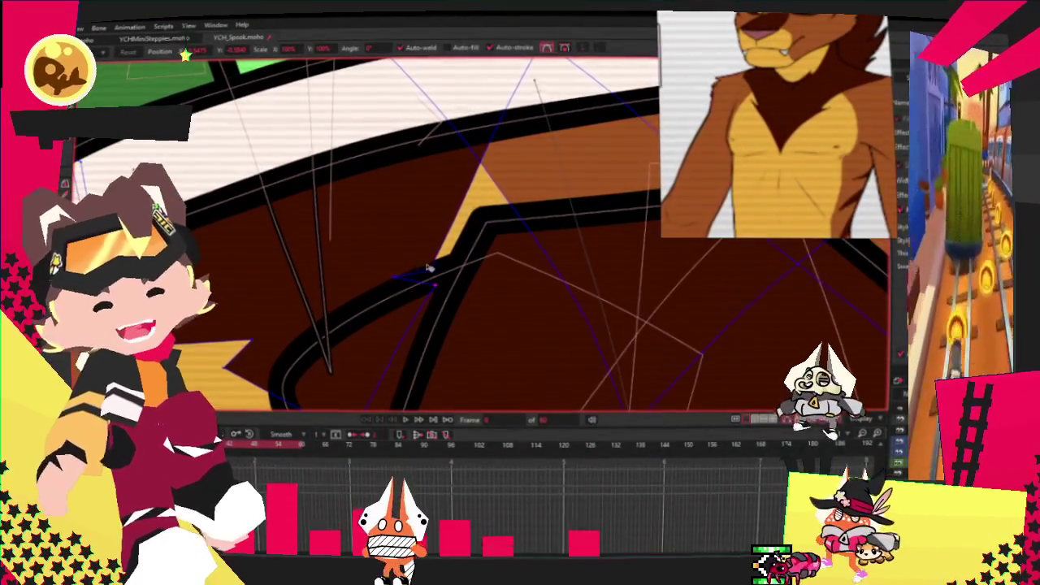
{"action": "mouse_move", "coordinate": [391, 216]}
{"action": "left_mouse_down"}
{"action": "mouse_move", "coordinate": [380, 279]}
{"action": "mouse_move", "coordinate": [428, 245]}
{"action": "left_mouse_up"}
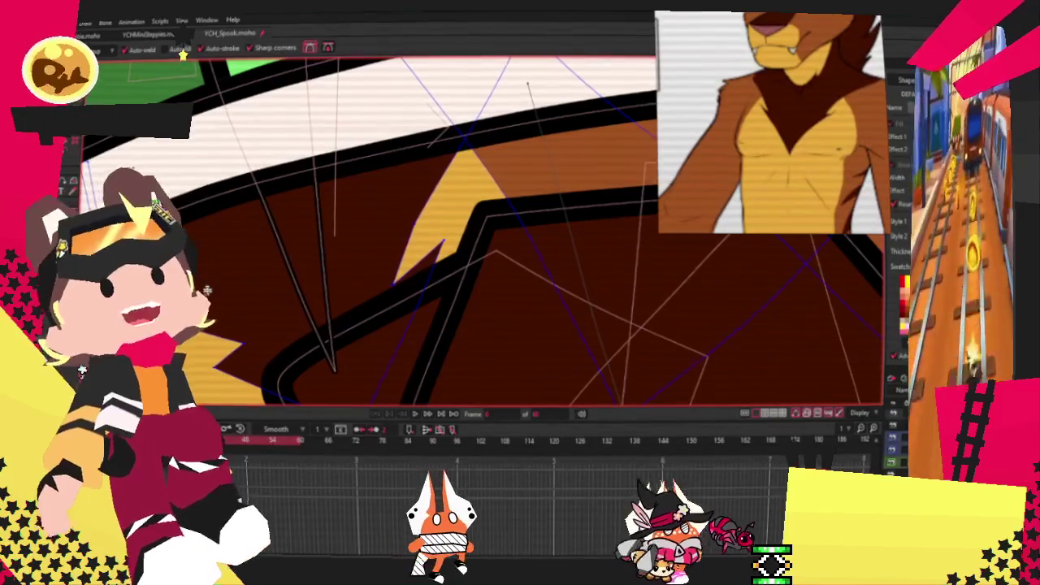
{"action": "key", "text": "c"}
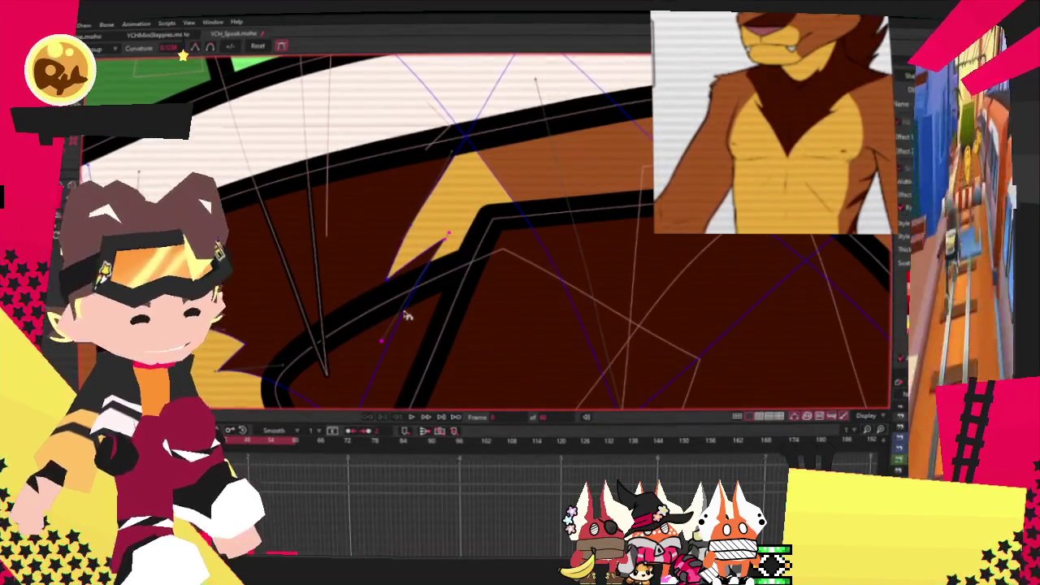
Sharpen the yellow fur tufts by raising one point and pulling the flame's lower tip down-left.
{"action": "left_click_drag", "start_coordinate": [493, 232], "coordinate": [464, 228]}
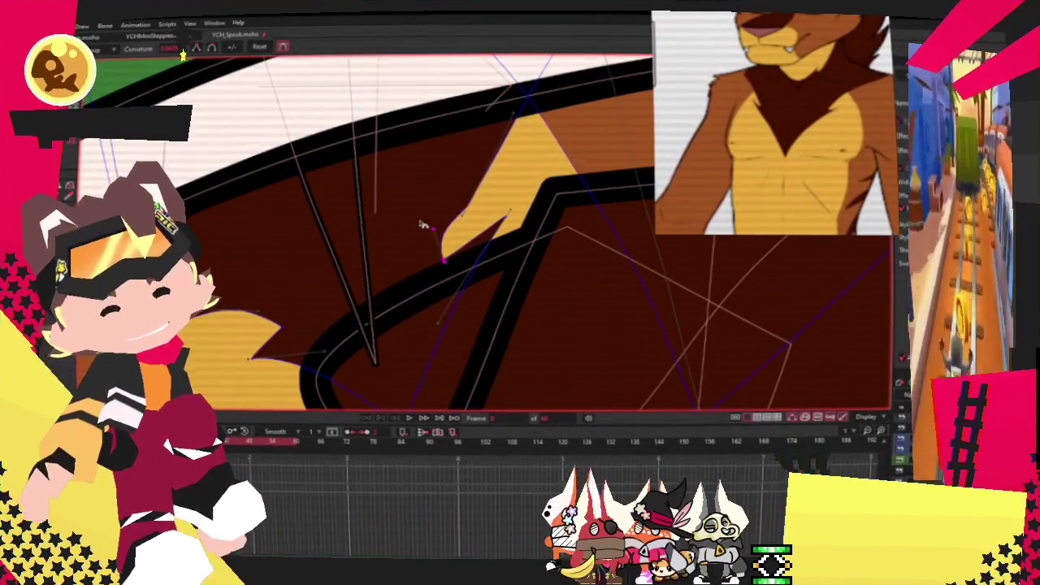
{"action": "key", "text": "t"}
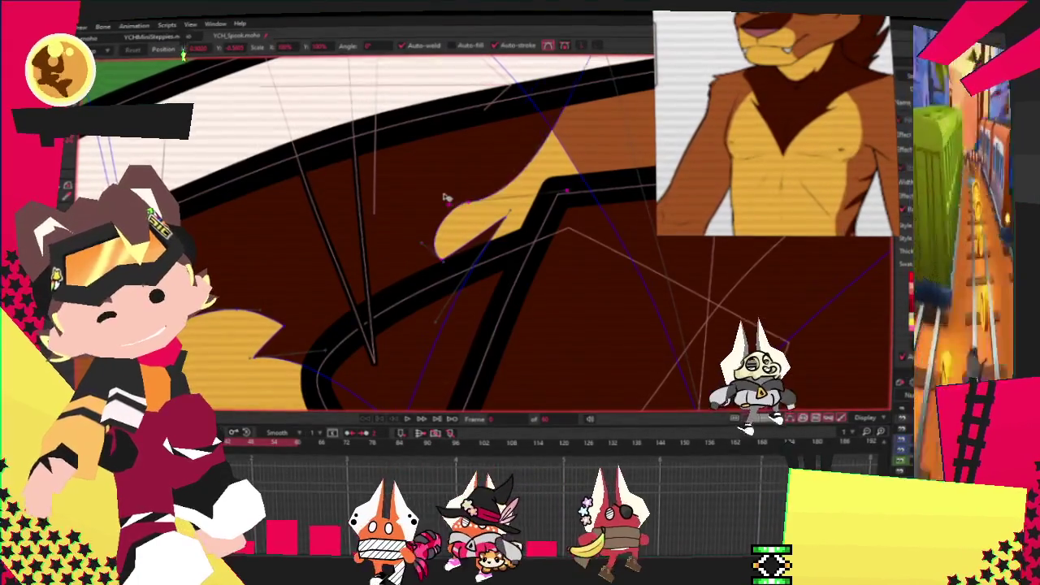
{"action": "mouse_move", "coordinate": [422, 242]}
{"action": "left_mouse_down"}
{"action": "mouse_move", "coordinate": [426, 202]}
{"action": "mouse_move", "coordinate": [428, 247]}
{"action": "mouse_move", "coordinate": [501, 255]}
{"action": "left_mouse_up"}
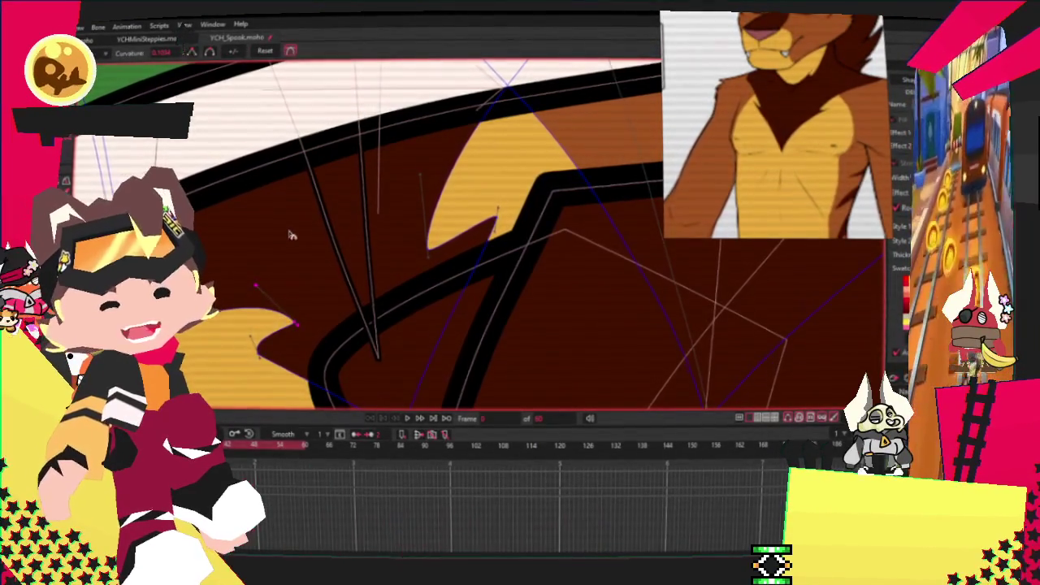
{"action": "scroll", "coordinate": [277, 245], "scroll_direction": "down", "scroll_amount": 3}
{"action": "scroll", "coordinate": [243, 252], "scroll_direction": "up", "scroll_amount": 2}
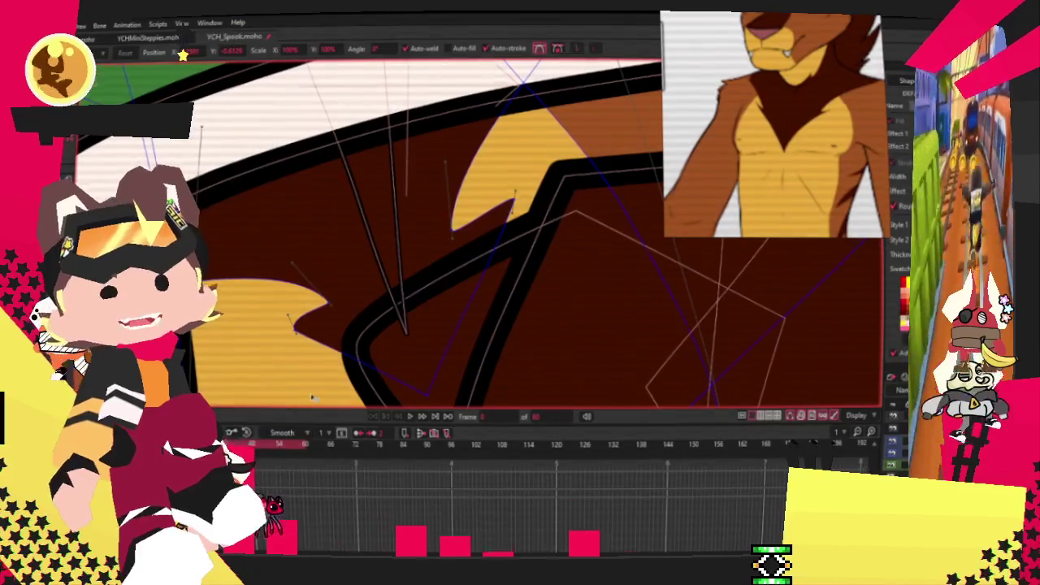
{"action": "scroll", "coordinate": [320, 306], "scroll_direction": "up", "scroll_amount": 2}
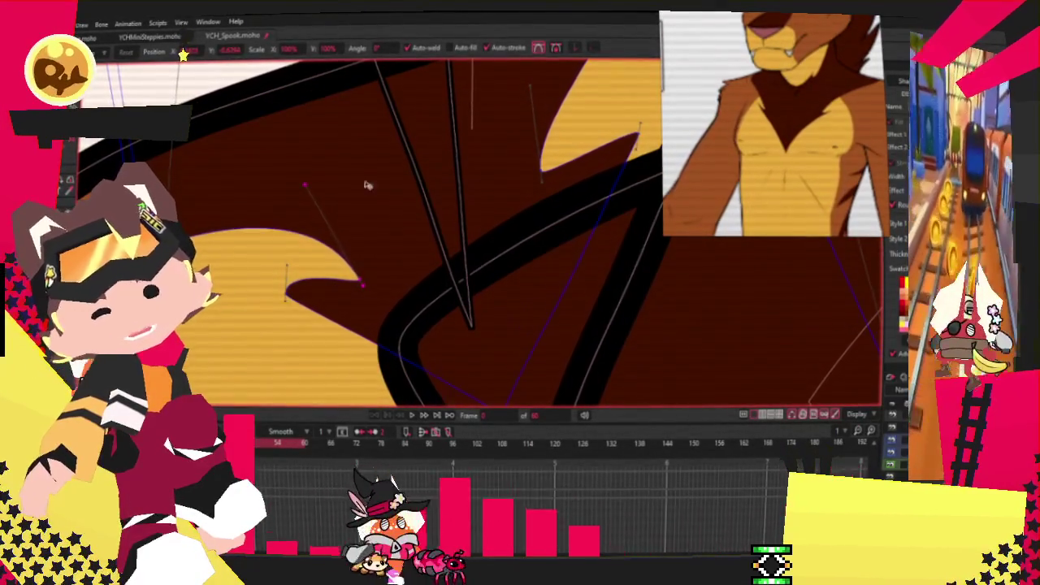
{"action": "scroll", "coordinate": [639, 140], "scroll_direction": "down", "scroll_amount": 2}
{"action": "scroll", "coordinate": [640, 140], "scroll_direction": "up", "scroll_amount": 3}
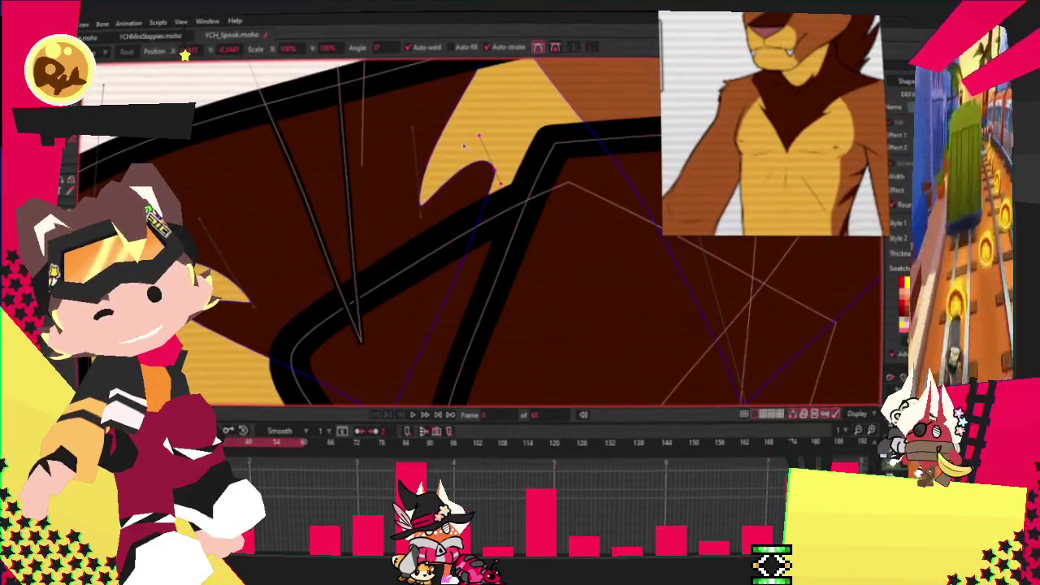
{"action": "left_click_drag", "start_coordinate": [419, 204], "coordinate": [414, 231]}
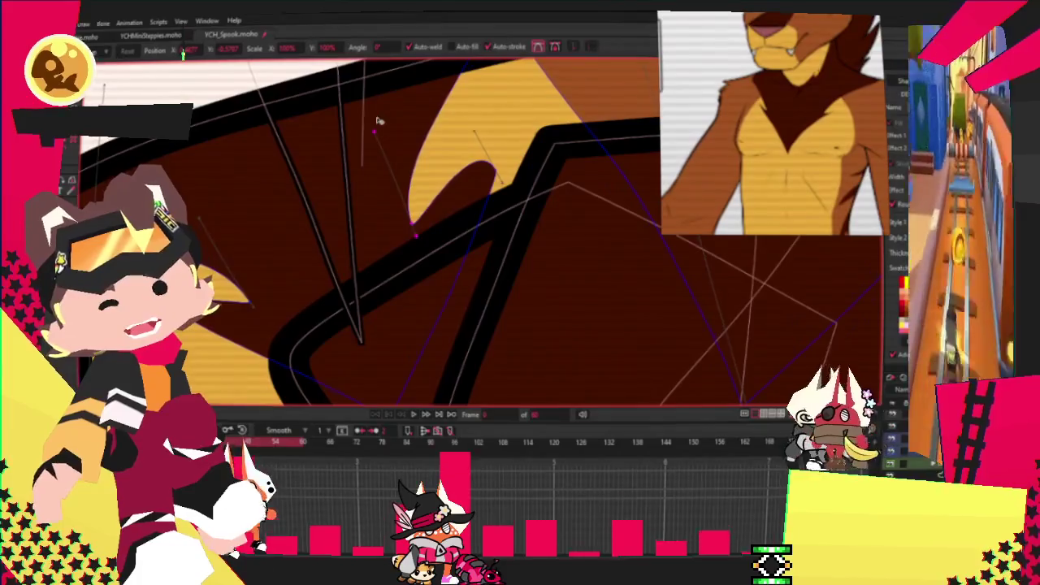
{"action": "scroll", "coordinate": [382, 118], "scroll_direction": "down", "scroll_amount": 2}
{"action": "scroll", "coordinate": [379, 274], "scroll_direction": "down", "scroll_amount": 1}
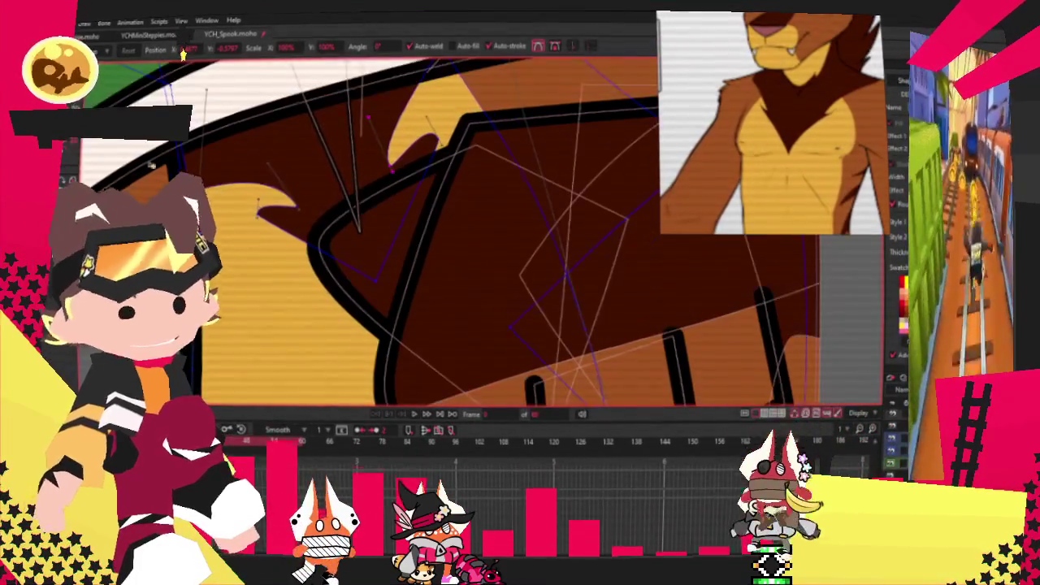
{"action": "key", "text": "c"}
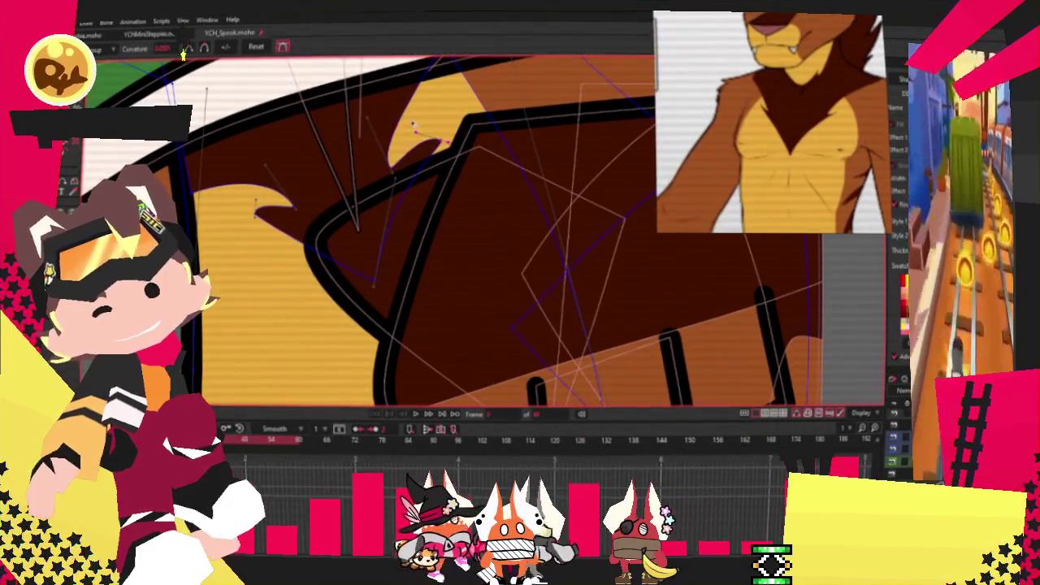
{"action": "scroll", "coordinate": [333, 119], "scroll_direction": "down", "scroll_amount": 5}
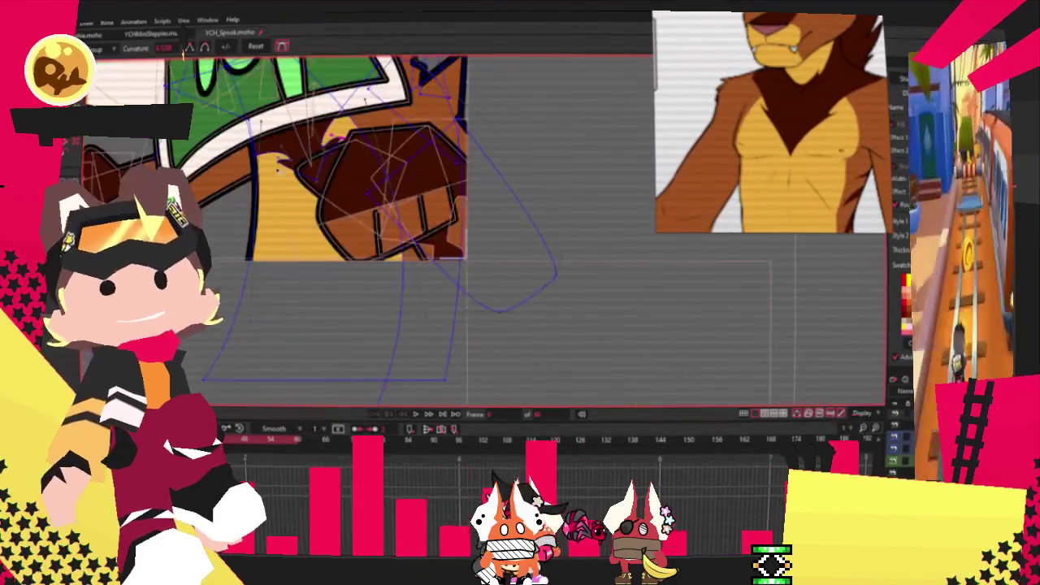
{"action": "scroll", "coordinate": [333, 234], "scroll_direction": "down", "scroll_amount": 2}
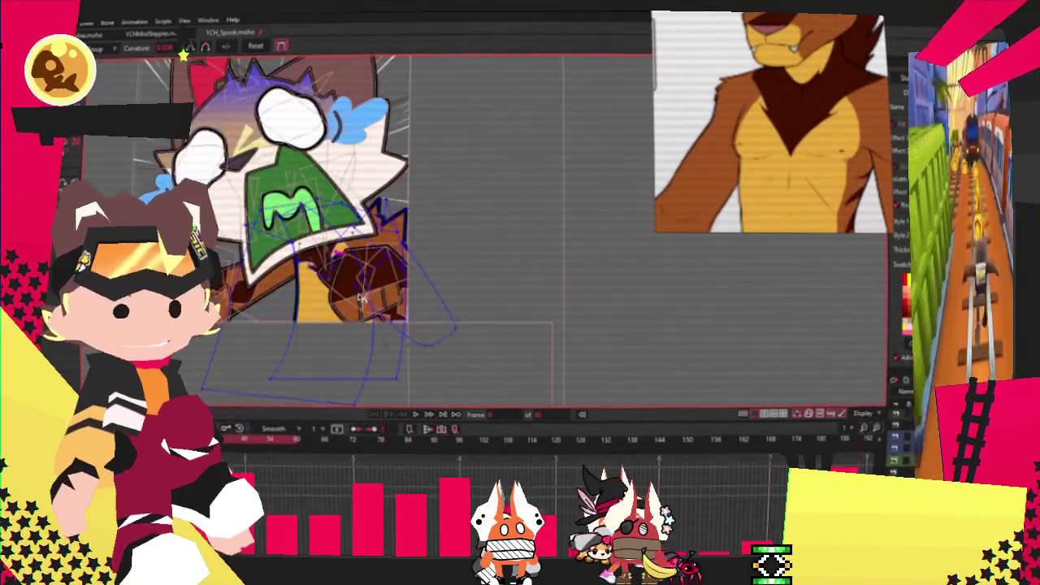
{"action": "scroll", "coordinate": [338, 244], "scroll_direction": "up", "scroll_amount": 3}
{"action": "scroll", "coordinate": [341, 255], "scroll_direction": "up", "scroll_amount": 2}
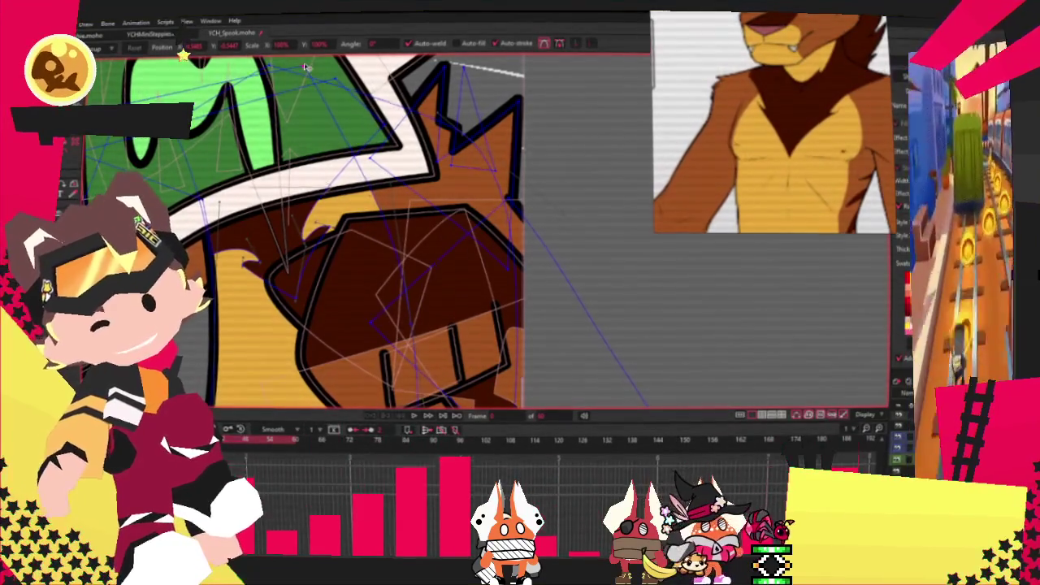
{"action": "scroll", "coordinate": [307, 67], "scroll_direction": "down", "scroll_amount": 4}
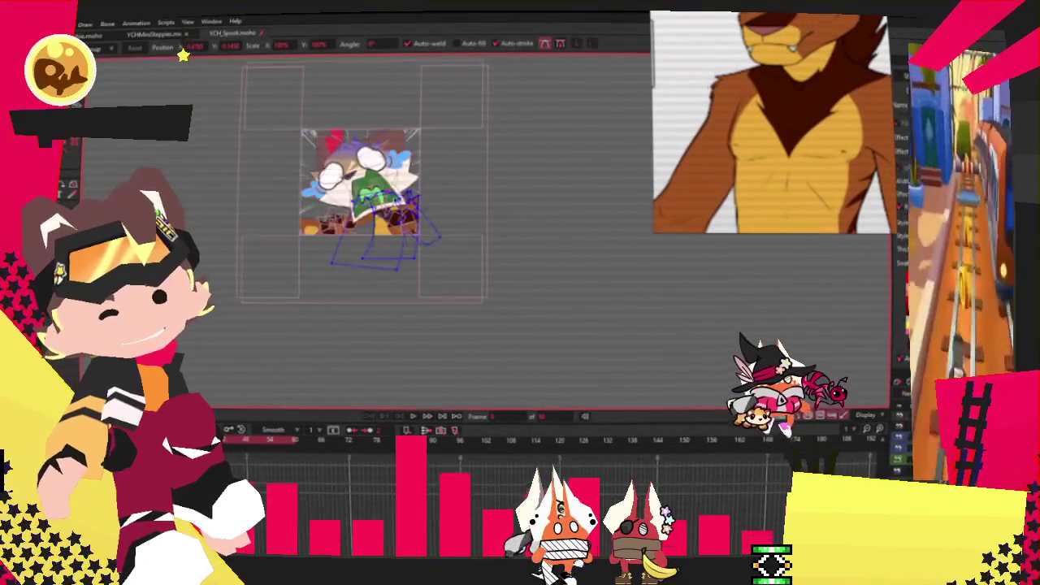
{"action": "scroll", "coordinate": [358, 227], "scroll_direction": "up", "scroll_amount": 5}
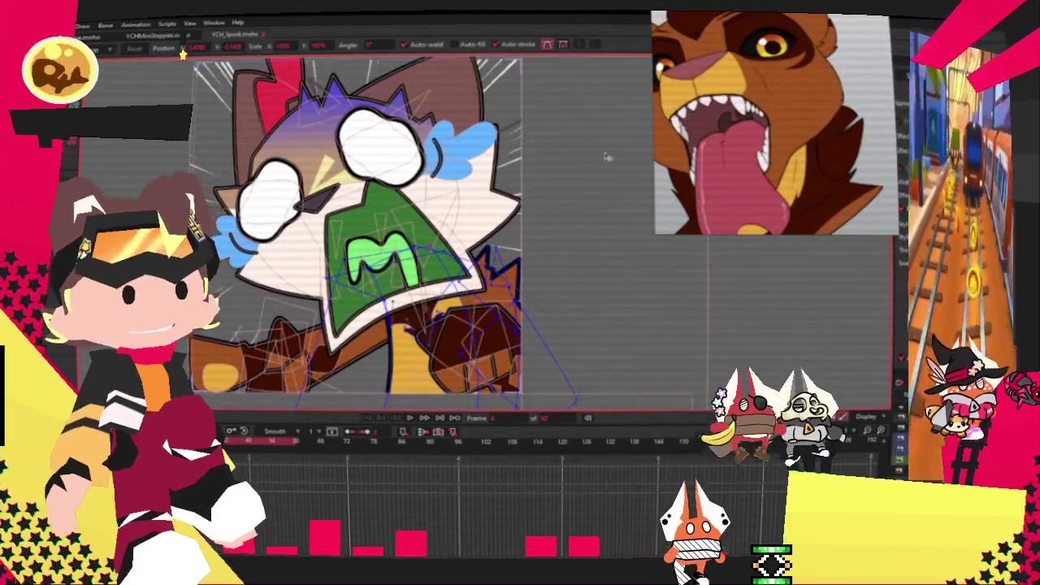
{"action": "scroll", "coordinate": [448, 204], "scroll_direction": "up", "scroll_amount": 2}
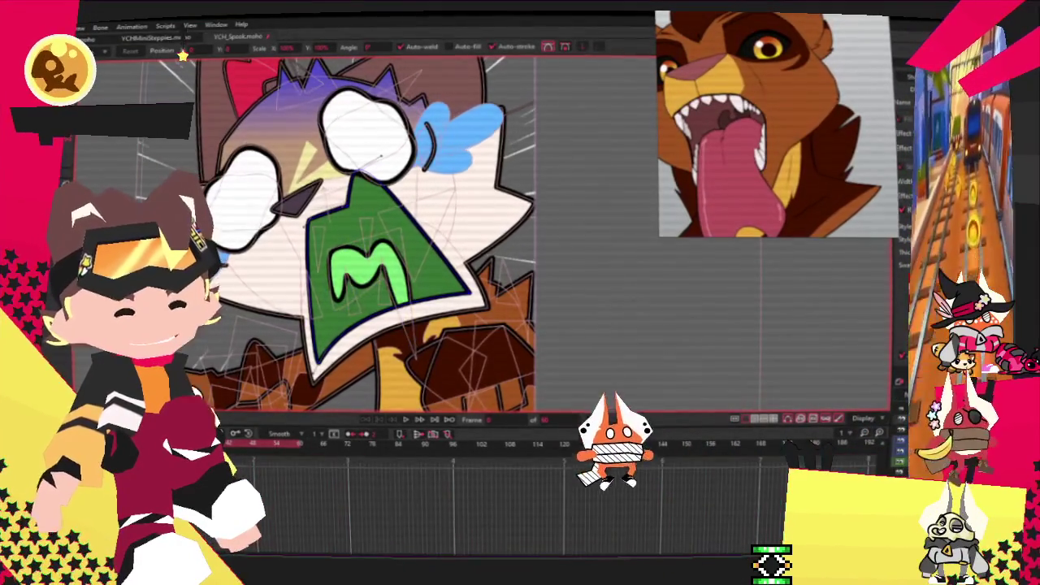
{"action": "scroll", "coordinate": [388, 303], "scroll_direction": "up", "scroll_amount": 2}
{"action": "key", "text": "g"}
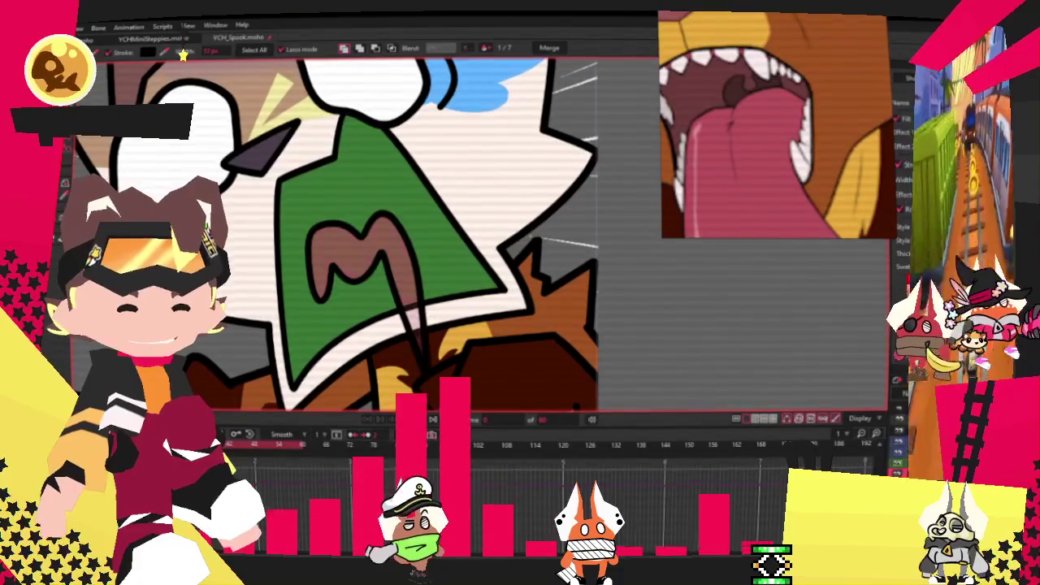
Fill the selected M pinkish red and deselect to check the new colour.
{"action": "left_click", "coordinate": [392, 198]}
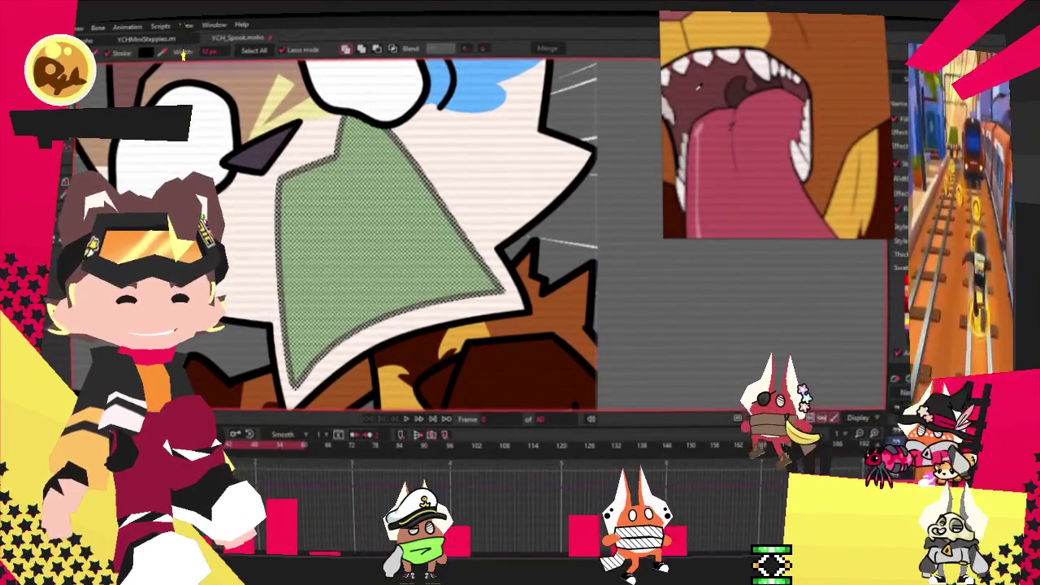
{"action": "left_click", "coordinate": [653, 328]}
{"action": "scroll", "coordinate": [653, 327], "scroll_direction": "down", "scroll_amount": 5}
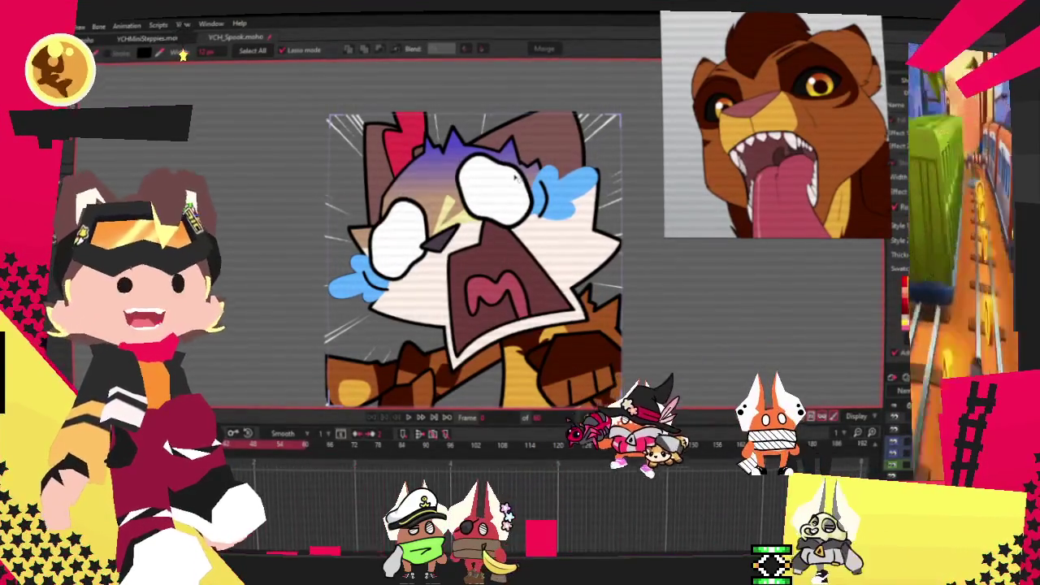
{"action": "scroll", "coordinate": [411, 262], "scroll_direction": "up", "scroll_amount": 3}
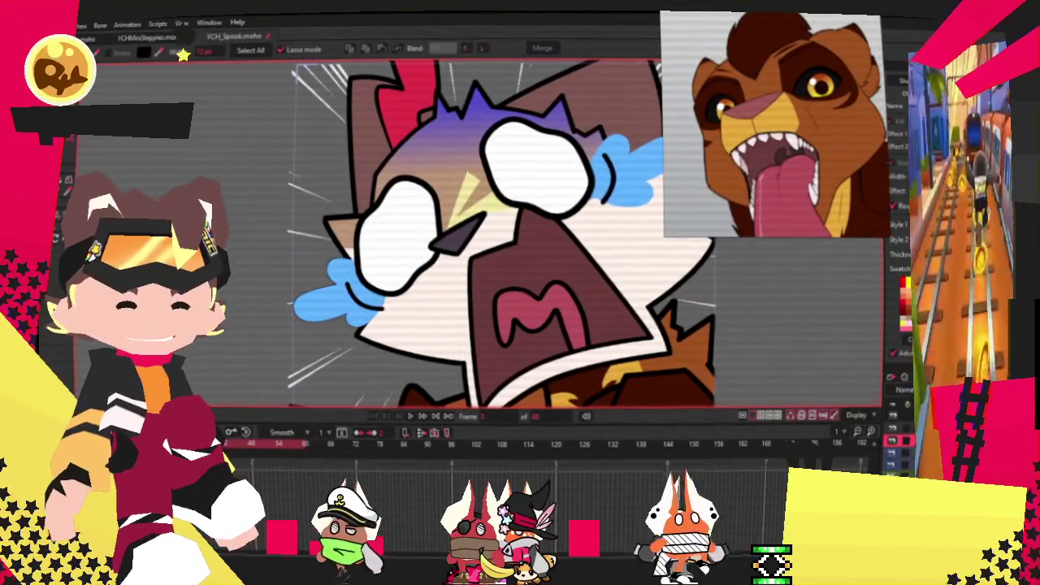
{"action": "scroll", "coordinate": [441, 266], "scroll_direction": "up", "scroll_amount": 2}
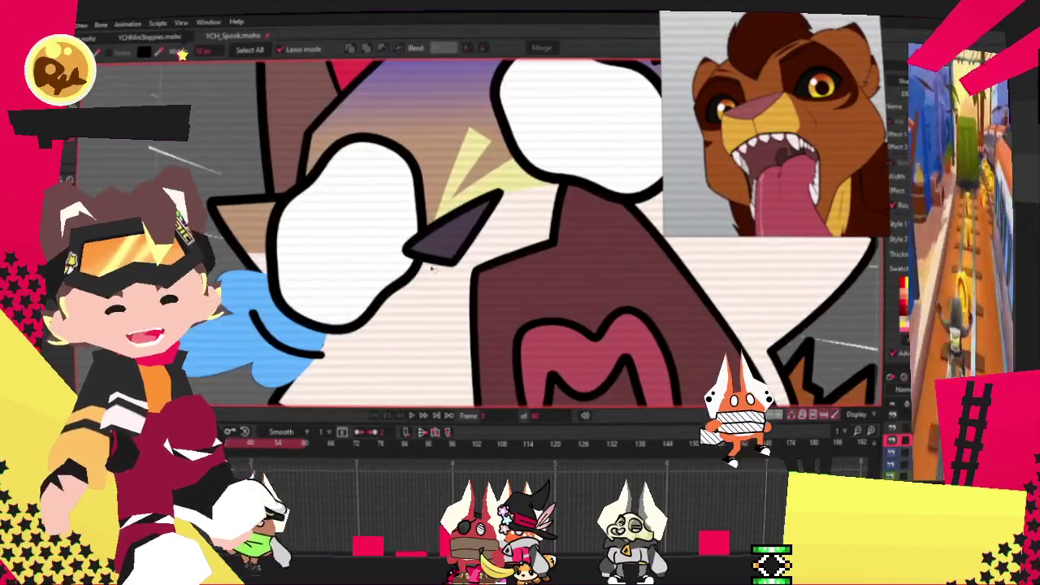
Select the dark nose shape.
{"action": "left_click", "coordinate": [443, 262]}
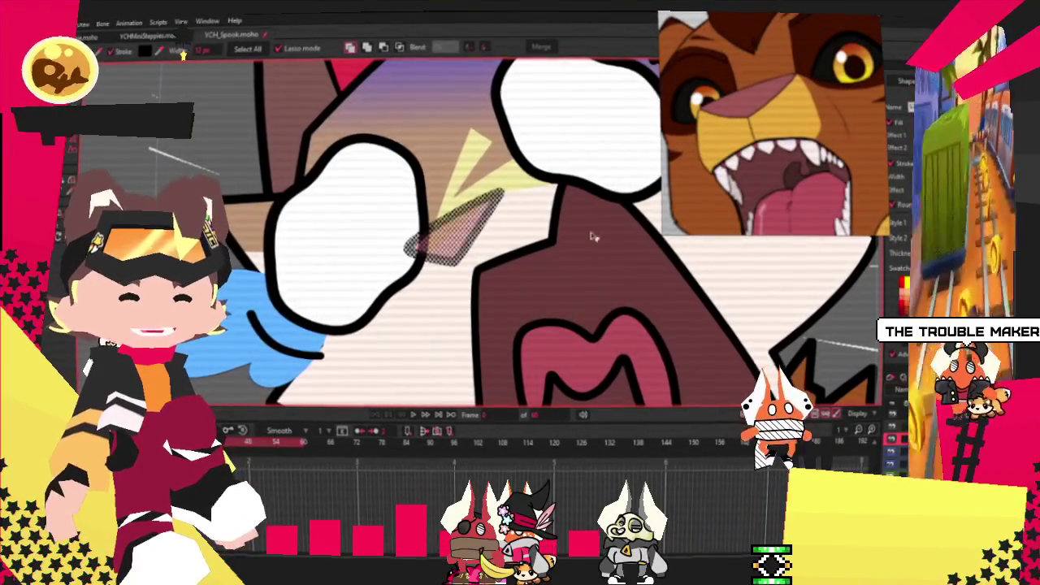
{"action": "scroll", "coordinate": [375, 192], "scroll_direction": "down", "scroll_amount": 3}
{"action": "scroll", "coordinate": [406, 219], "scroll_direction": "up", "scroll_amount": 4}
Drag the nose triangle's top point up and right toward the right eye into a sharp wedge.
{"action": "key", "text": "t"}
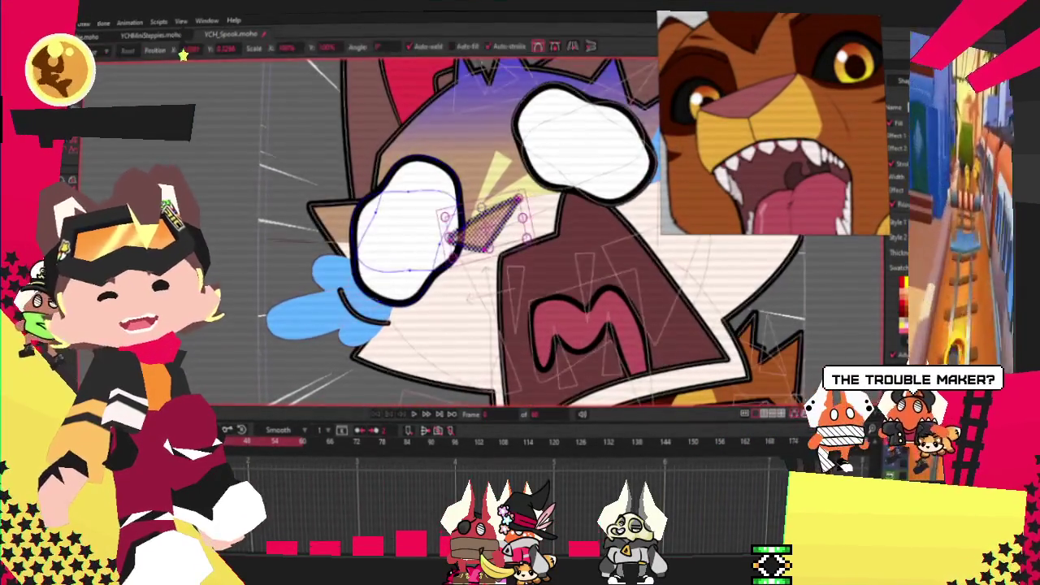
{"action": "key", "text": "space"}
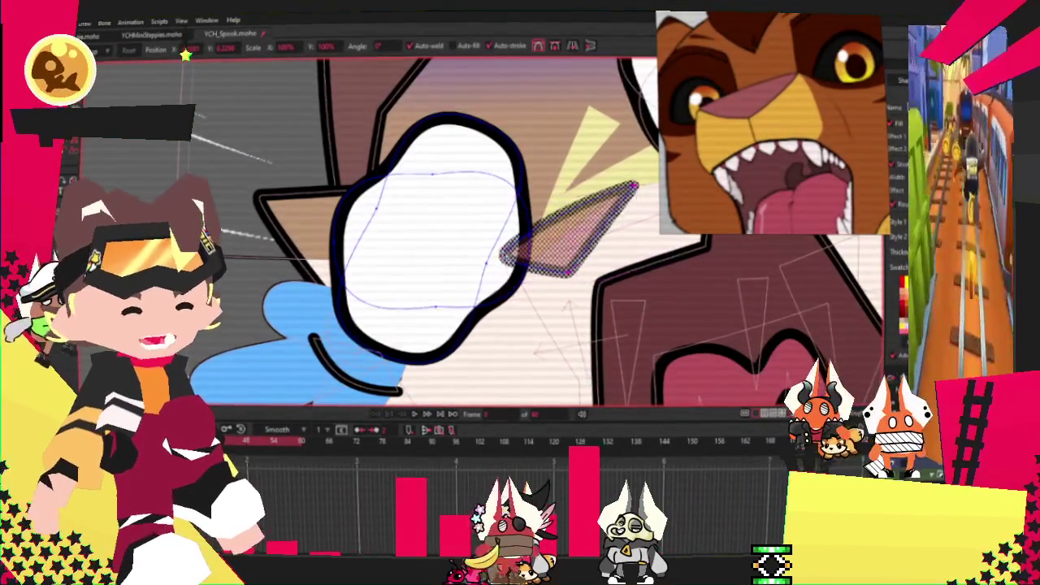
{"action": "key", "text": "ctrl+d"}
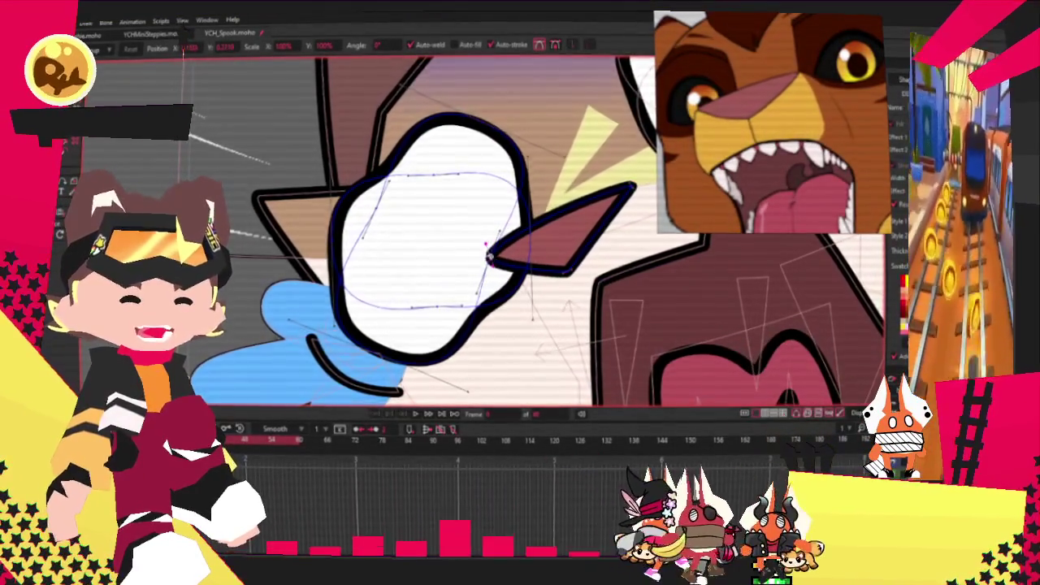
{"action": "scroll", "coordinate": [494, 259], "scroll_direction": "down", "scroll_amount": 3}
{"action": "scroll", "coordinate": [528, 210], "scroll_direction": "up", "scroll_amount": 4}
{"action": "left_click_drag", "start_coordinate": [528, 209], "coordinate": [573, 187]}
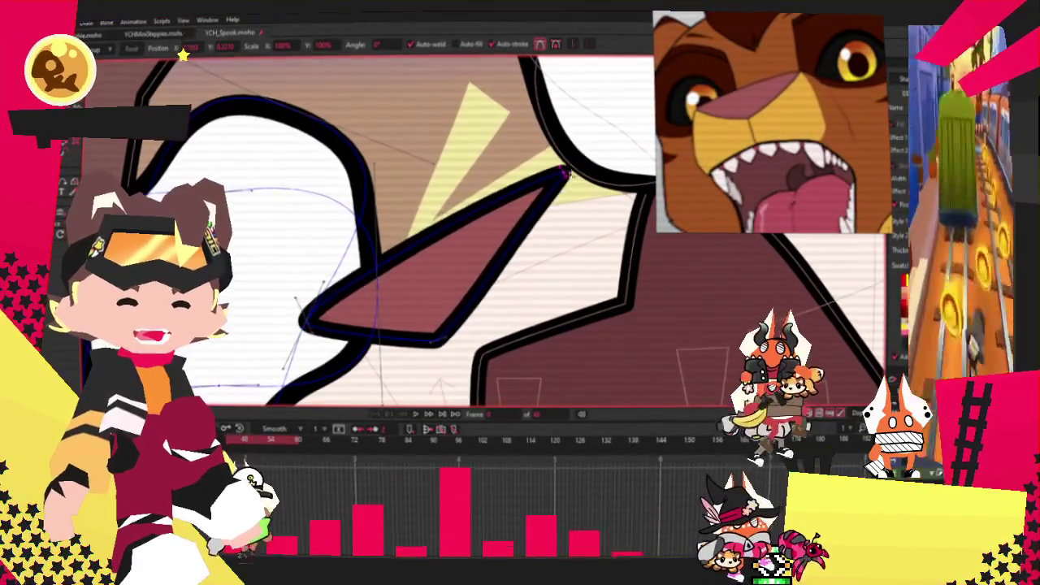
{"action": "scroll", "coordinate": [357, 269], "scroll_direction": "down", "scroll_amount": 3}
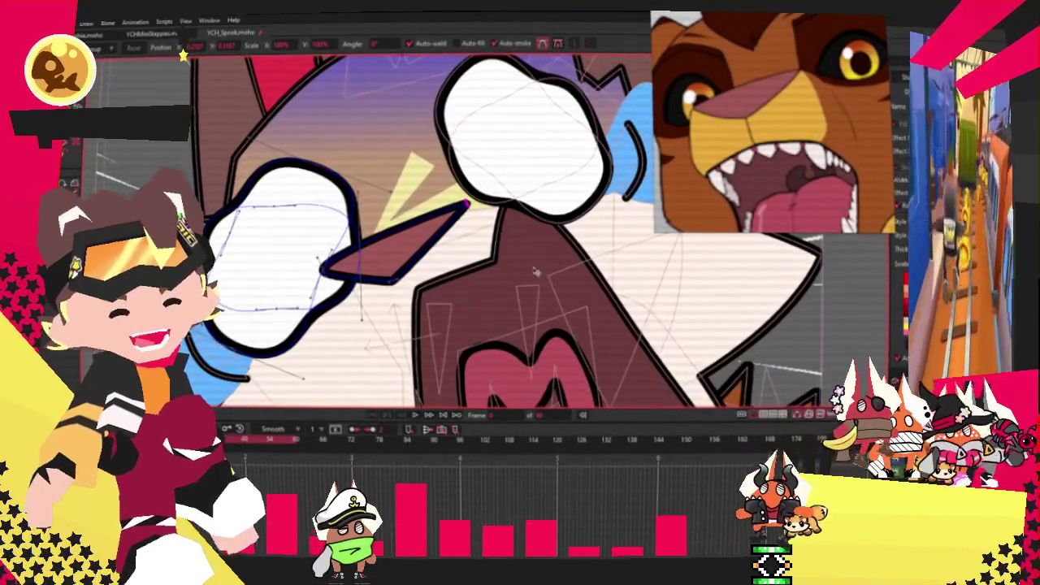
{"action": "scroll", "coordinate": [559, 321], "scroll_direction": "down", "scroll_amount": 3}
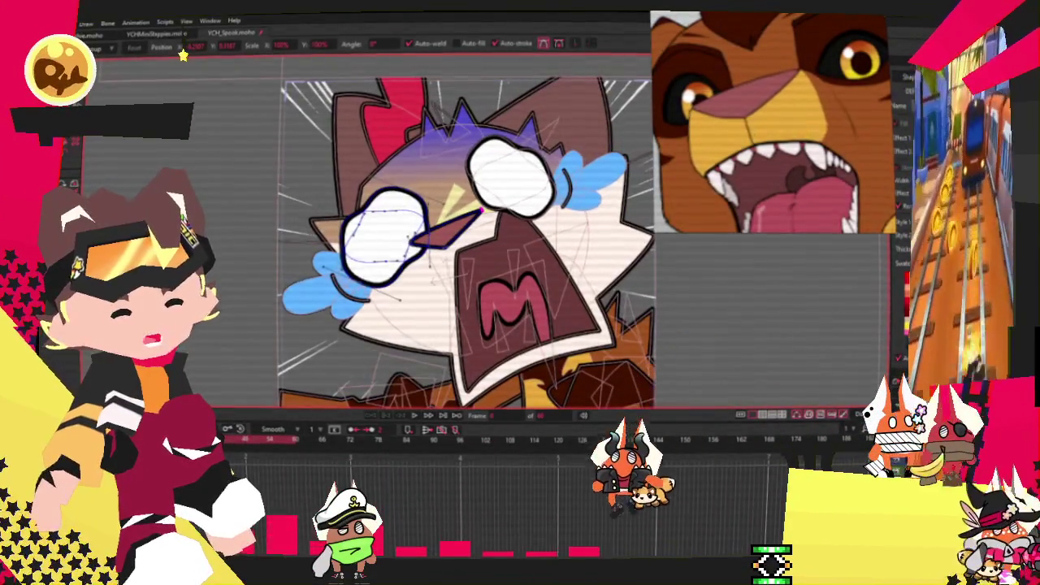
{"action": "scroll", "coordinate": [422, 285], "scroll_direction": "up", "scroll_amount": 1}
{"action": "scroll", "coordinate": [423, 285], "scroll_direction": "up", "scroll_amount": 2}
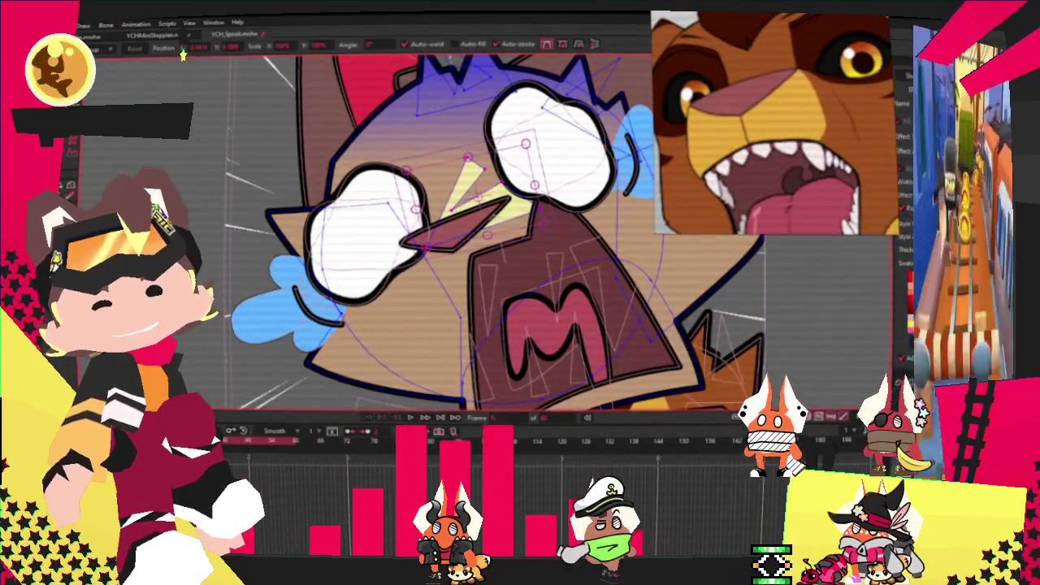
{"action": "key", "text": "g"}
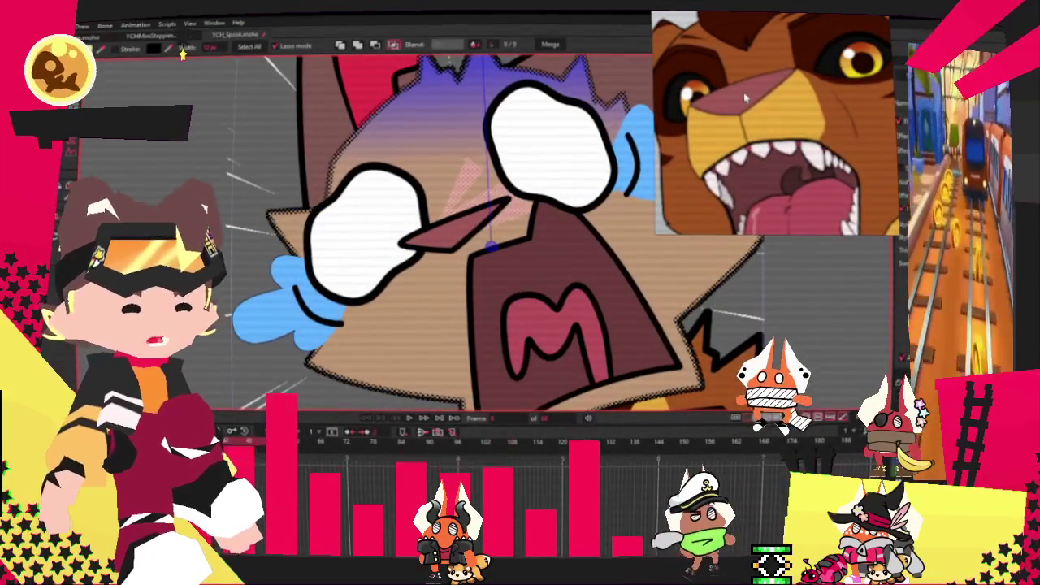
{"action": "key", "text": "ctrl+d"}
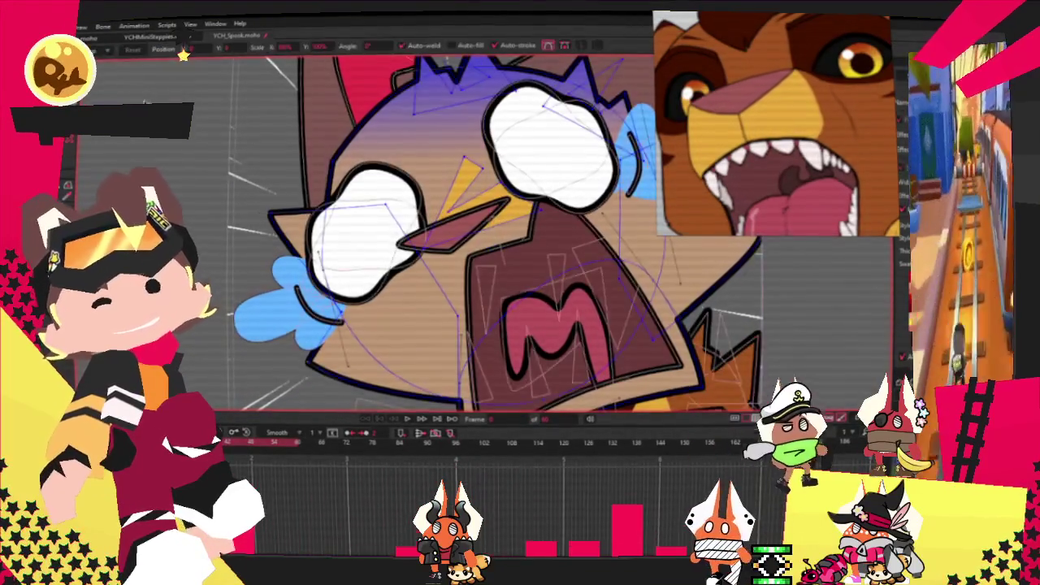
{"action": "key", "text": "t"}
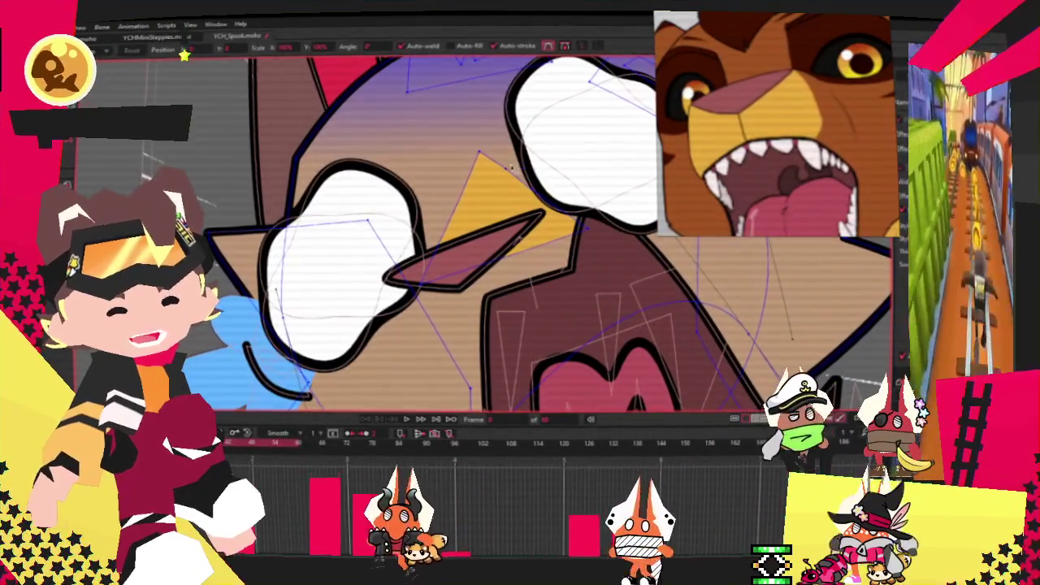
{"action": "scroll", "coordinate": [537, 213], "scroll_direction": "up", "scroll_amount": 2}
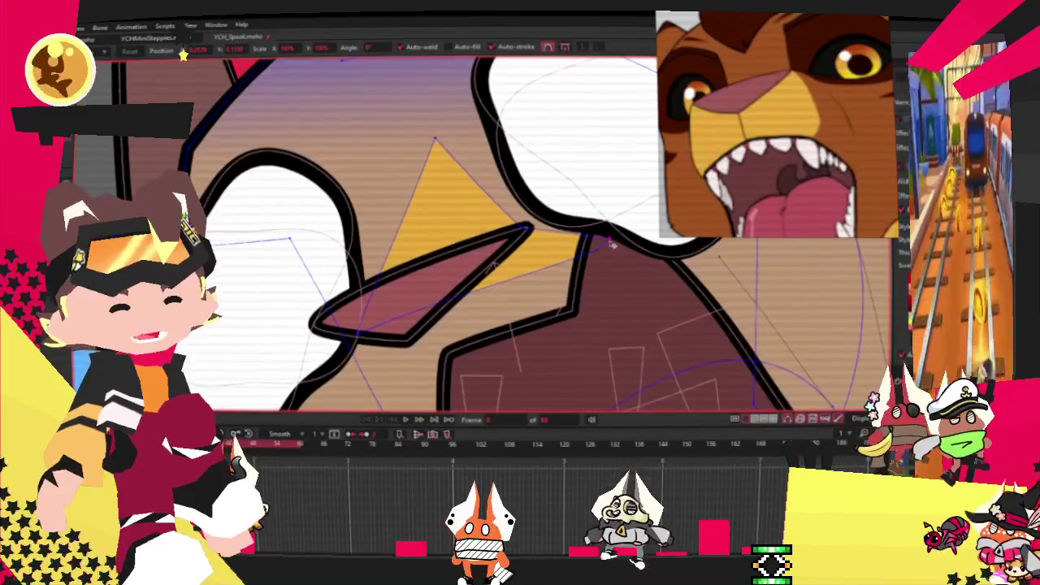
{"action": "left_click", "coordinate": [512, 436]}
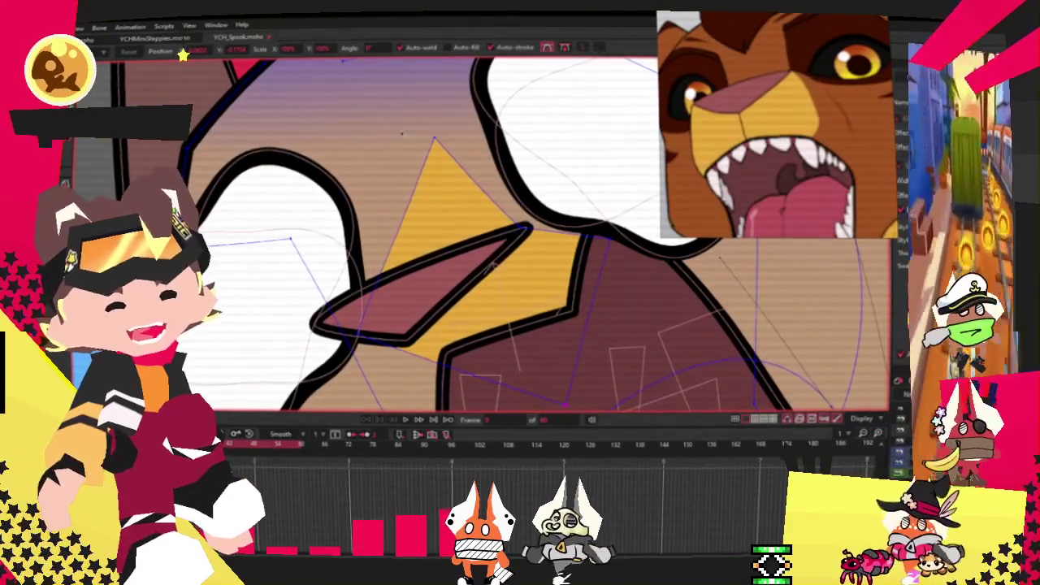
{"action": "left_click", "coordinate": [325, 342]}
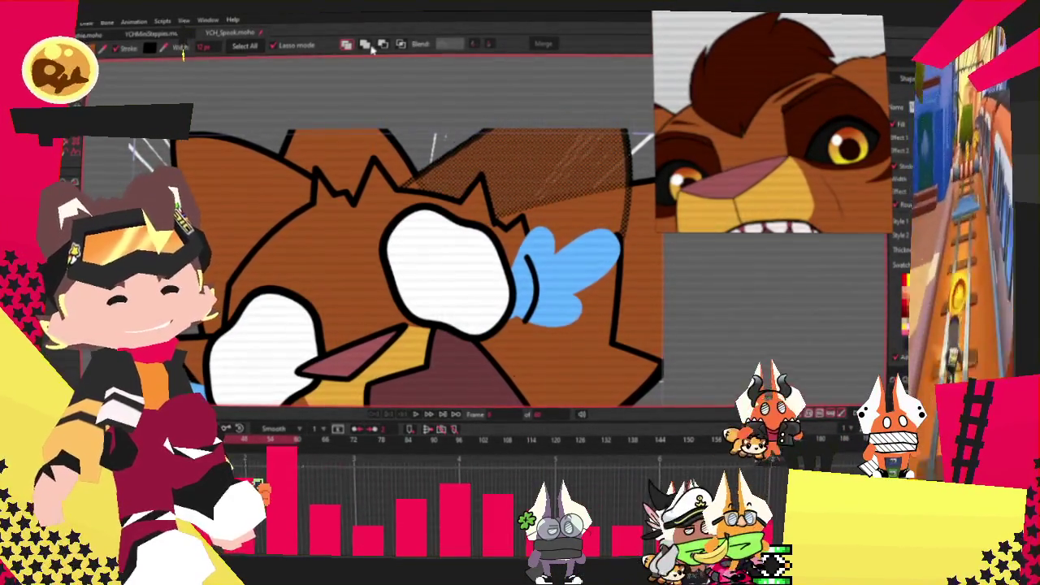
Clear the current selection in the emote scene.
{"action": "left_click", "coordinate": [366, 45]}
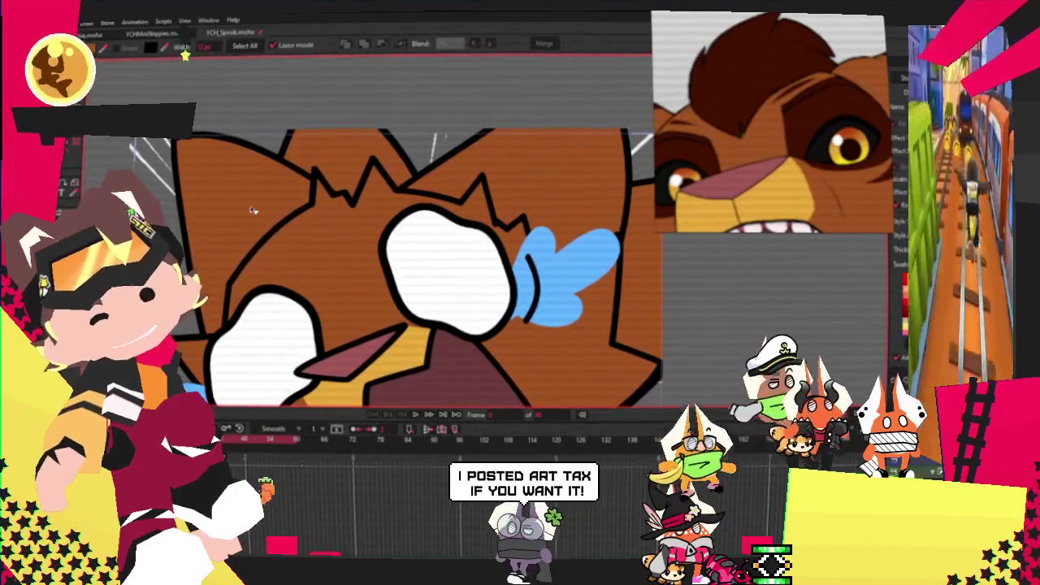
{"action": "left_click", "coordinate": [253, 211]}
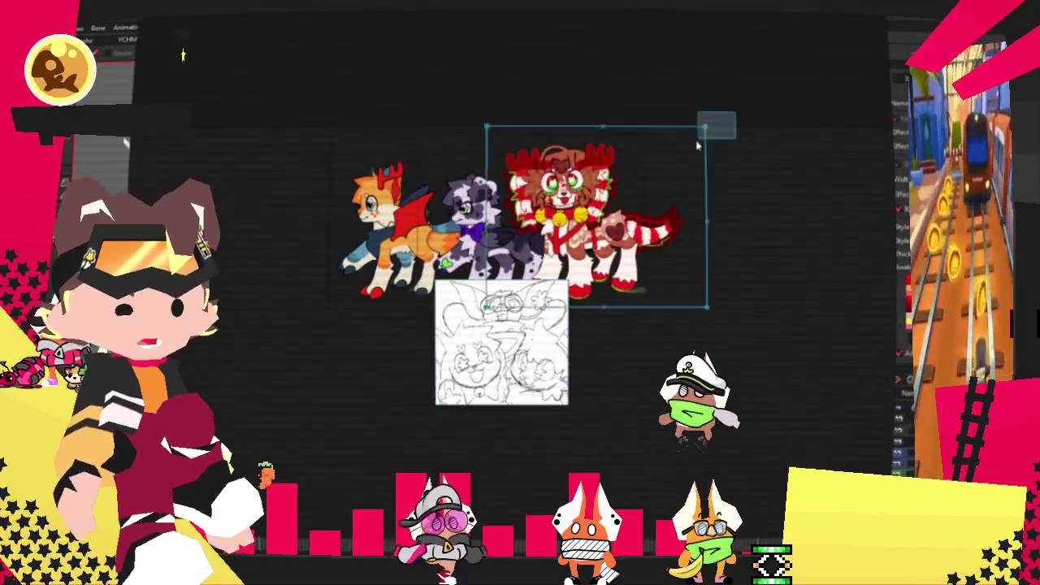
Select the three character artworks and the sketch, then move them together up and left.
{"action": "left_click_drag", "start_coordinate": [697, 145], "coordinate": [332, 402]}
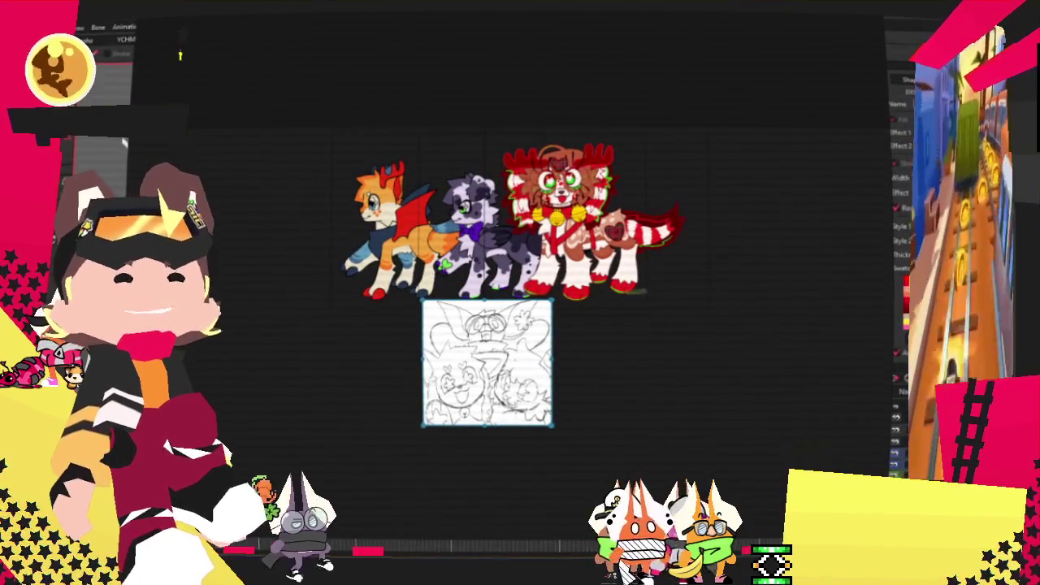
{"action": "key", "text": "ctrl+a"}
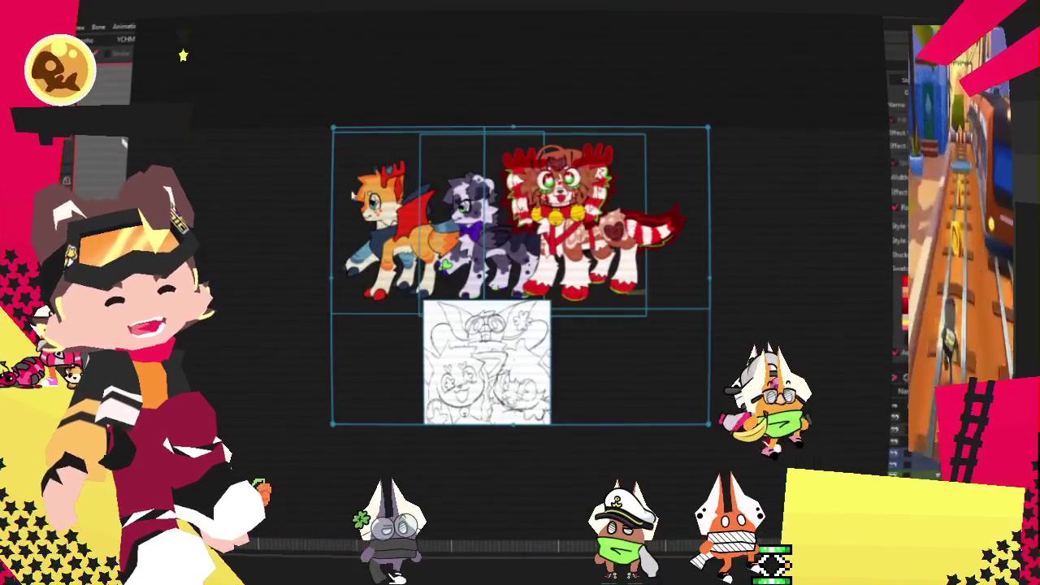
{"action": "left_click_drag", "start_coordinate": [624, 402], "coordinate": [388, 312]}
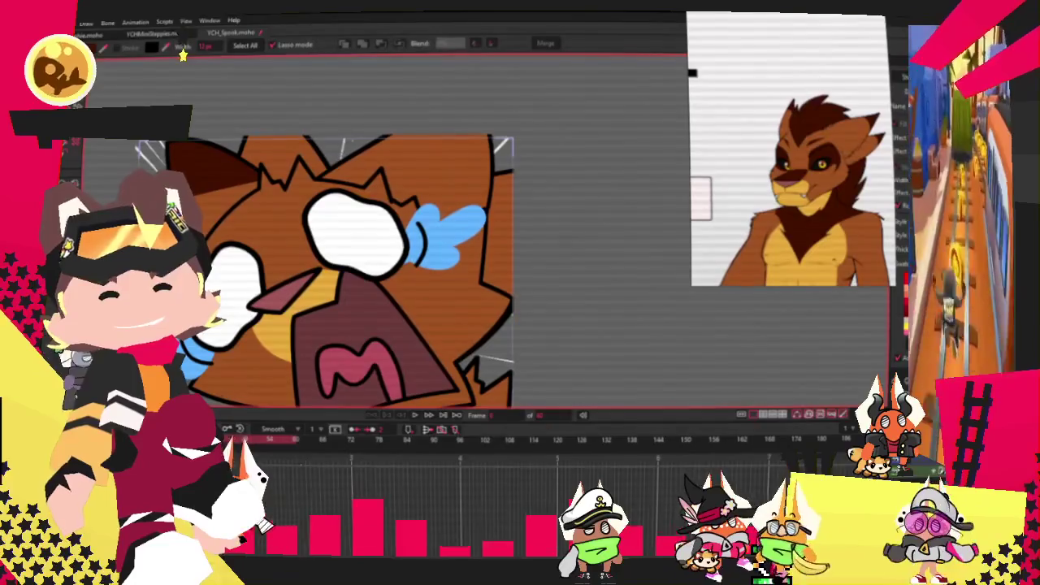
Bring the upper eye into view and select a point on its outline.
{"action": "key", "text": "a"}
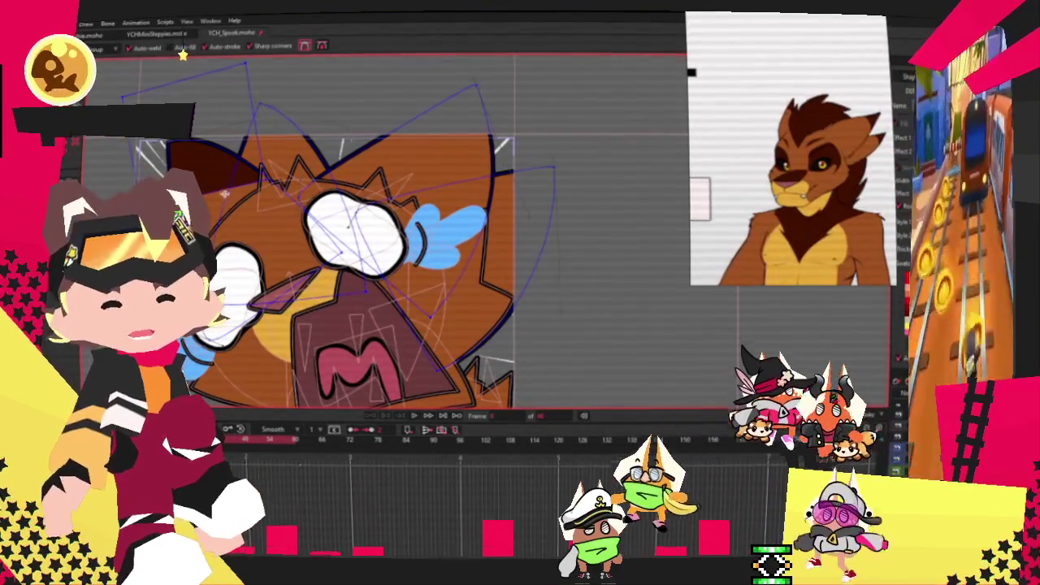
{"action": "key", "text": "t"}
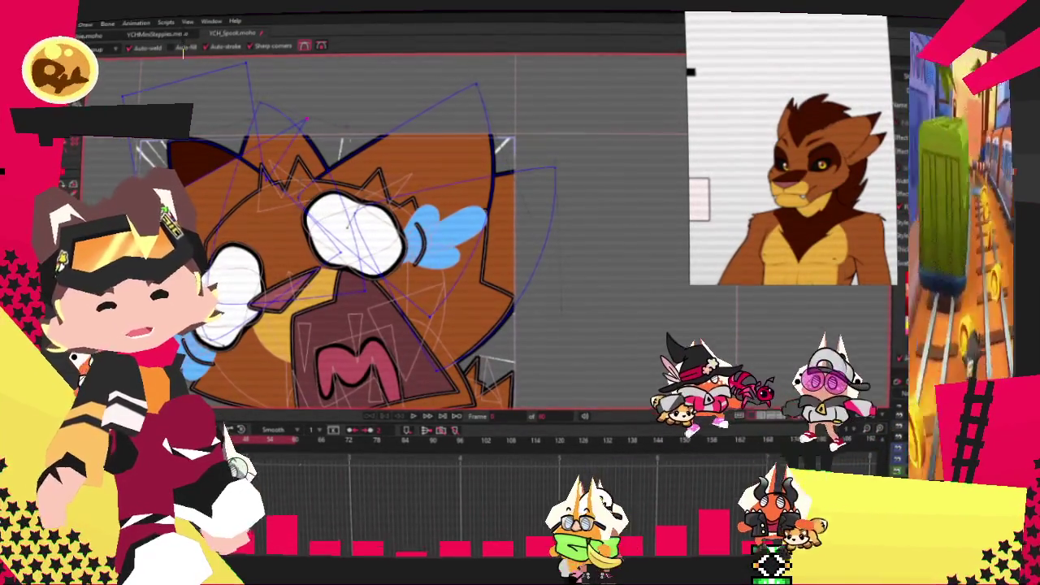
{"action": "scroll", "coordinate": [560, 152], "scroll_direction": "up", "scroll_amount": 2}
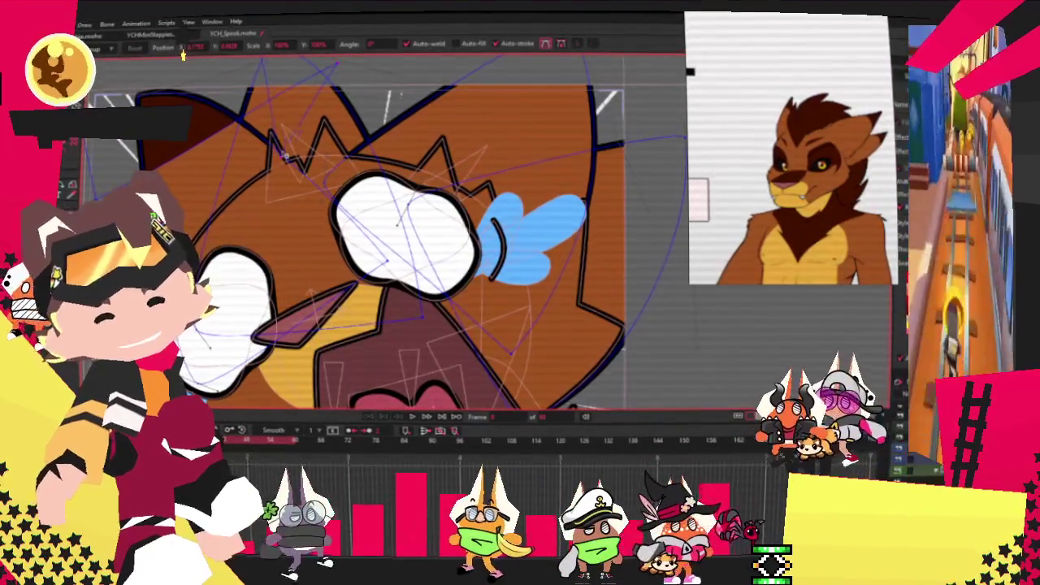
{"action": "scroll", "coordinate": [561, 152], "scroll_direction": "up", "scroll_amount": 1}
{"action": "scroll", "coordinate": [293, 150], "scroll_direction": "down", "scroll_amount": 1}
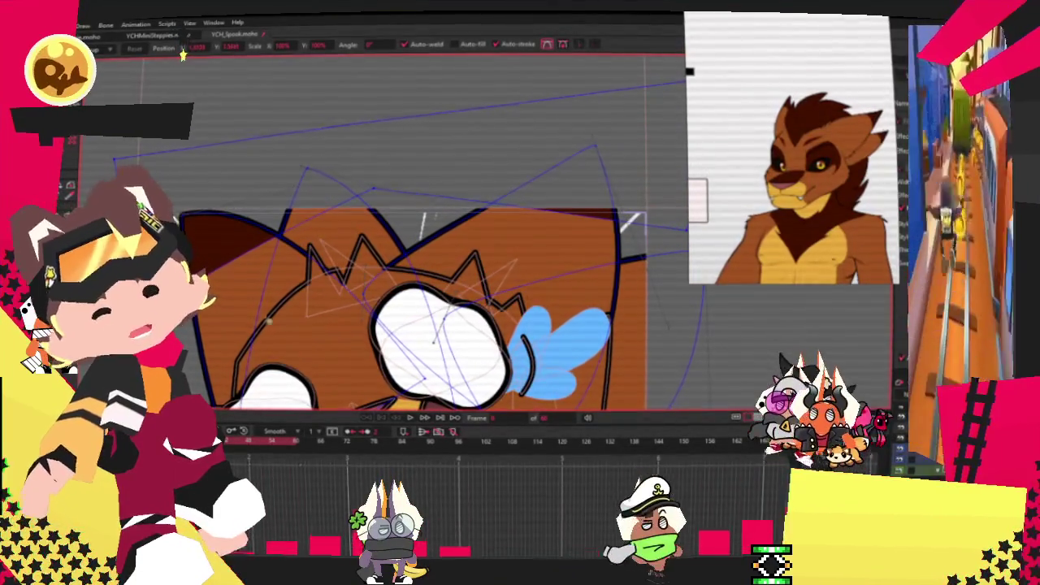
{"action": "left_click_drag", "start_coordinate": [353, 215], "coordinate": [337, 236]}
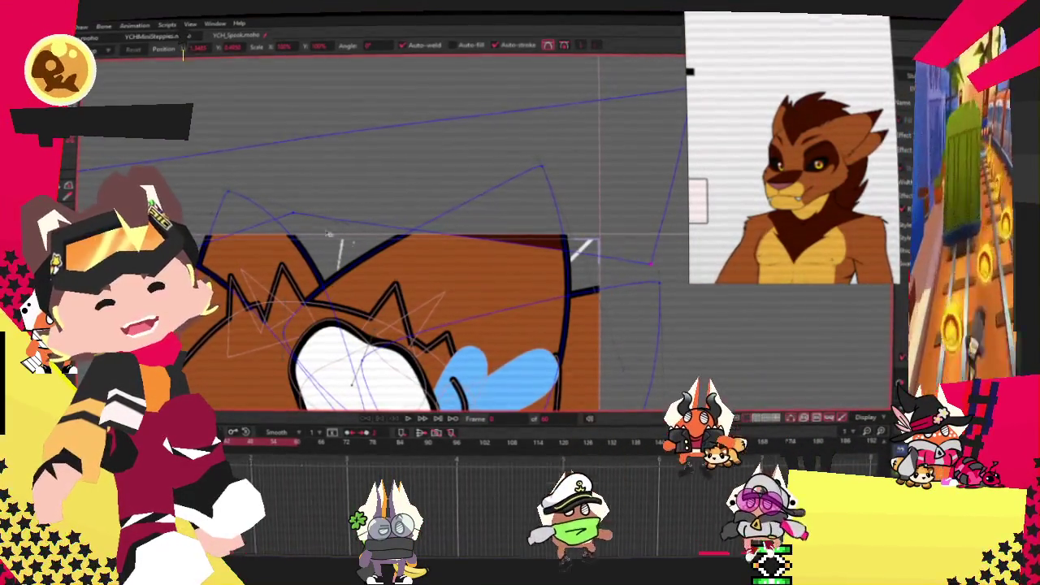
{"action": "left_click", "coordinate": [348, 188]}
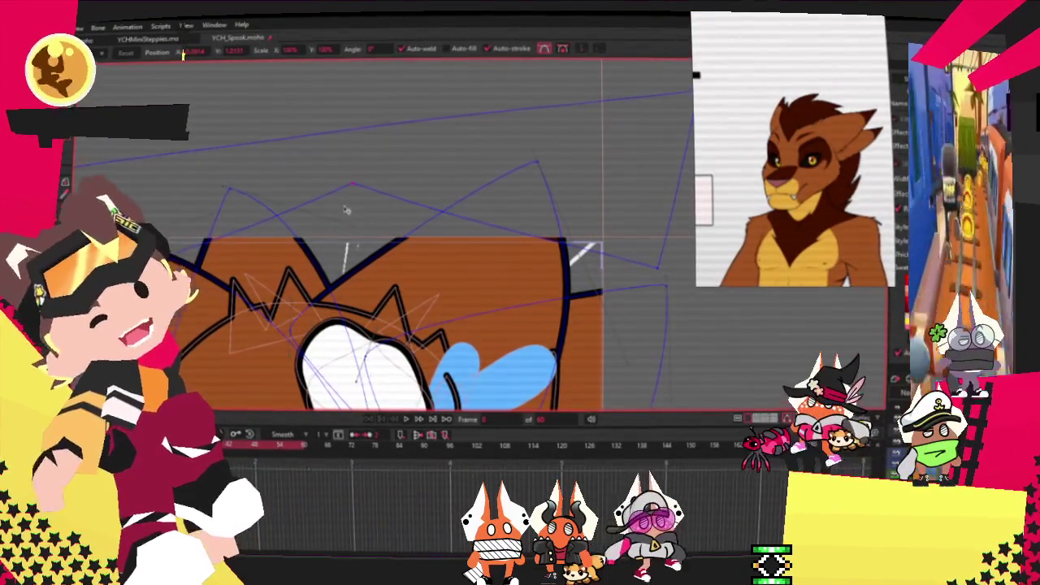
Set the selected eye point's curvature to 0.3248.
{"action": "key", "text": "c"}
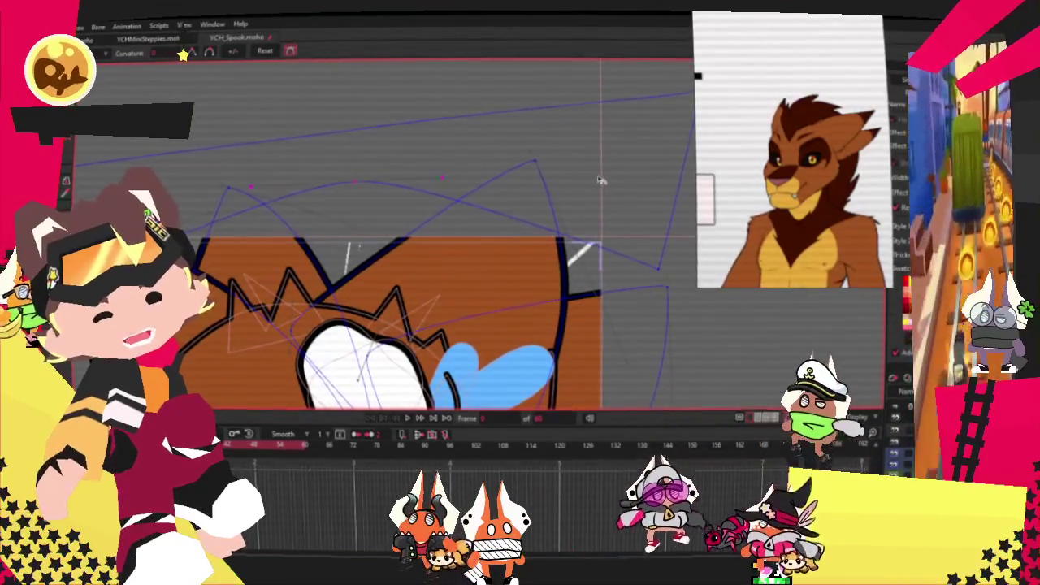
{"action": "left_click", "coordinate": [592, 177]}
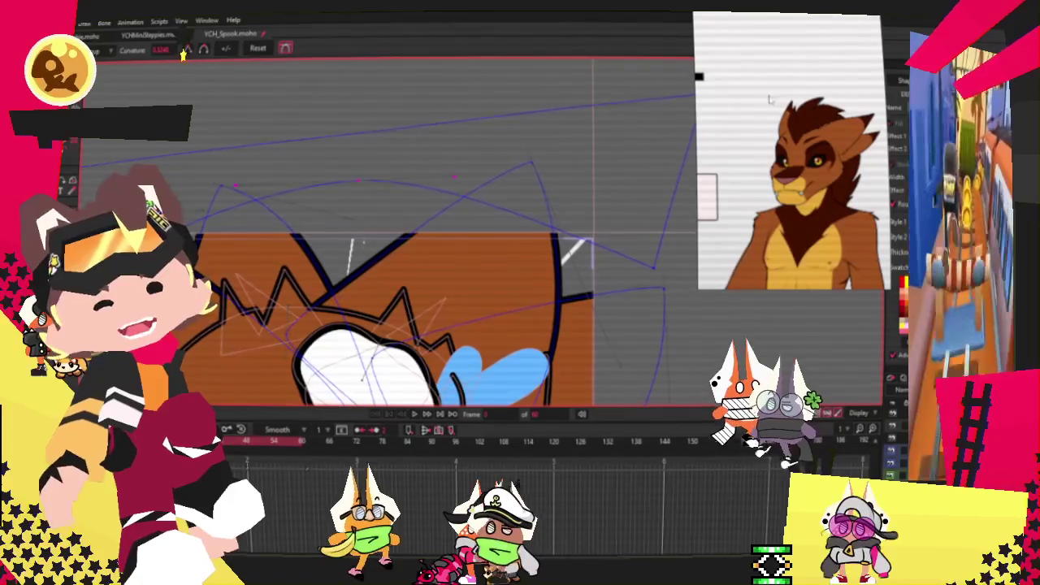
{"action": "scroll", "coordinate": [447, 258], "scroll_direction": "down", "scroll_amount": 3}
{"action": "scroll", "coordinate": [447, 258], "scroll_direction": "up", "scroll_amount": 2}
{"action": "key", "text": "t"}
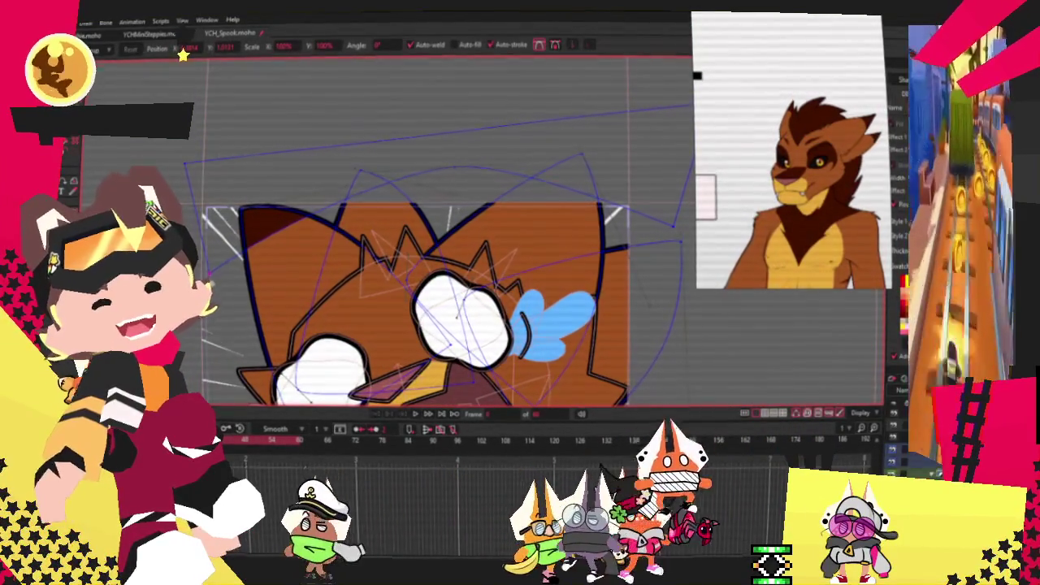
{"action": "scroll", "coordinate": [573, 227], "scroll_direction": "up", "scroll_amount": 1}
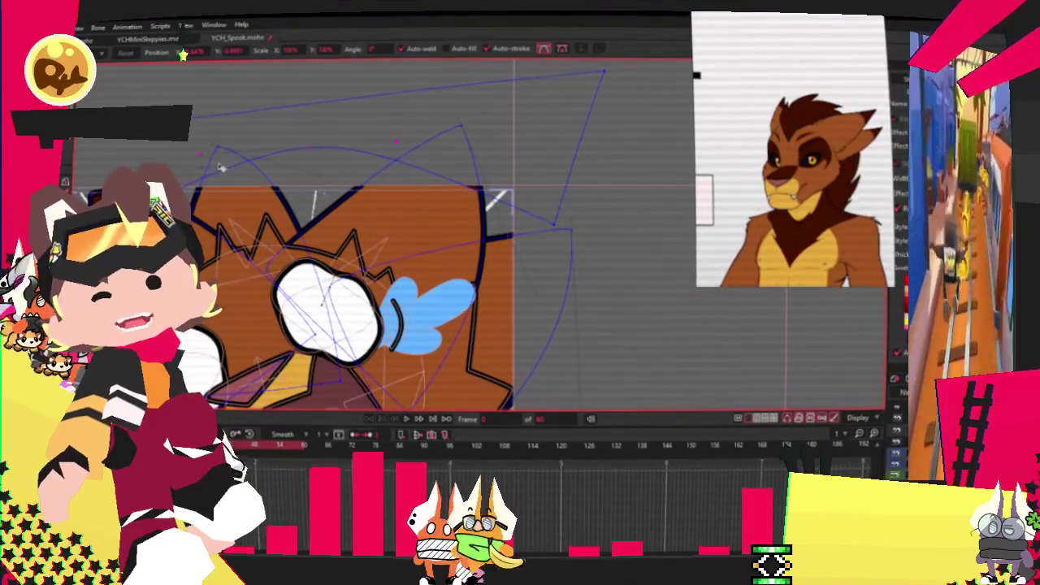
{"action": "scroll", "coordinate": [328, 127], "scroll_direction": "down", "scroll_amount": 3}
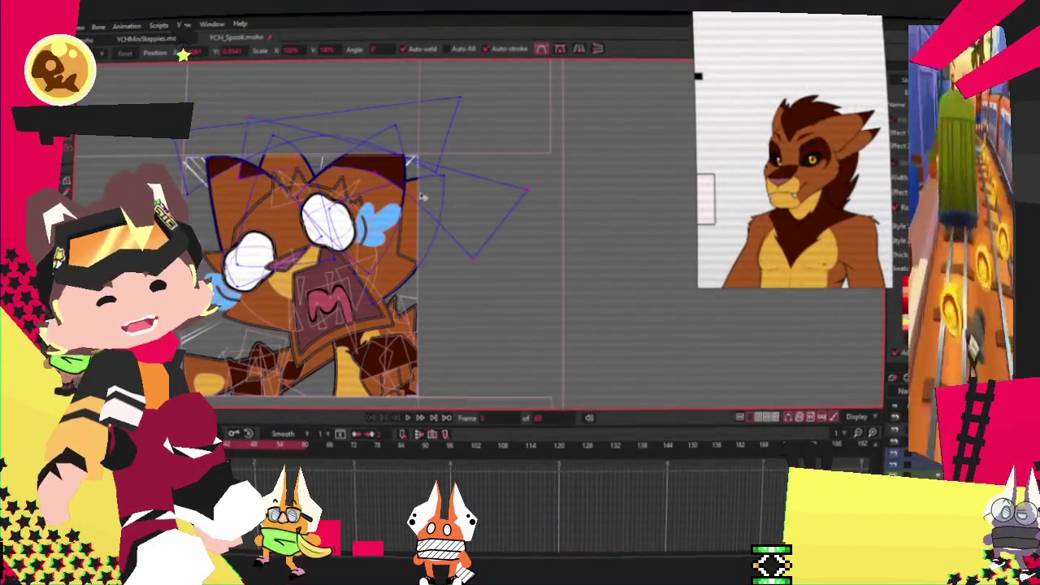
{"action": "scroll", "coordinate": [419, 188], "scroll_direction": "up", "scroll_amount": 3}
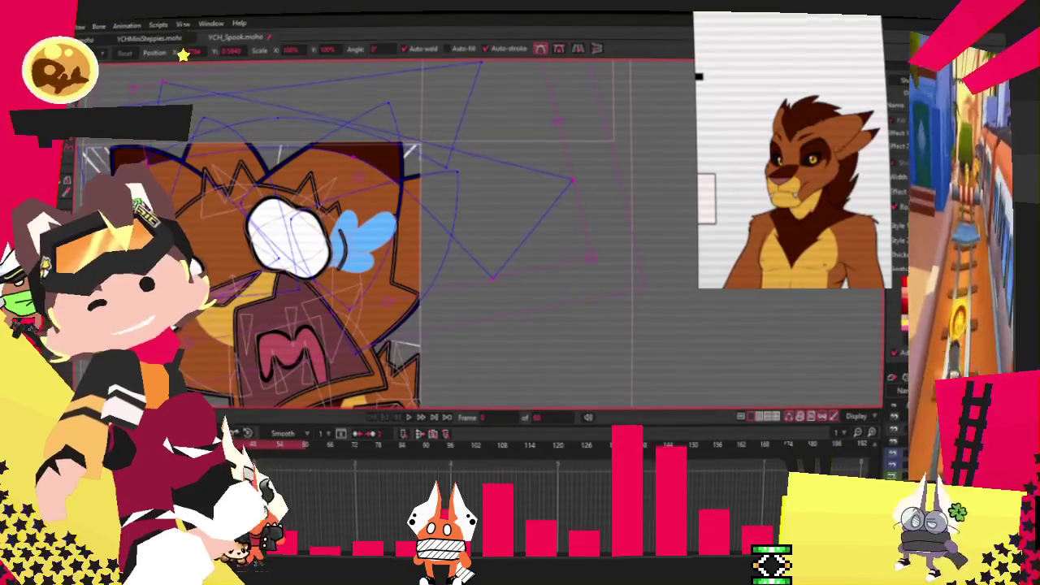
{"action": "key", "text": "g"}
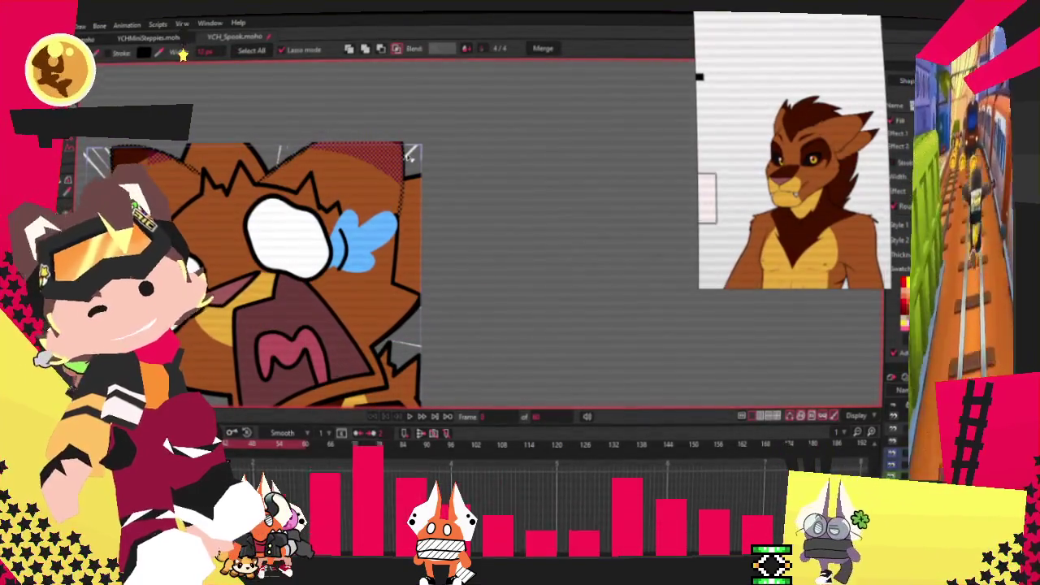
{"action": "scroll", "coordinate": [336, 126], "scroll_direction": "up", "scroll_amount": 2}
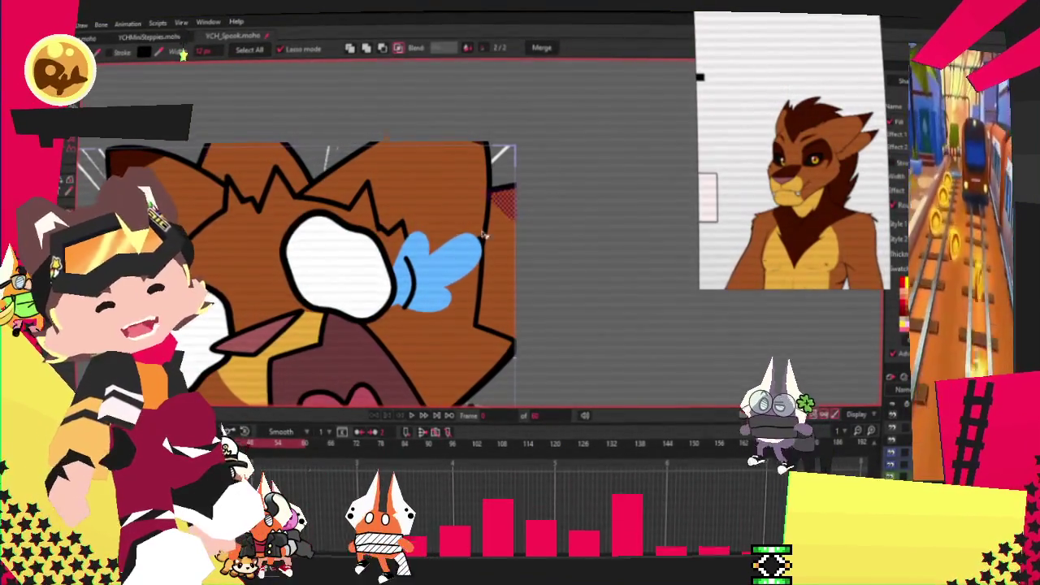
{"action": "left_click", "coordinate": [366, 48]}
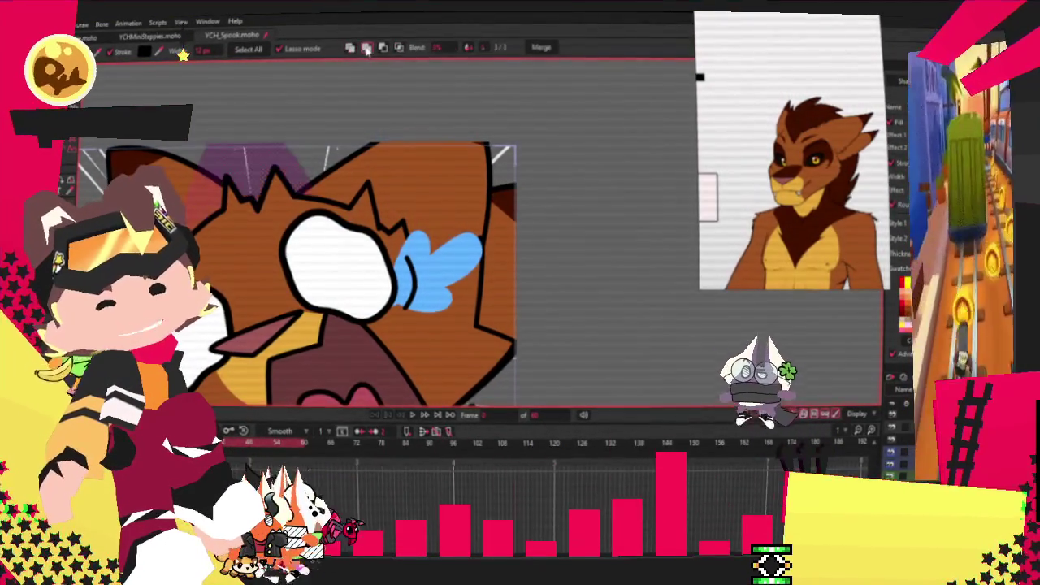
{"action": "left_click", "coordinate": [399, 47]}
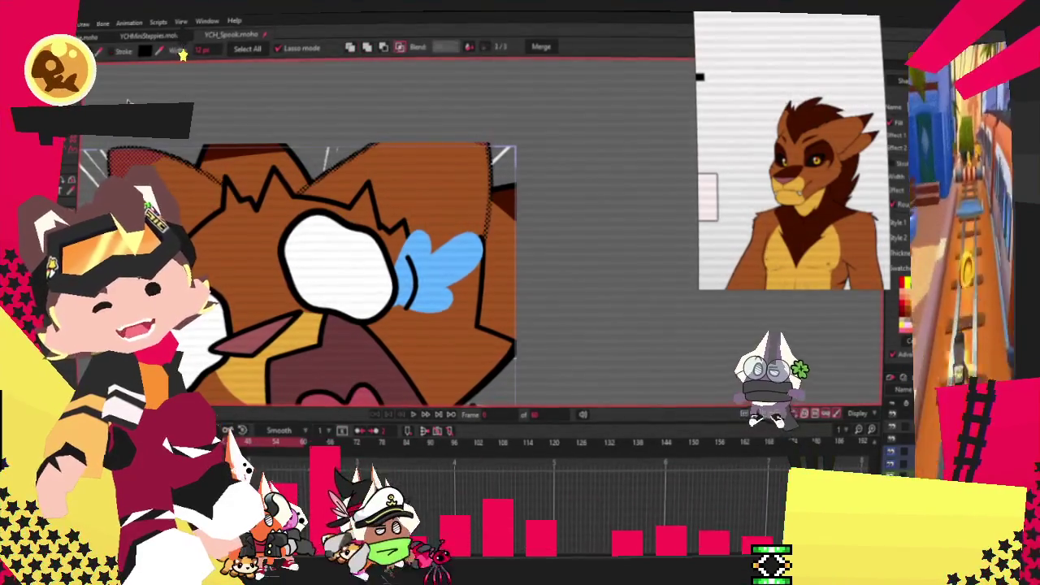
{"action": "key", "text": "t"}
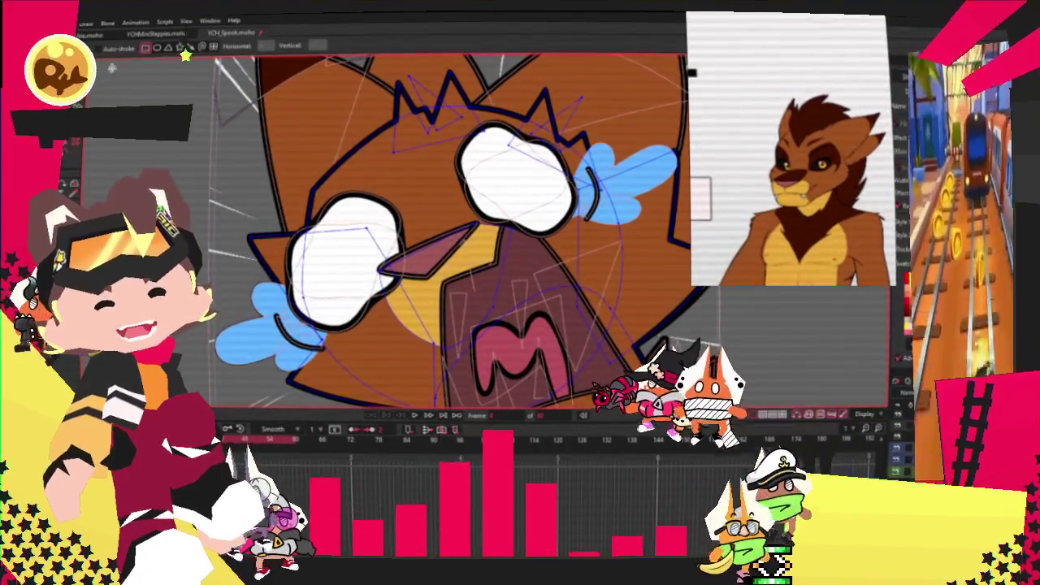
Draw a dark brown rectangle shading patch over the fur above the lower-left eye.
{"action": "key", "text": "r"}
{"action": "left_click_drag", "start_coordinate": [315, 178], "coordinate": [418, 242]}
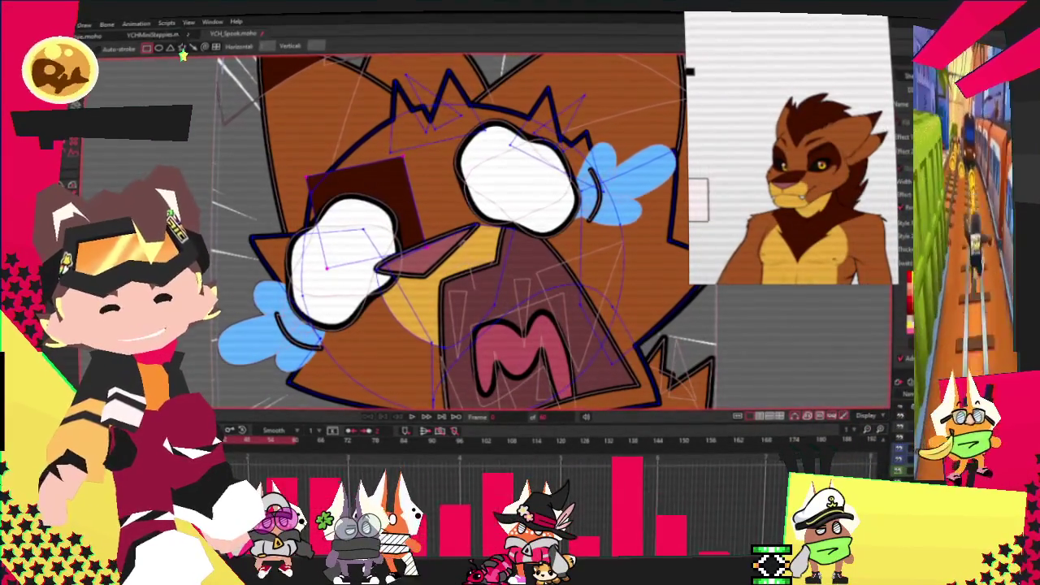
{"action": "key", "text": "q"}
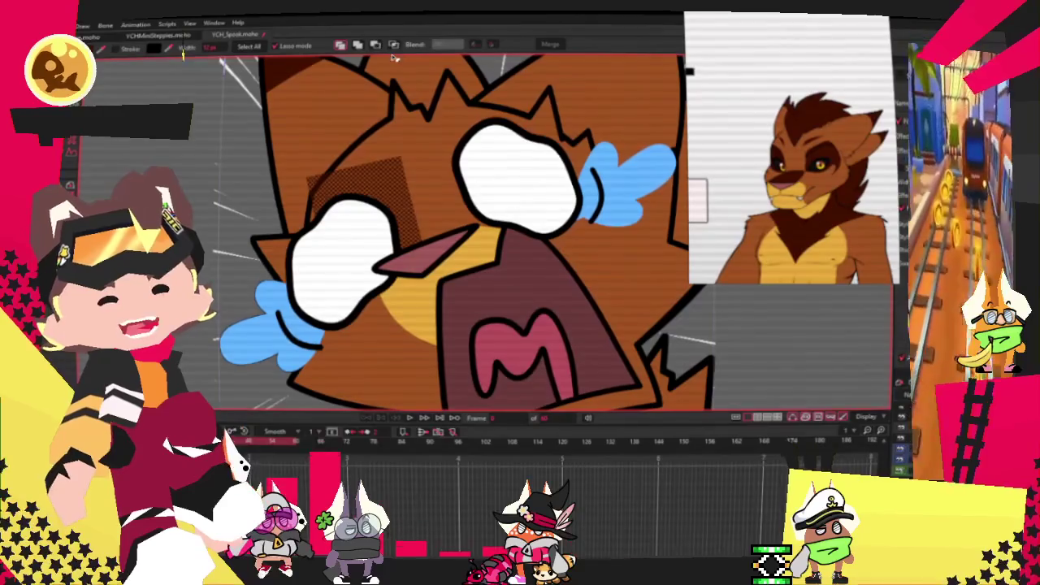
{"action": "scroll", "coordinate": [319, 198], "scroll_direction": "down", "scroll_amount": 2}
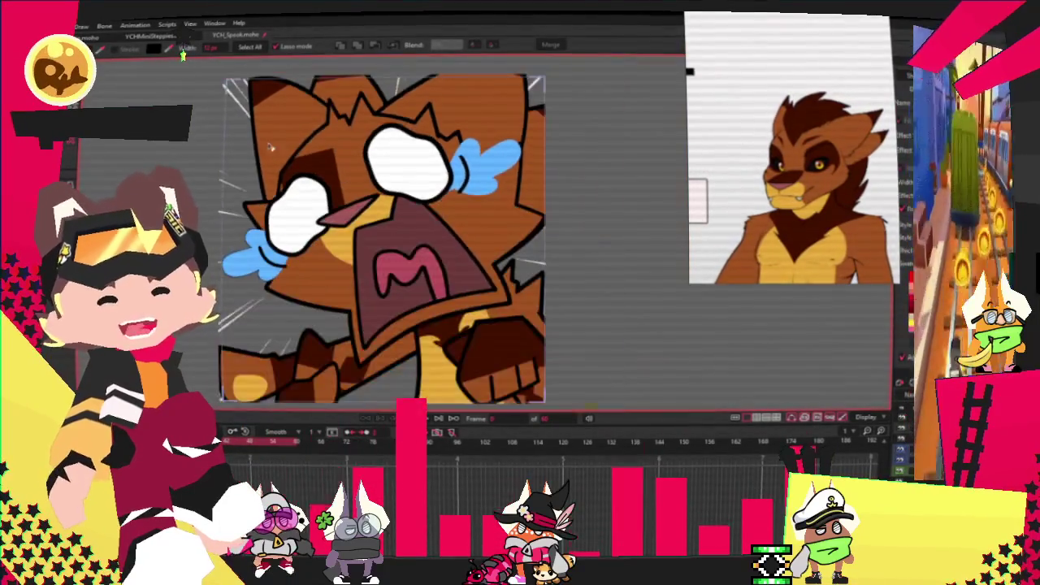
{"action": "scroll", "coordinate": [320, 198], "scroll_direction": "up", "scroll_amount": 4}
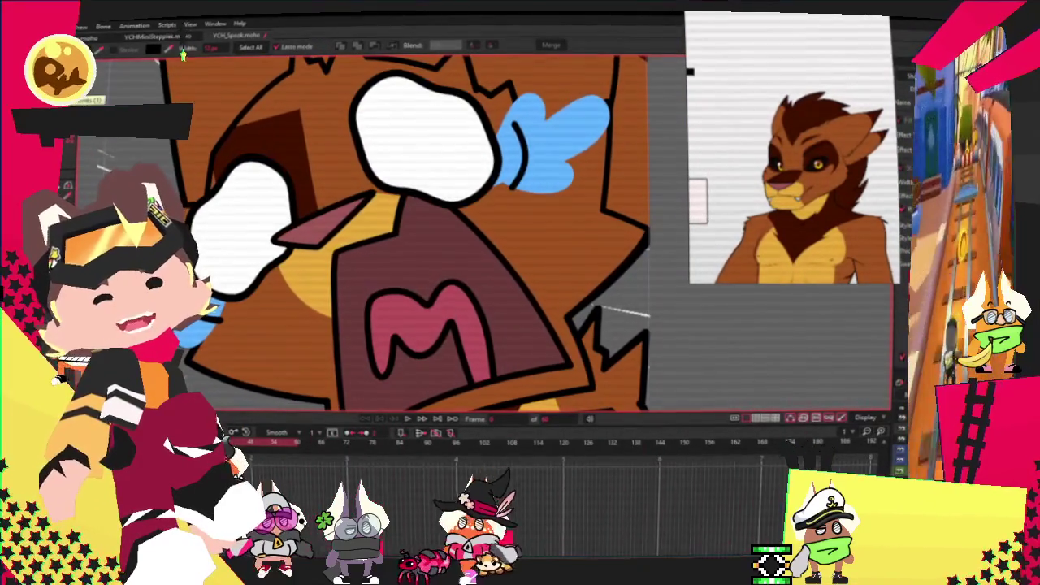
{"action": "key", "text": "t"}
{"action": "scroll", "coordinate": [406, 243], "scroll_direction": "up", "scroll_amount": 2}
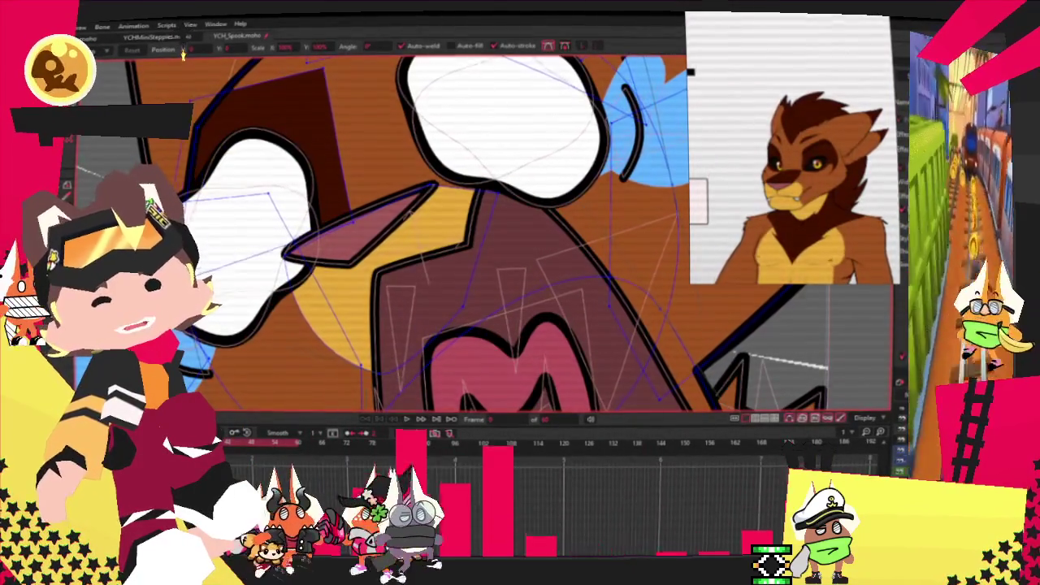
Add a new point to the lower-left eye outline and pull it out as a spike.
{"action": "scroll", "coordinate": [406, 244], "scroll_direction": "down", "scroll_amount": 2}
{"action": "scroll", "coordinate": [407, 243], "scroll_direction": "up", "scroll_amount": 1}
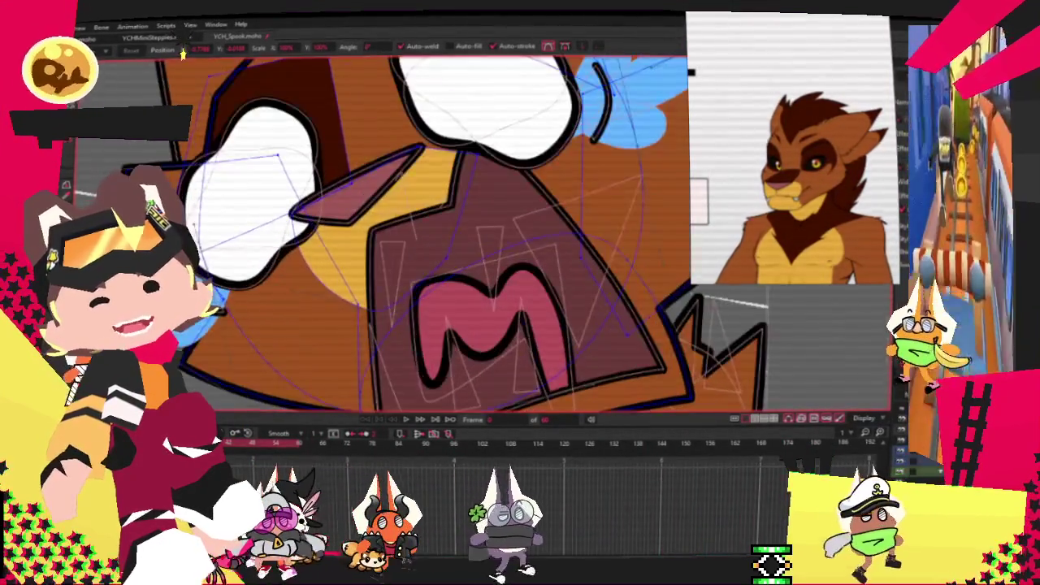
{"action": "key", "text": "a"}
{"action": "scroll", "coordinate": [146, 232], "scroll_direction": "up", "scroll_amount": 2}
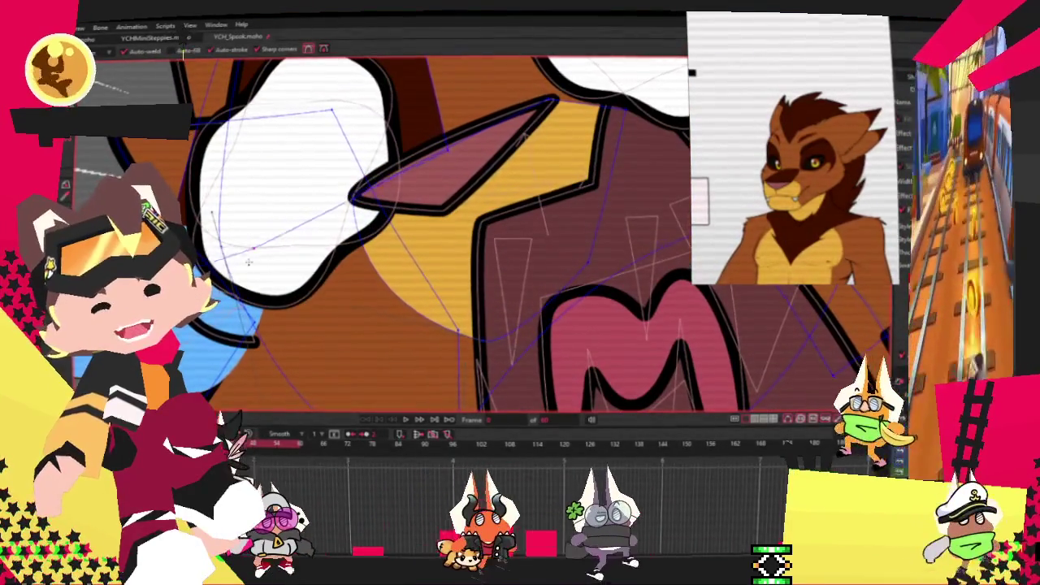
{"action": "left_click_drag", "start_coordinate": [256, 333], "coordinate": [297, 361]}
{"action": "scroll", "coordinate": [296, 361], "scroll_direction": "down", "scroll_amount": 2}
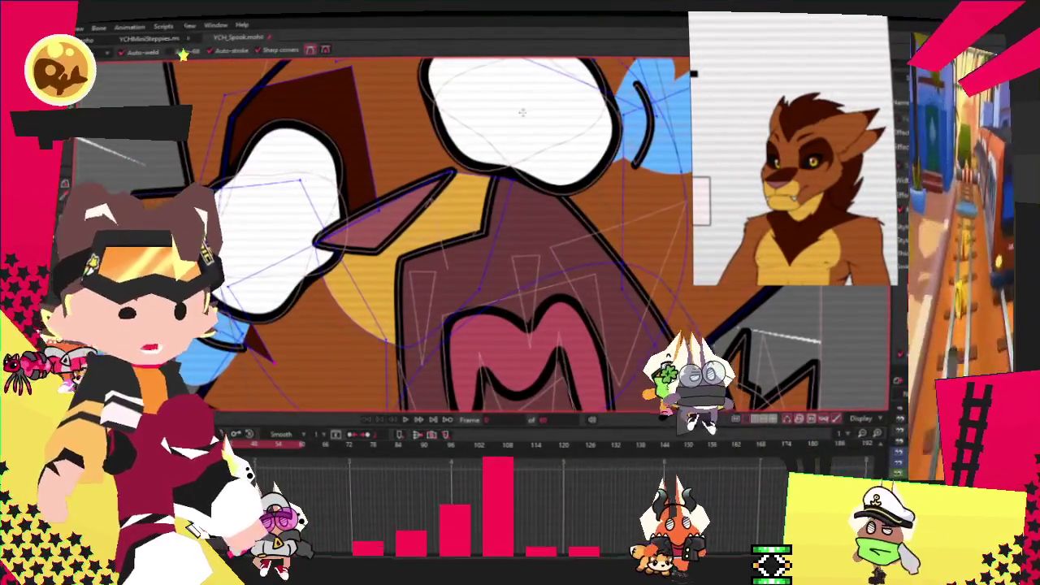
Zoom the canvas in closely on the eyes, beak and M-mouth.
{"action": "key", "text": "c"}
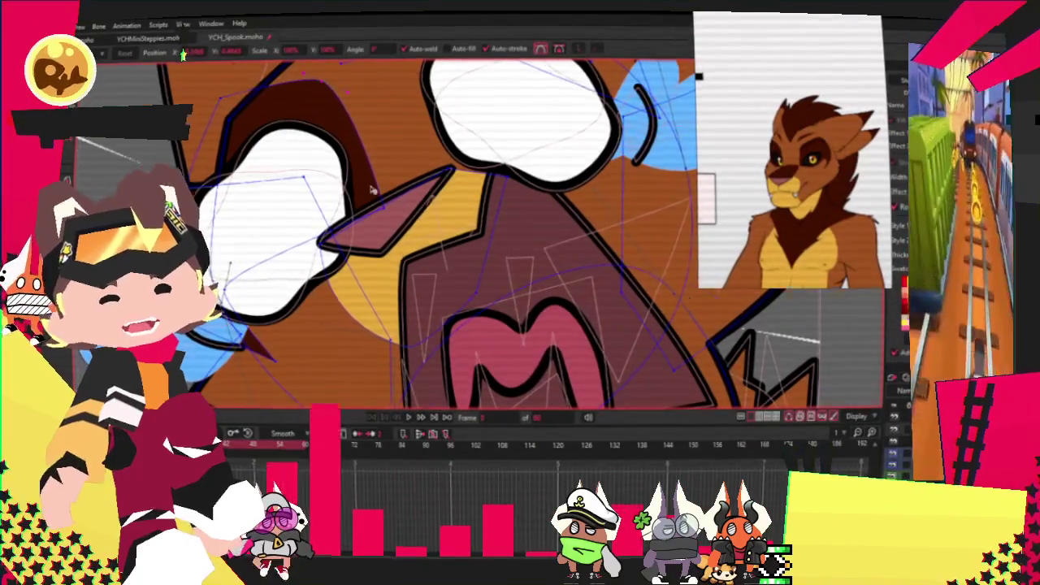
{"action": "scroll", "coordinate": [369, 187], "scroll_direction": "up", "scroll_amount": 2}
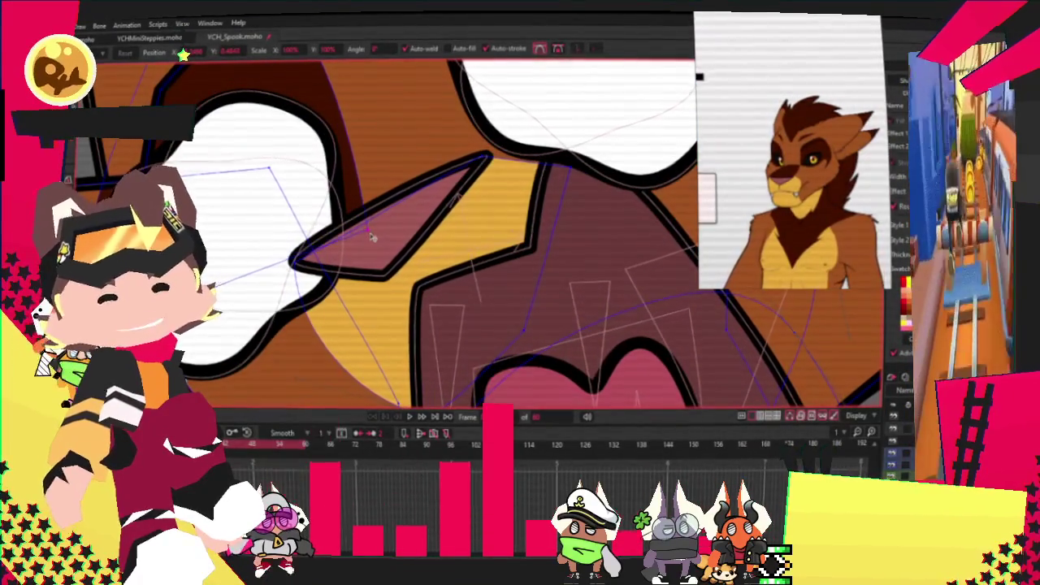
{"action": "scroll", "coordinate": [371, 236], "scroll_direction": "up", "scroll_amount": 2}
{"action": "scroll", "coordinate": [307, 85], "scroll_direction": "down", "scroll_amount": 2}
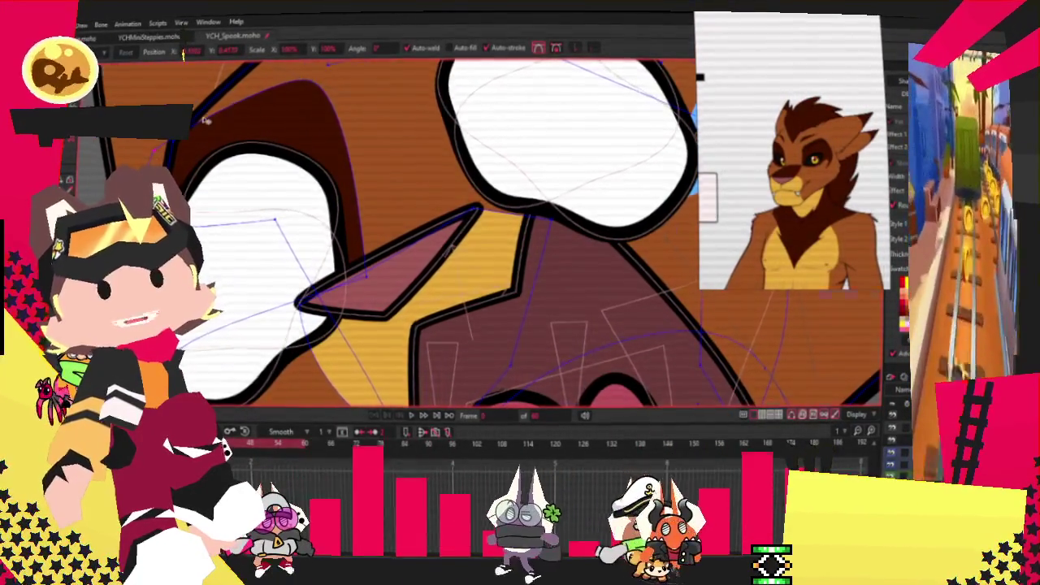
{"action": "scroll", "coordinate": [205, 118], "scroll_direction": "down", "scroll_amount": 2}
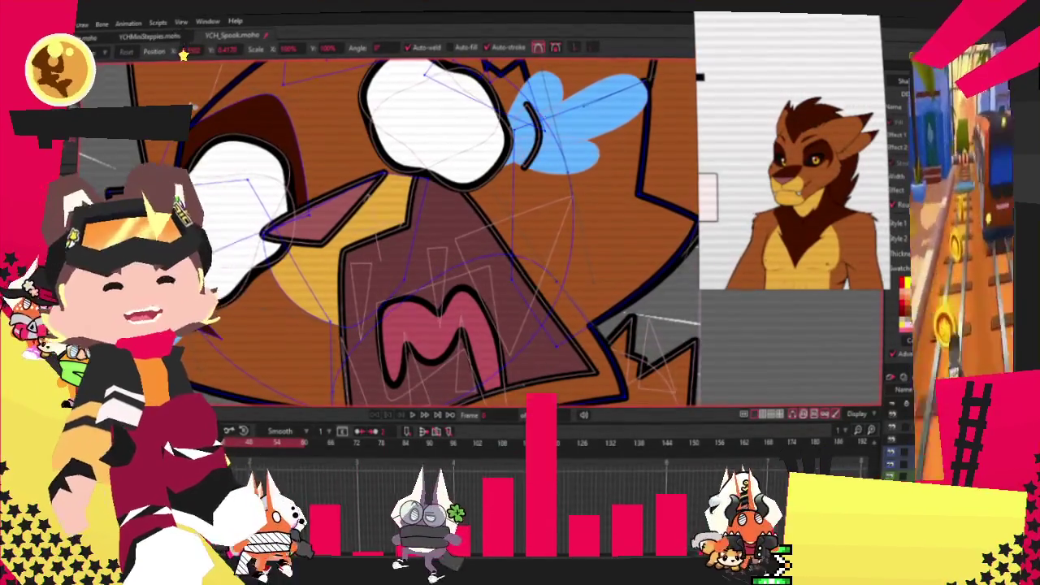
{"action": "scroll", "coordinate": [228, 325], "scroll_direction": "down", "scroll_amount": 2}
{"action": "scroll", "coordinate": [238, 366], "scroll_direction": "up", "scroll_amount": 4}
{"action": "scroll", "coordinate": [237, 365], "scroll_direction": "down", "scroll_amount": 1}
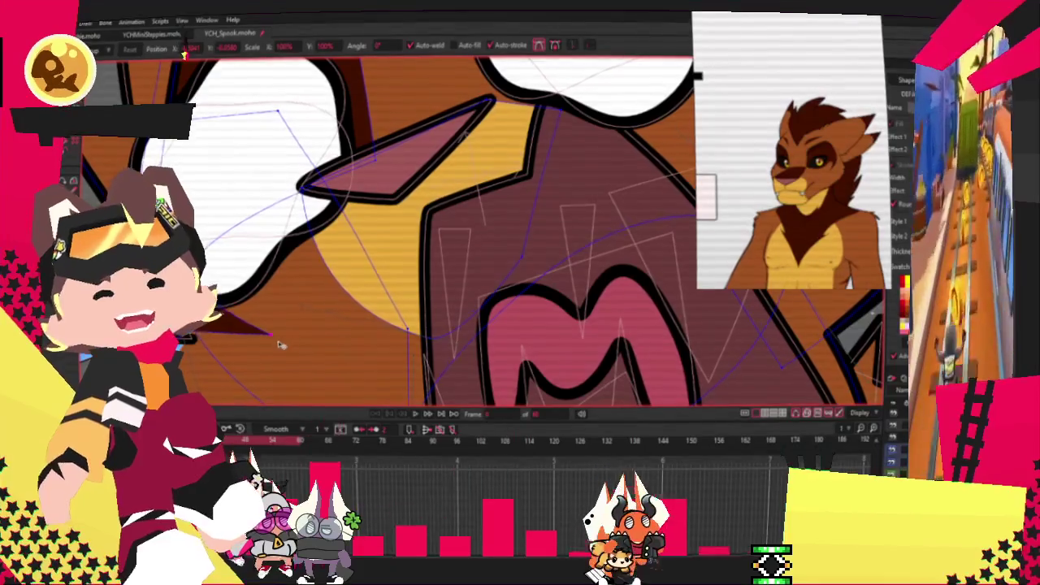
{"action": "scroll", "coordinate": [231, 325], "scroll_direction": "up", "scroll_amount": 2}
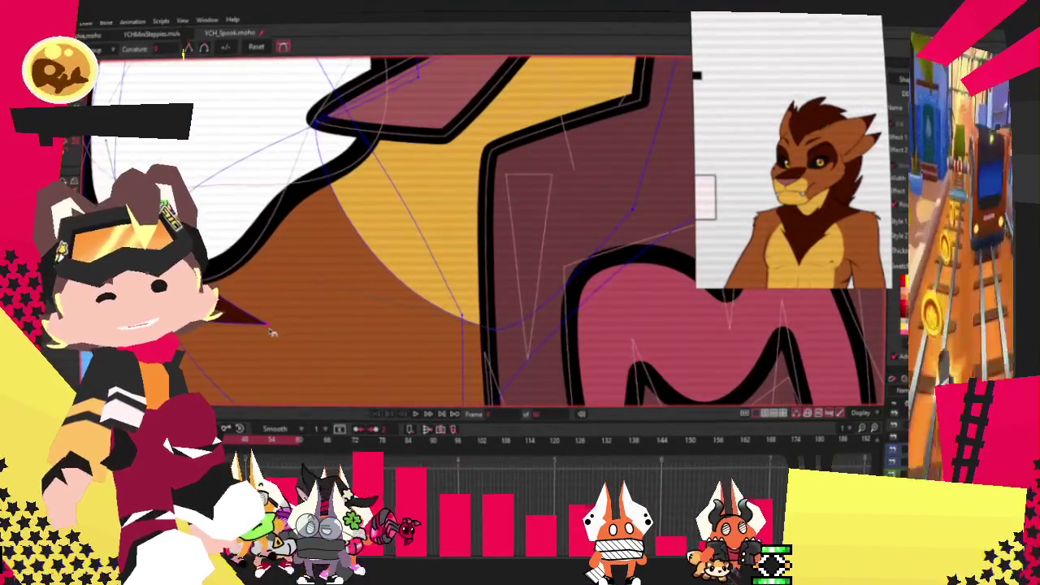
{"action": "scroll", "coordinate": [236, 280], "scroll_direction": "down", "scroll_amount": 3}
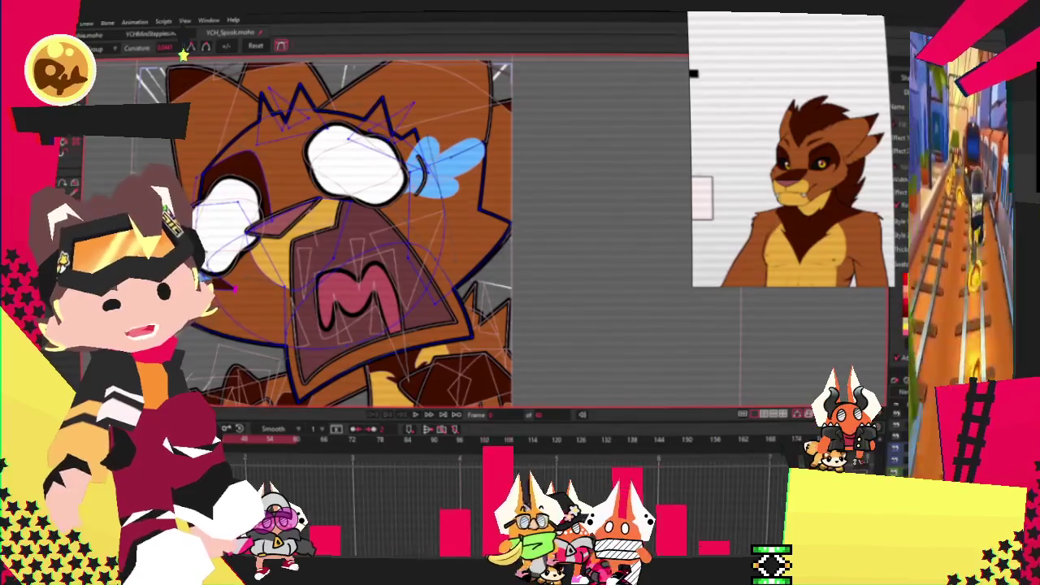
{"action": "scroll", "coordinate": [251, 158], "scroll_direction": "up", "scroll_amount": 2}
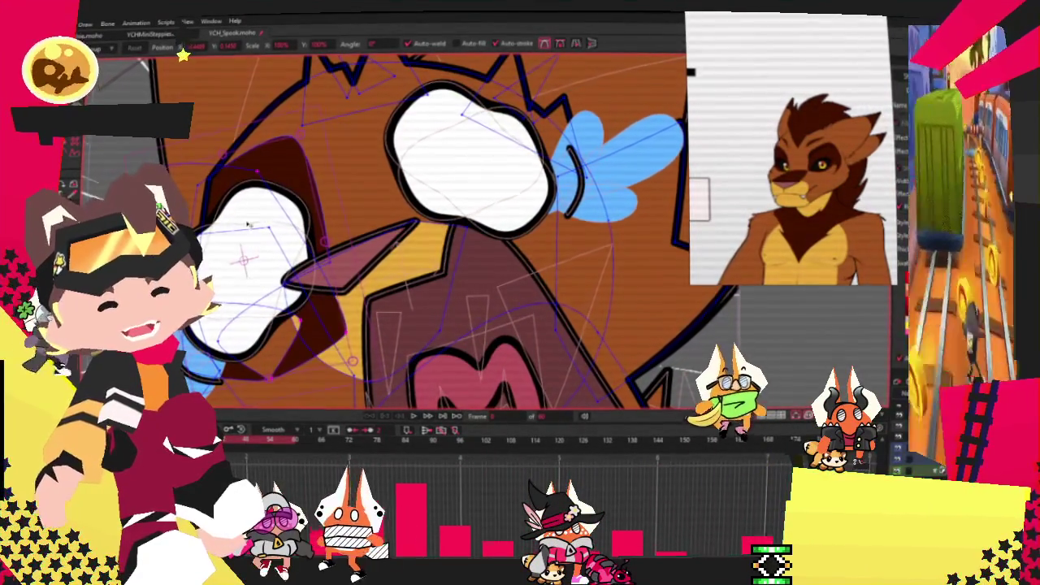
Select the right eye shape and zoom out, ready to adjust its point curvature.
{"action": "left_click", "coordinate": [500, 154]}
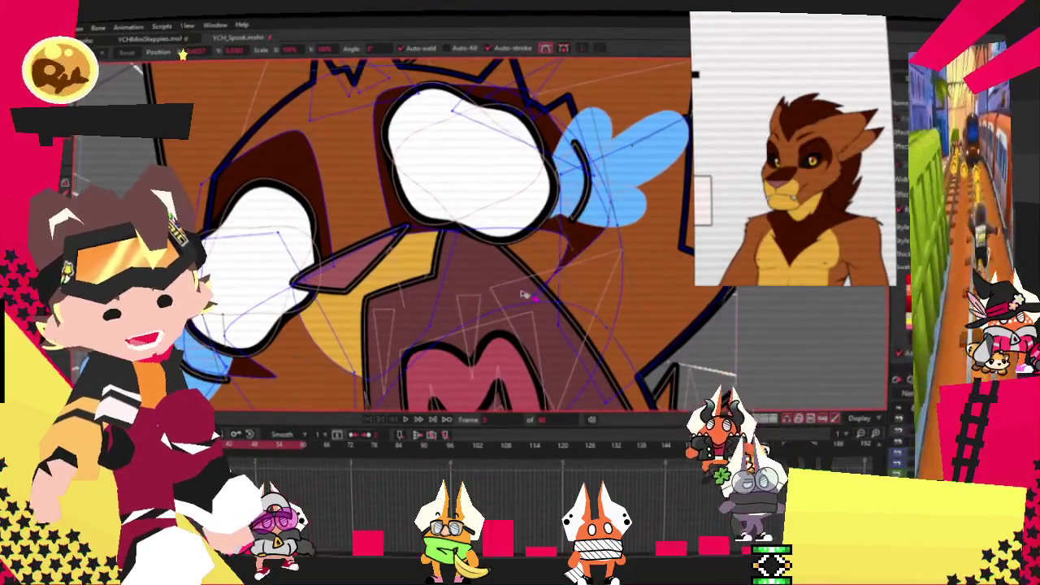
{"action": "scroll", "coordinate": [533, 302], "scroll_direction": "up", "scroll_amount": 2}
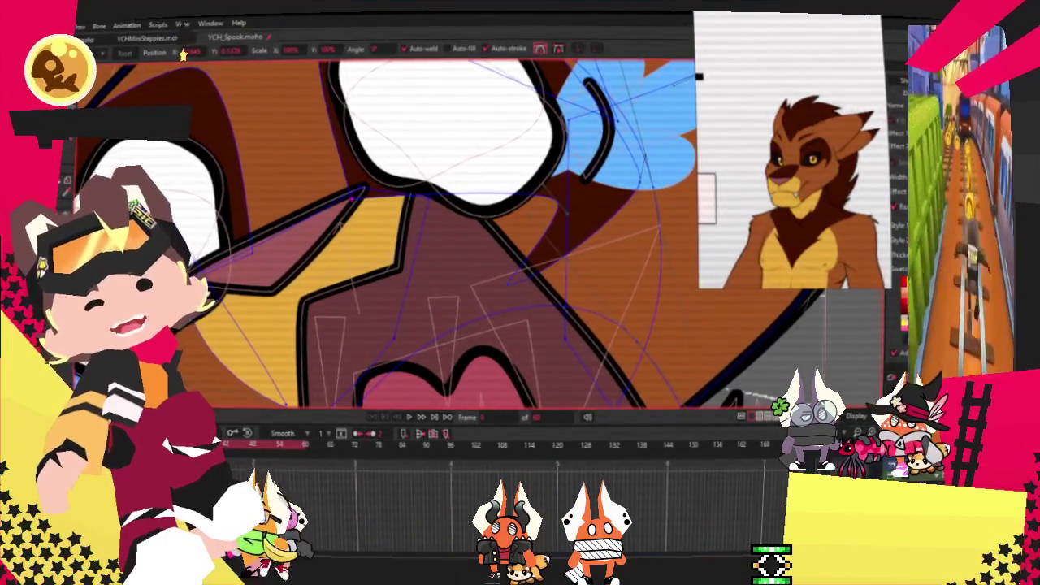
{"action": "key", "text": "b"}
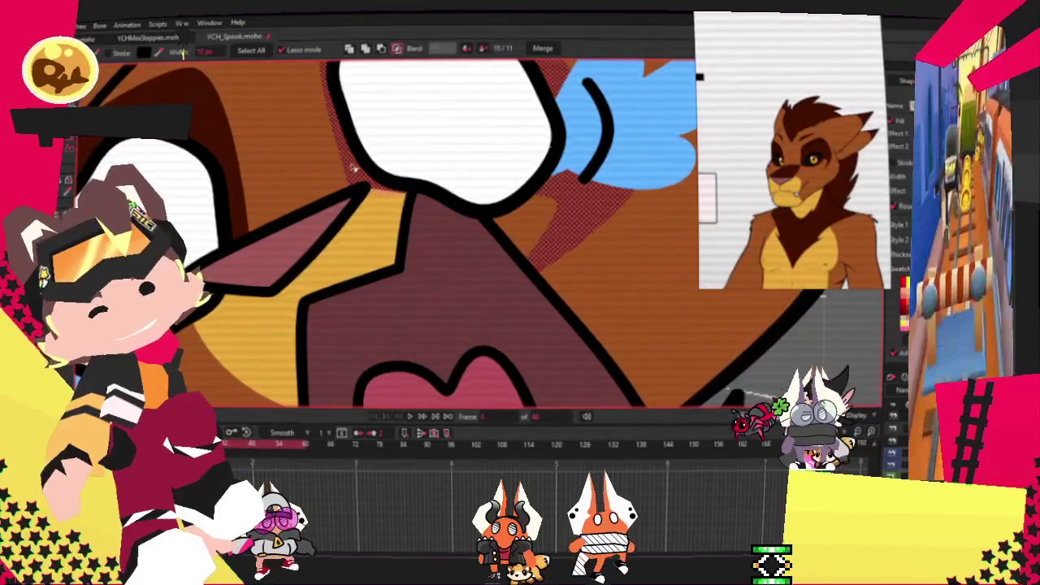
{"action": "scroll", "coordinate": [114, 164], "scroll_direction": "down", "scroll_amount": 3}
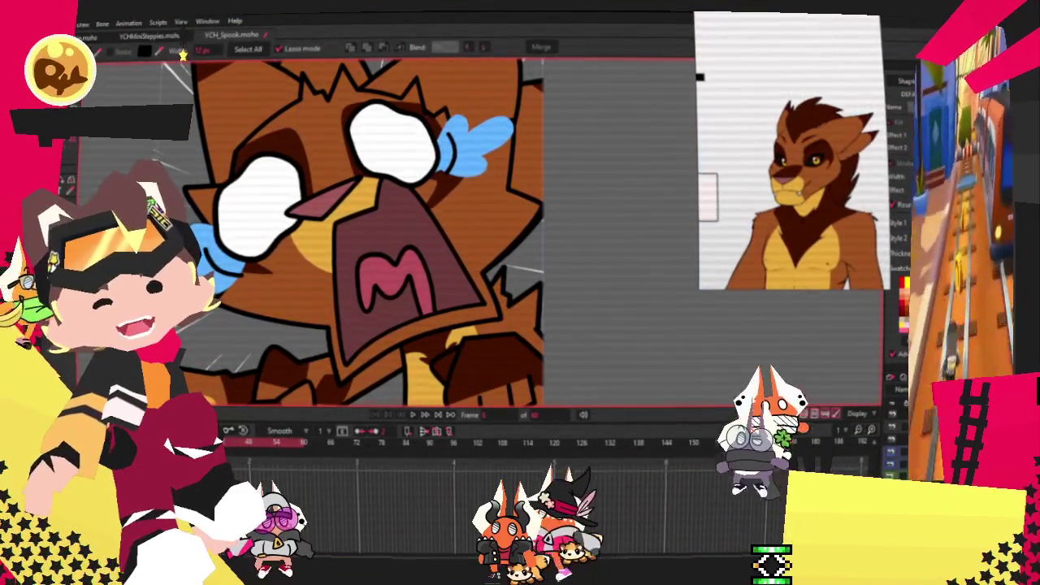
{"action": "key", "text": "c"}
{"action": "scroll", "coordinate": [295, 120], "scroll_direction": "up", "scroll_amount": 3}
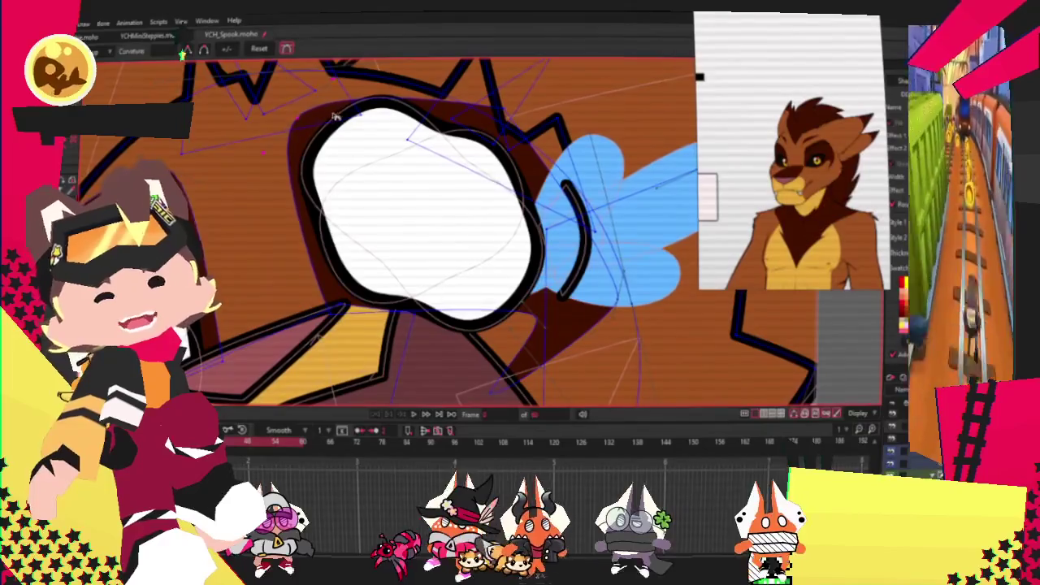
Move the right eye's points to reshape its white shape on this frame.
{"action": "key", "text": "t"}
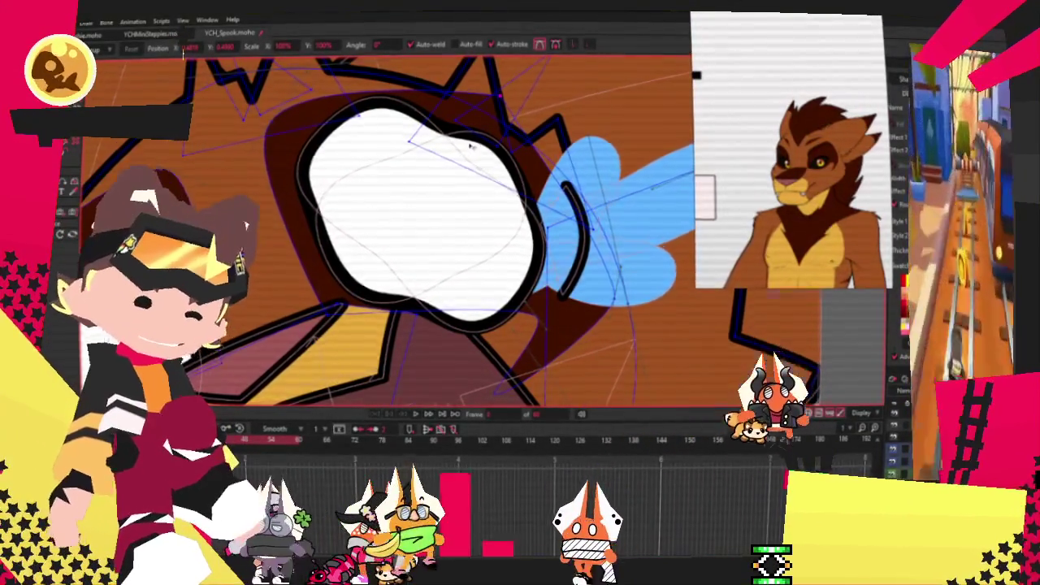
{"action": "scroll", "coordinate": [476, 167], "scroll_direction": "up", "scroll_amount": 2}
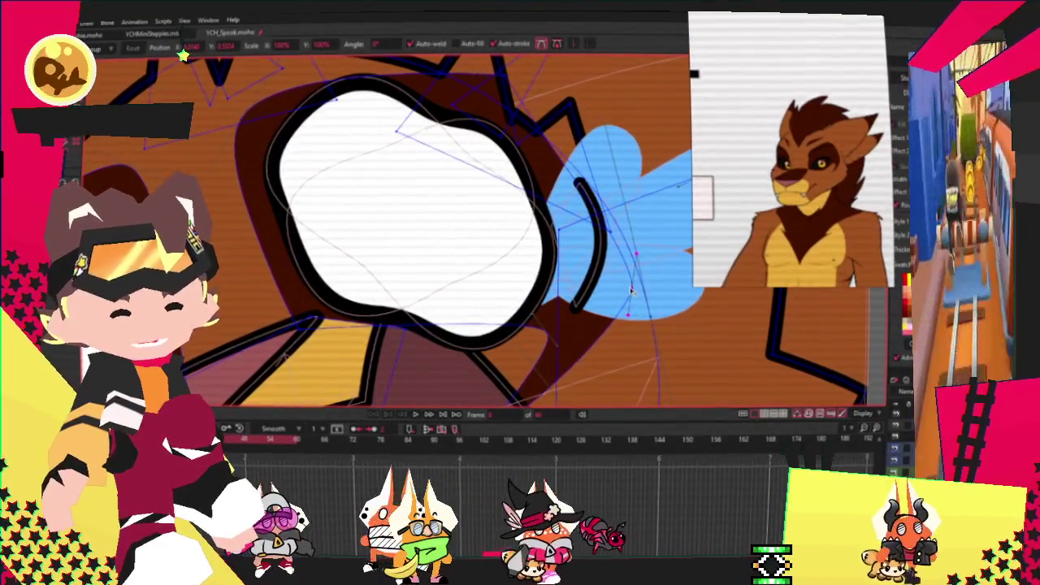
{"action": "scroll", "coordinate": [569, 325], "scroll_direction": "down", "scroll_amount": 2}
{"action": "scroll", "coordinate": [499, 344], "scroll_direction": "up", "scroll_amount": 2}
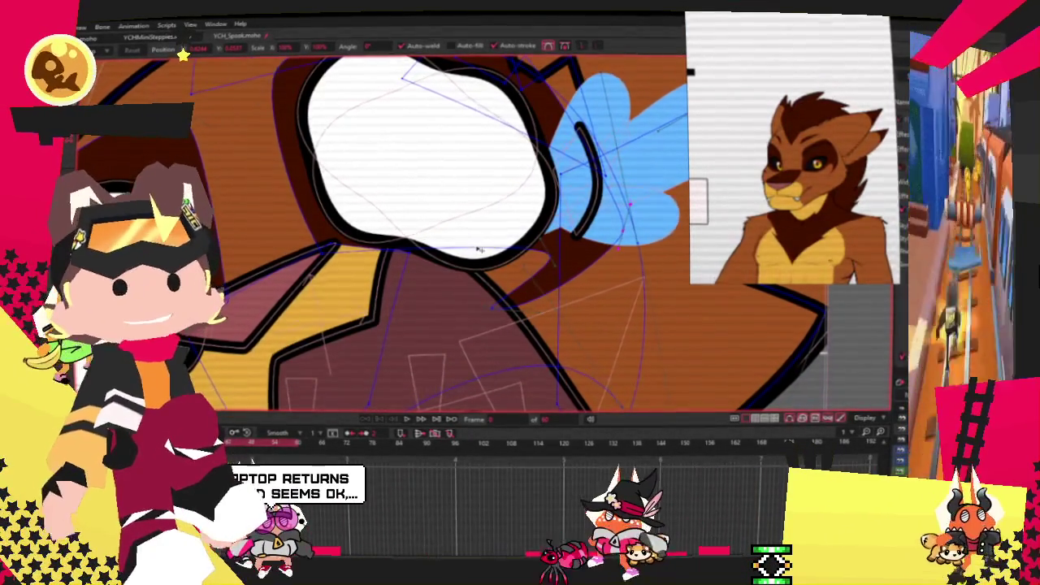
{"action": "scroll", "coordinate": [479, 249], "scroll_direction": "down", "scroll_amount": 3}
{"action": "scroll", "coordinate": [422, 236], "scroll_direction": "down", "scroll_amount": 3}
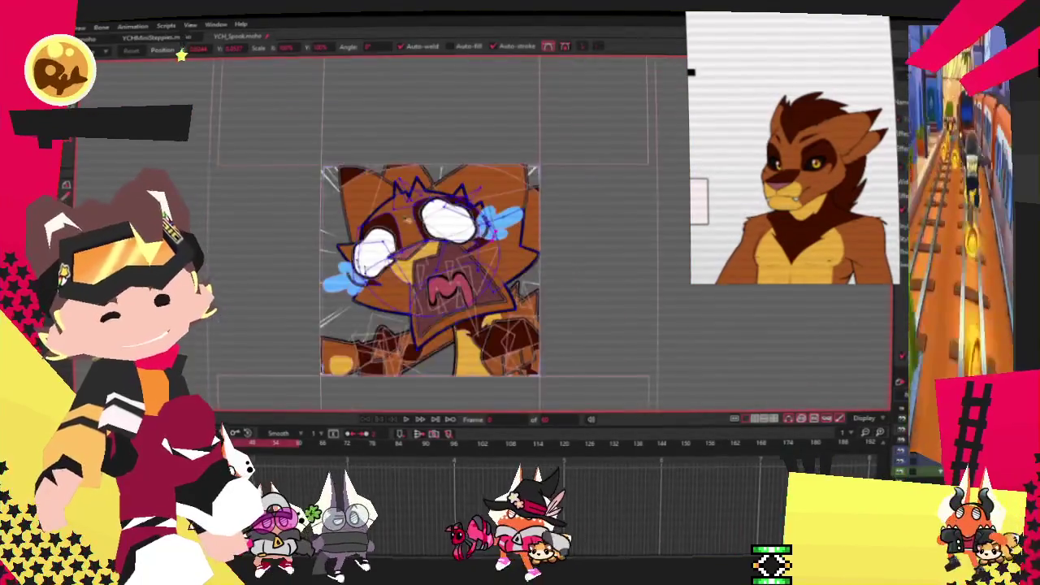
{"action": "scroll", "coordinate": [389, 223], "scroll_direction": "up", "scroll_amount": 4}
{"action": "scroll", "coordinate": [381, 218], "scroll_direction": "down", "scroll_amount": 1}
{"action": "scroll", "coordinate": [381, 218], "scroll_direction": "down", "scroll_amount": 2}
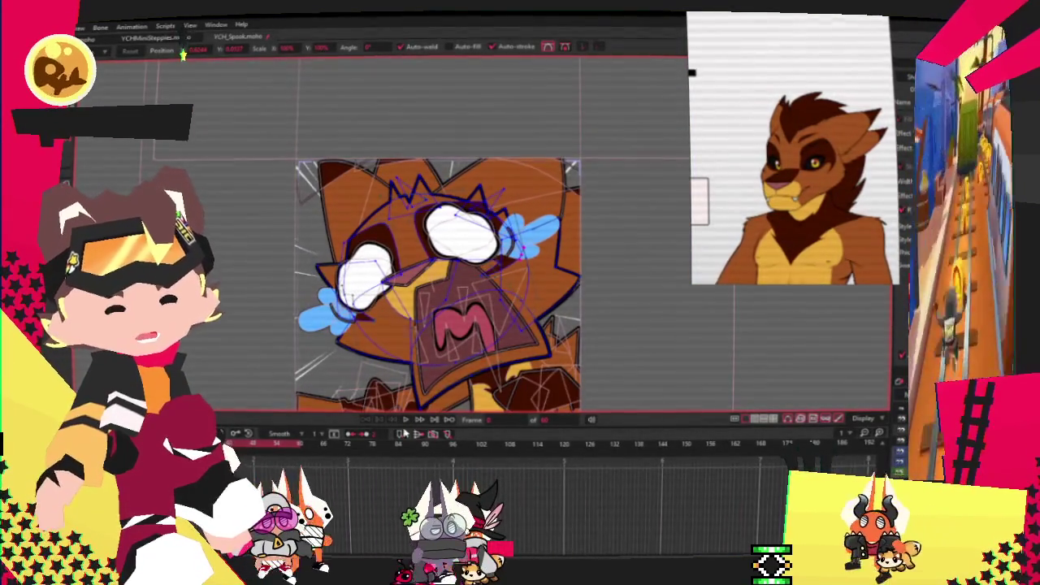
Play back the emote animation to check the eye motion.
{"action": "left_click", "coordinate": [410, 420]}
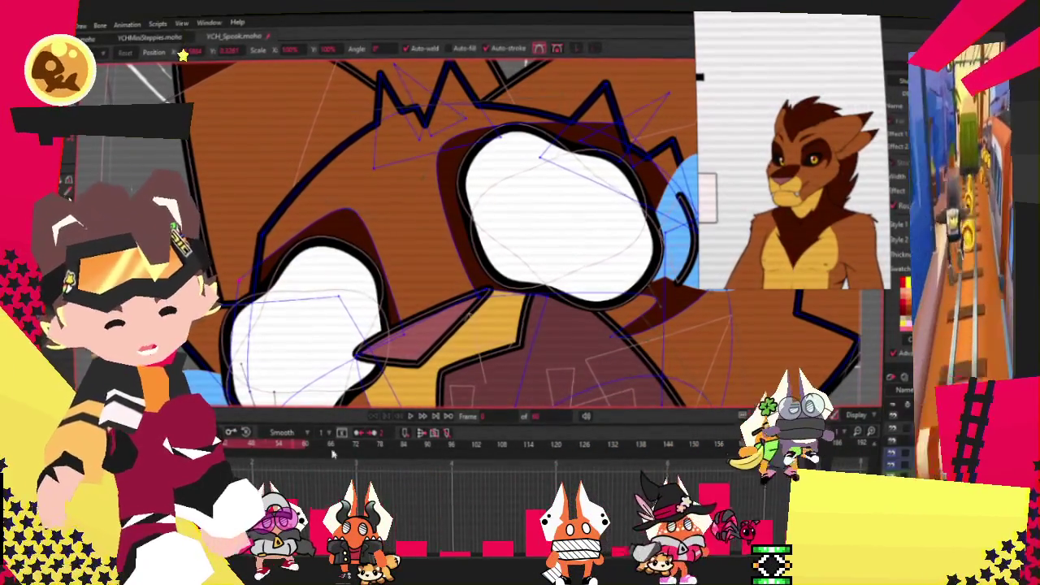
{"action": "scroll", "coordinate": [449, 212], "scroll_direction": "down", "scroll_amount": 2}
{"action": "scroll", "coordinate": [449, 212], "scroll_direction": "down", "scroll_amount": 2}
{"action": "scroll", "coordinate": [449, 211], "scroll_direction": "down", "scroll_amount": 2}
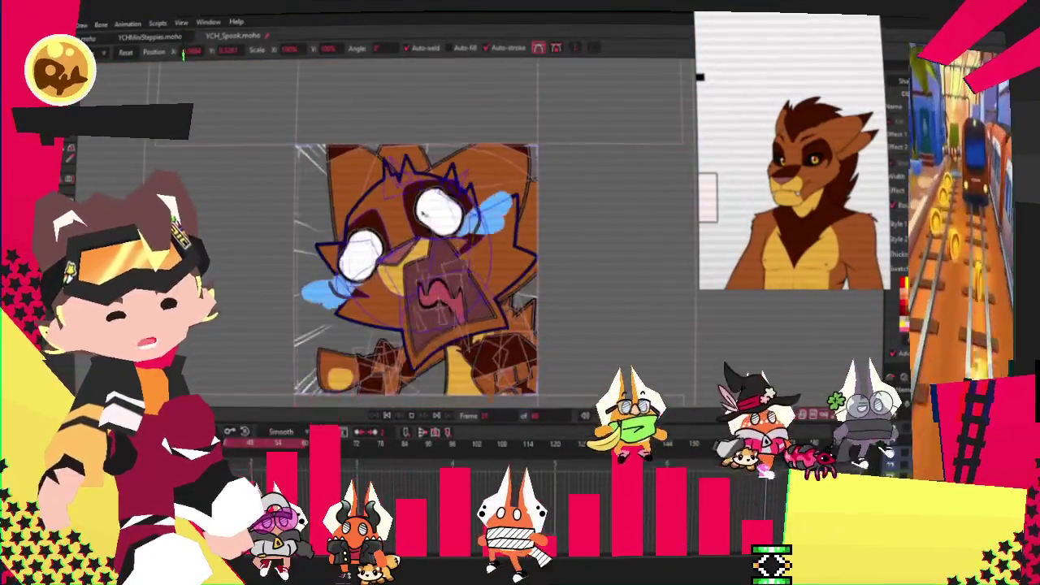
{"action": "scroll", "coordinate": [449, 211], "scroll_direction": "up", "scroll_amount": 3}
{"action": "scroll", "coordinate": [449, 211], "scroll_direction": "up", "scroll_amount": 3}
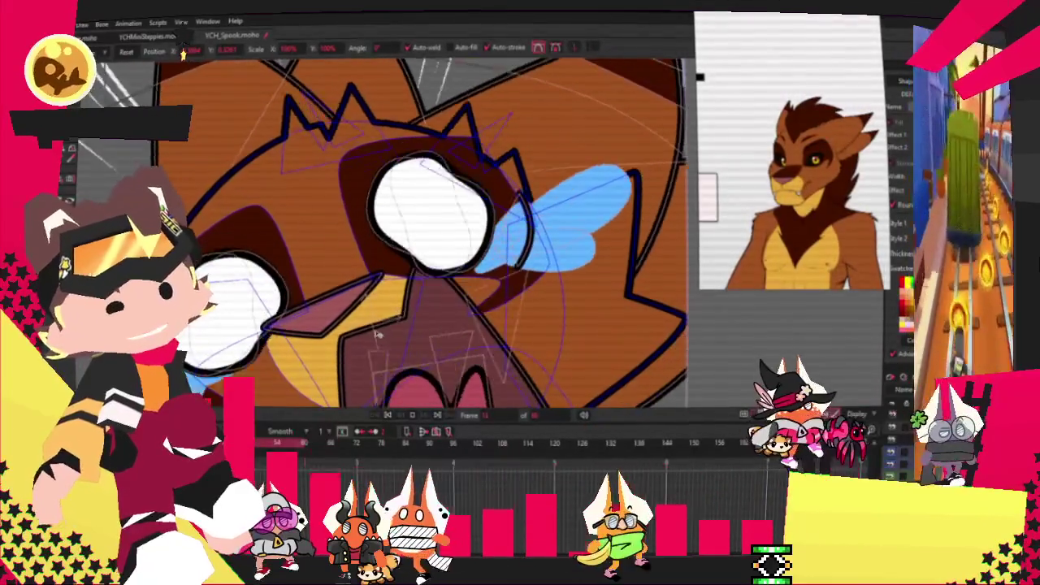
{"action": "key", "text": "space"}
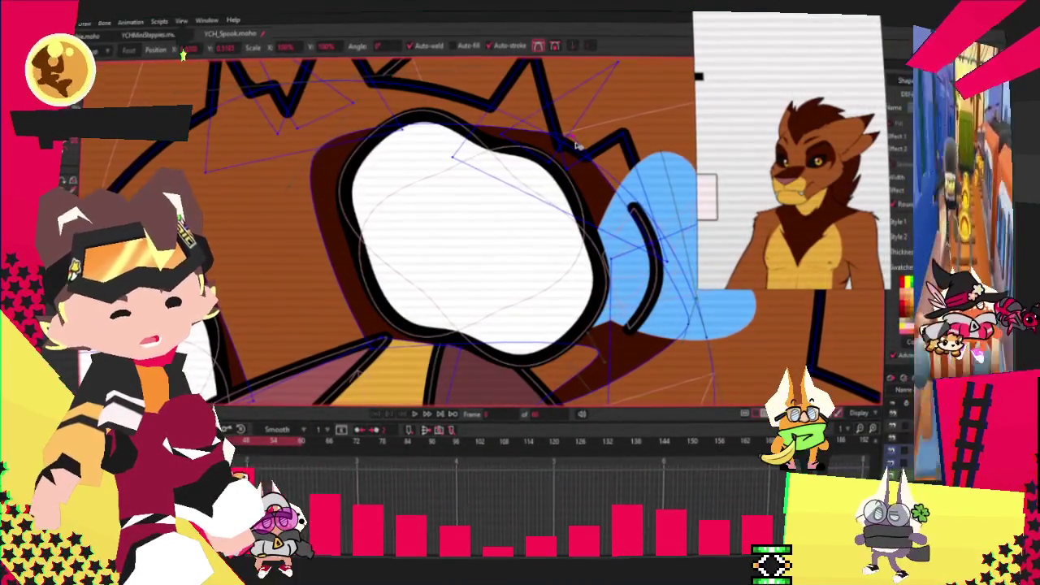
{"action": "scroll", "coordinate": [325, 153], "scroll_direction": "down", "scroll_amount": 2}
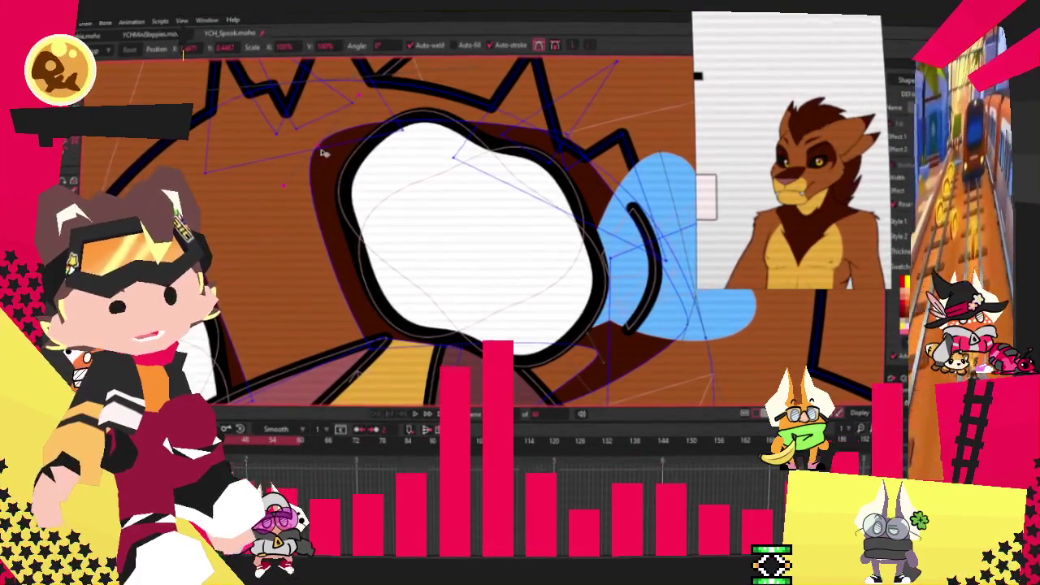
{"action": "scroll", "coordinate": [325, 153], "scroll_direction": "down", "scroll_amount": 3}
{"action": "scroll", "coordinate": [325, 152], "scroll_direction": "down", "scroll_amount": 3}
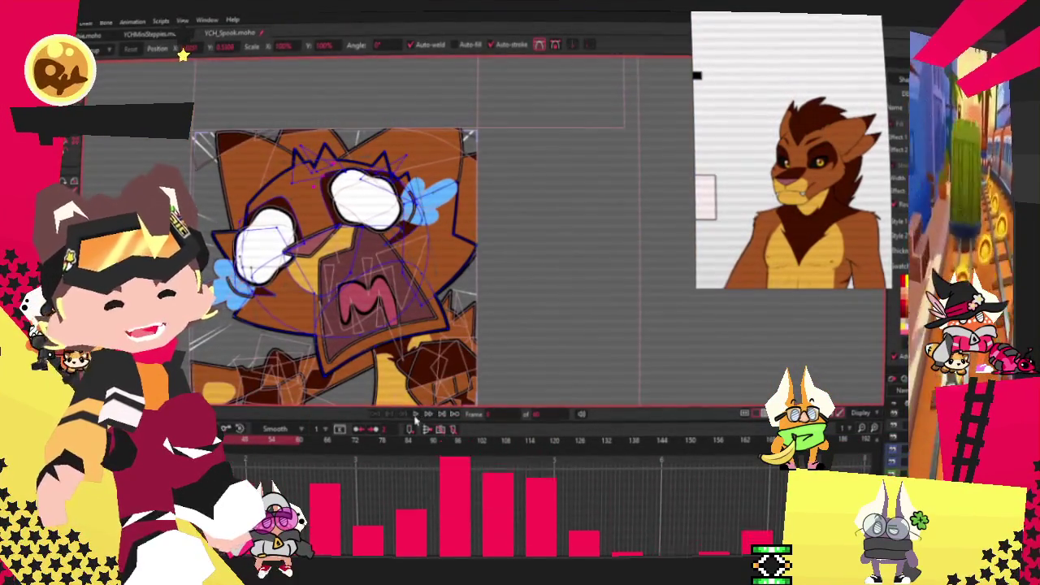
{"action": "scroll", "coordinate": [268, 195], "scroll_direction": "up", "scroll_amount": 2}
{"action": "scroll", "coordinate": [268, 195], "scroll_direction": "up", "scroll_amount": 3}
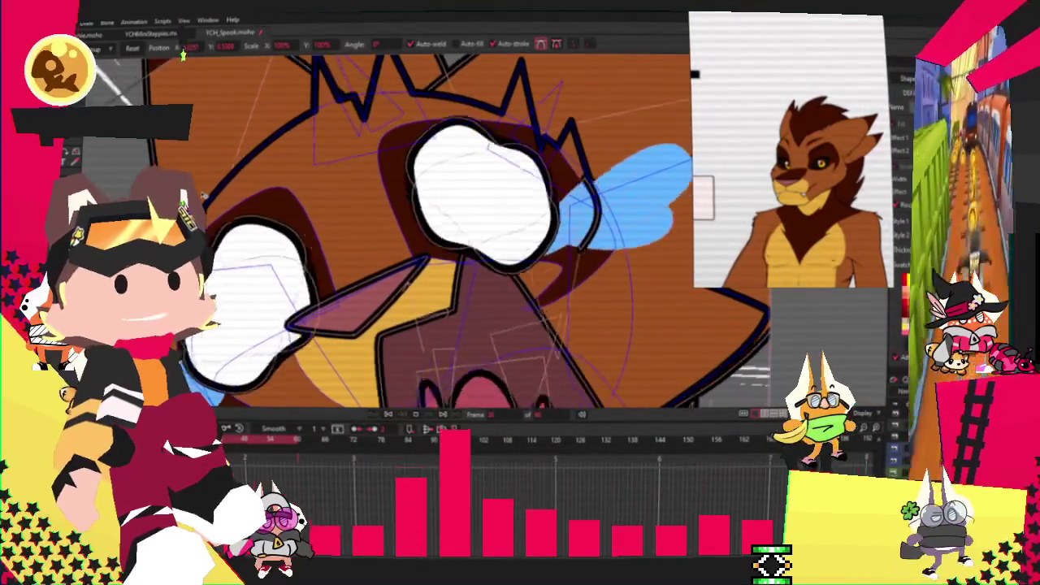
{"action": "key", "text": "Right"}
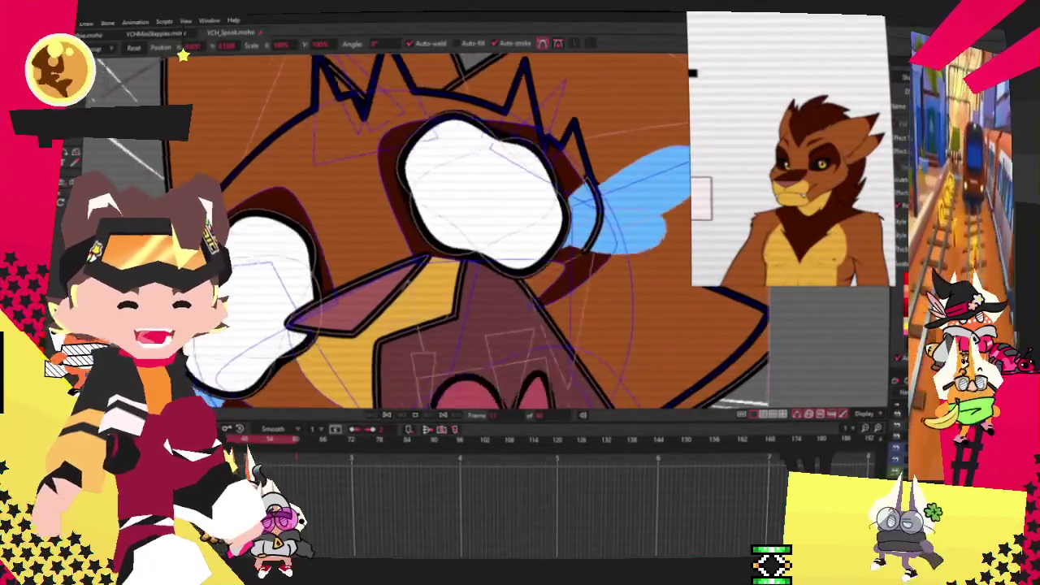
{"action": "key", "text": "Right"}
{"action": "key", "text": "Right"}
{"action": "key", "text": "Right"}
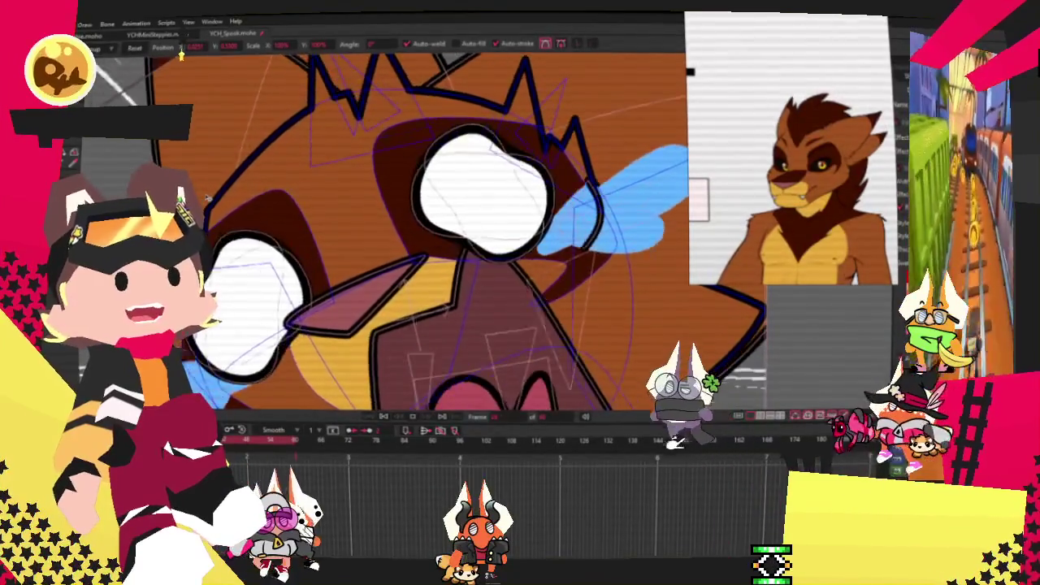
{"action": "key", "text": "Right"}
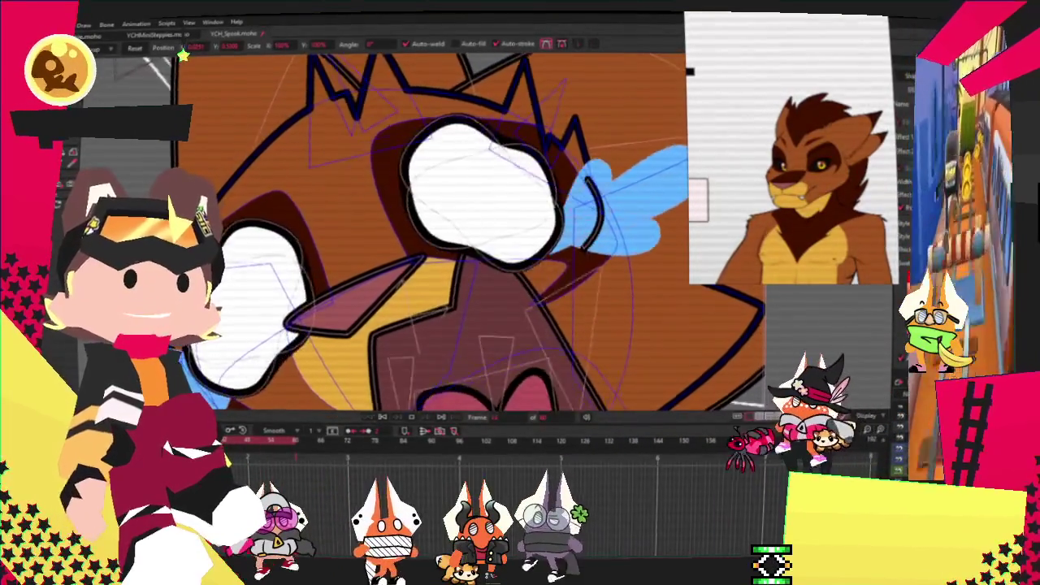
{"action": "key", "text": "Right"}
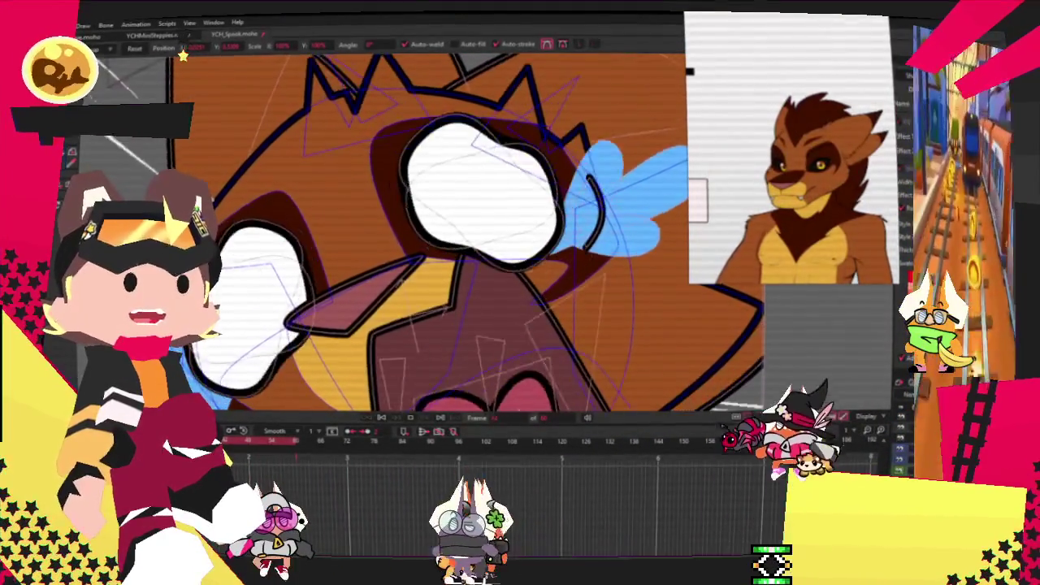
{"action": "key", "text": "Right"}
{"action": "key", "text": "Right"}
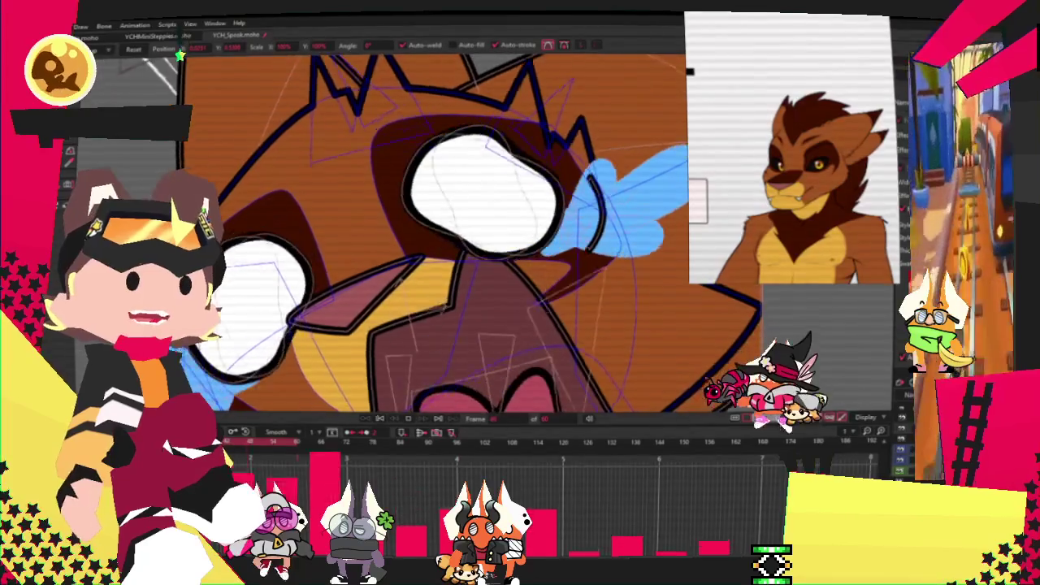
{"action": "key", "text": "Right"}
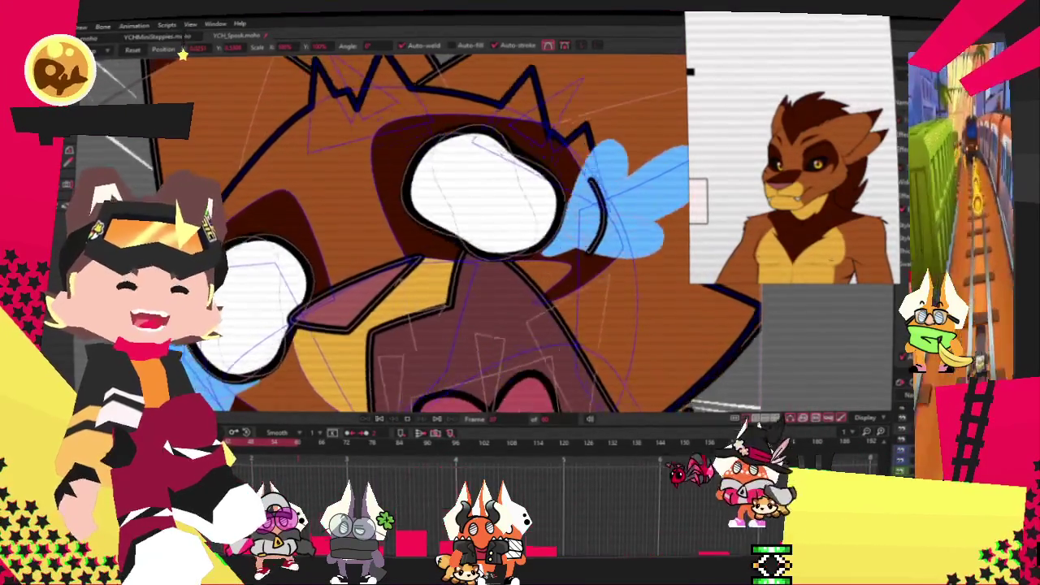
{"action": "key", "text": "Right"}
{"action": "key", "text": "Right"}
{"action": "left_click", "coordinate": [378, 420]}
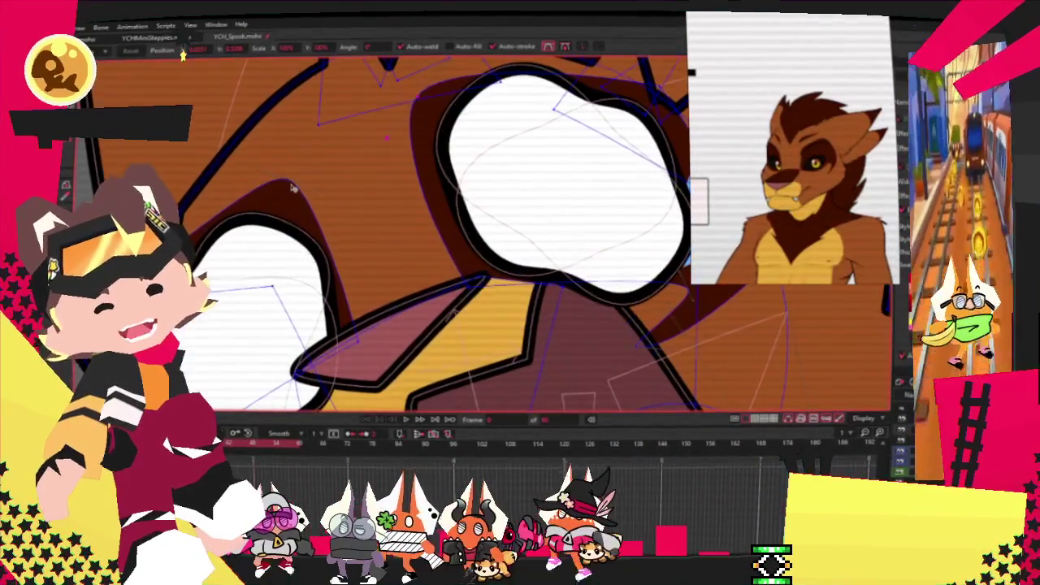